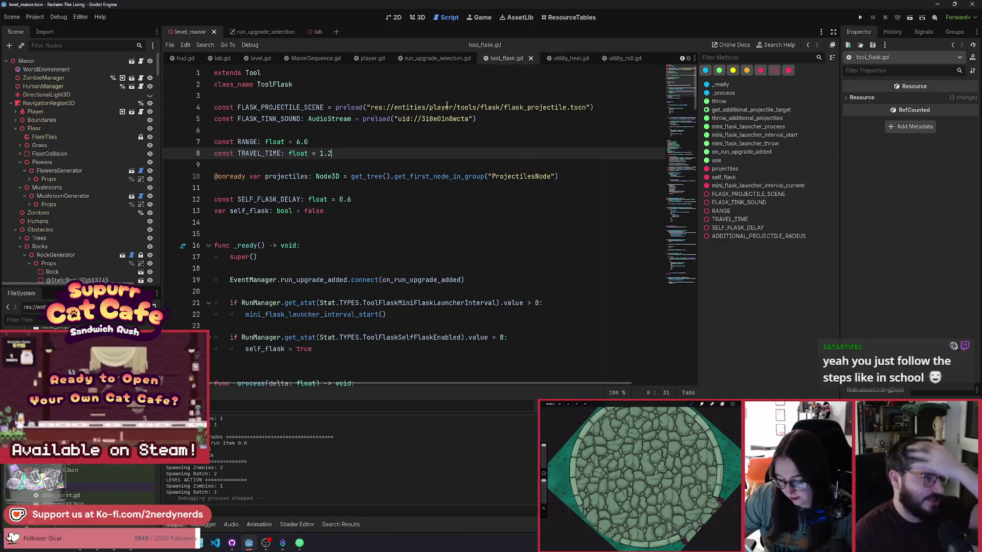
Launch the current scene as a Reclaim The Living debug run
{"action": "left_click", "coordinate": [910, 18]}
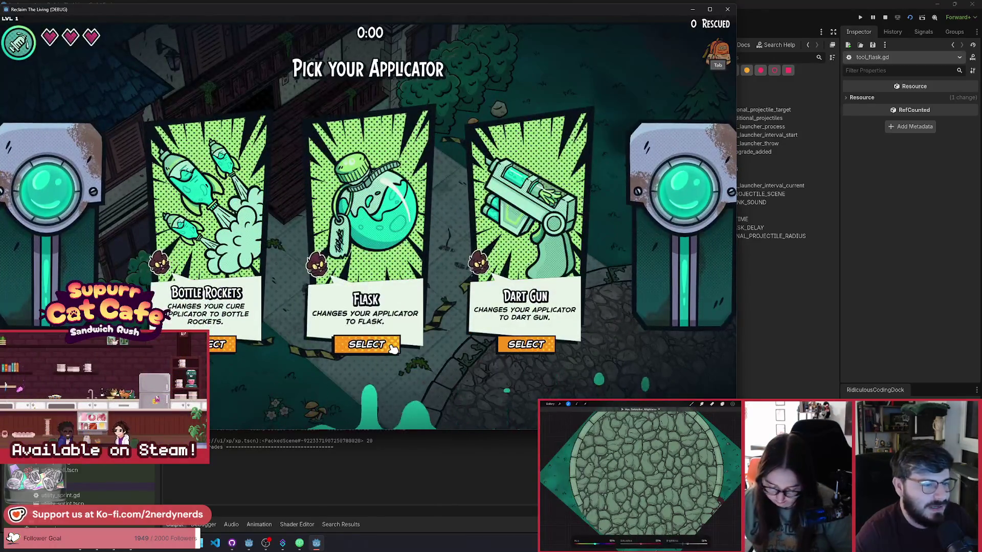
Choose the Flask applicator and walk right and up into the playground
{"action": "left_click", "coordinate": [392, 348]}
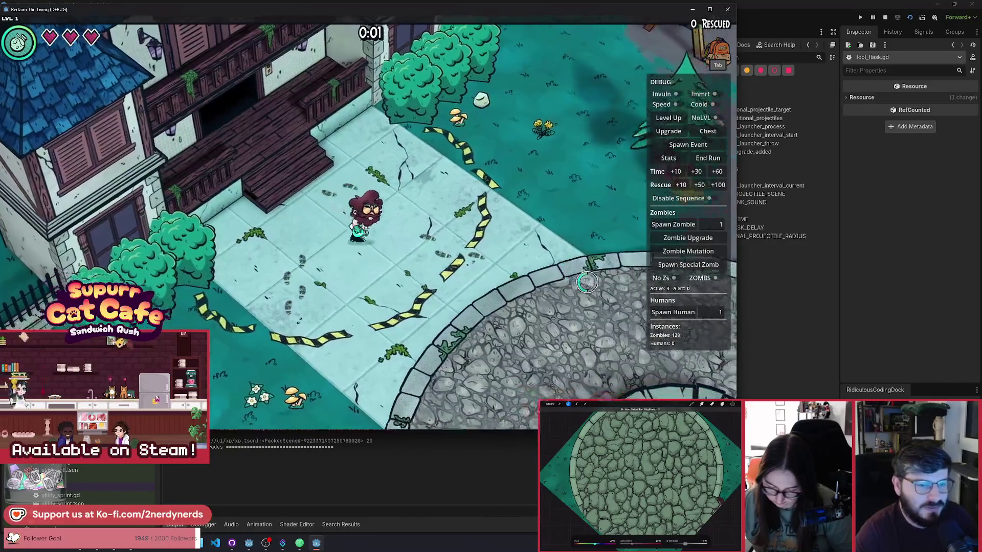
{"action": "key", "text": "d"}
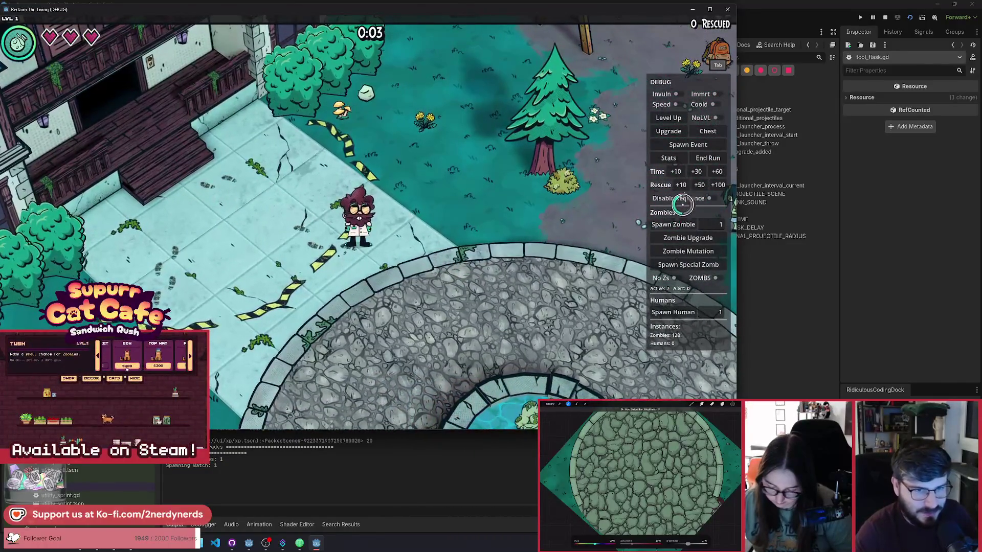
{"action": "key", "text": "d"}
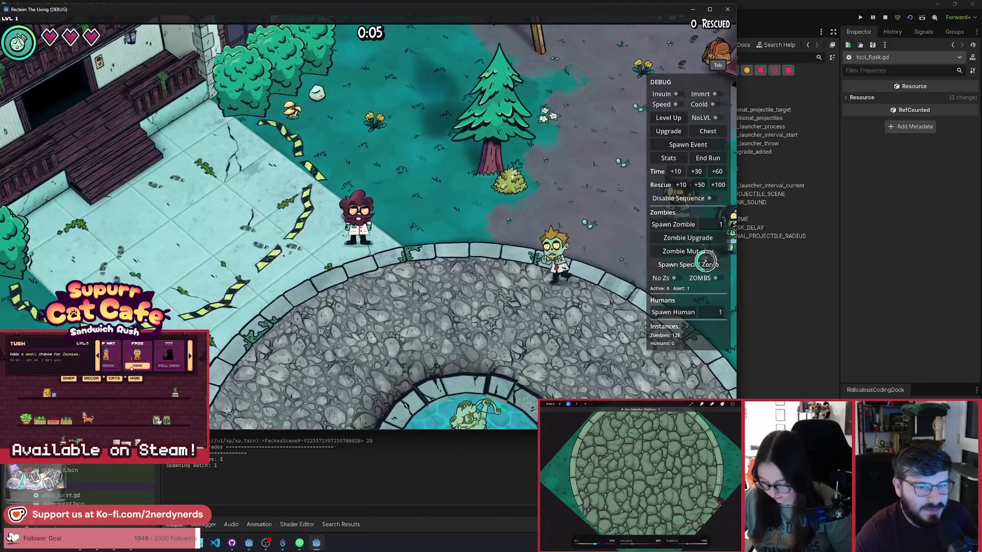
{"action": "key", "text": "w"}
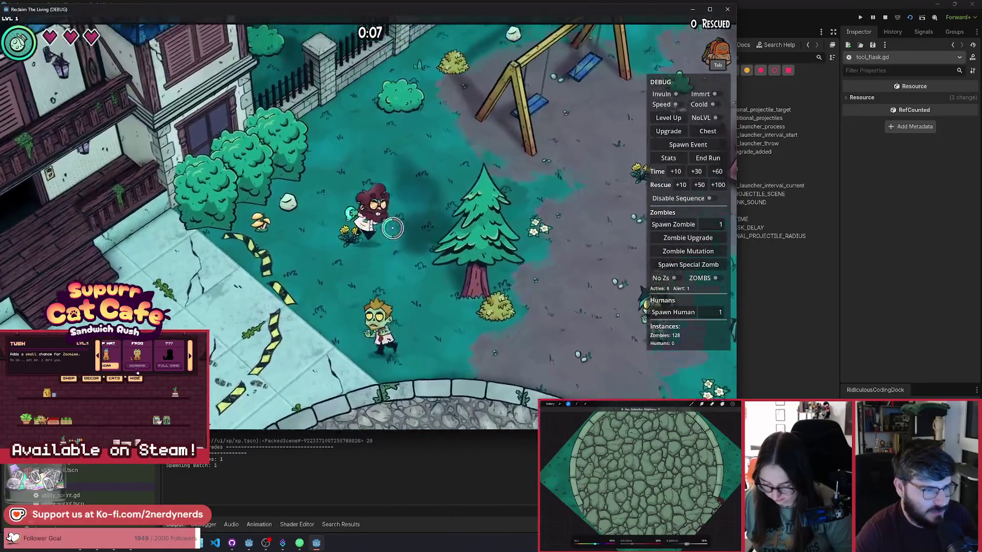
{"action": "key", "text": "w"}
{"action": "key", "text": "d"}
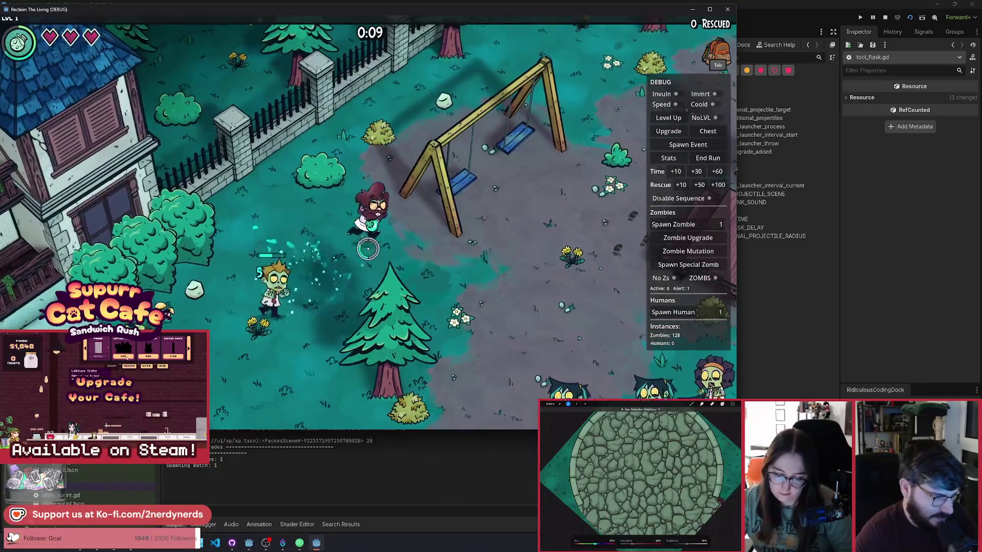
{"action": "key", "text": "w"}
{"action": "key", "text": "d"}
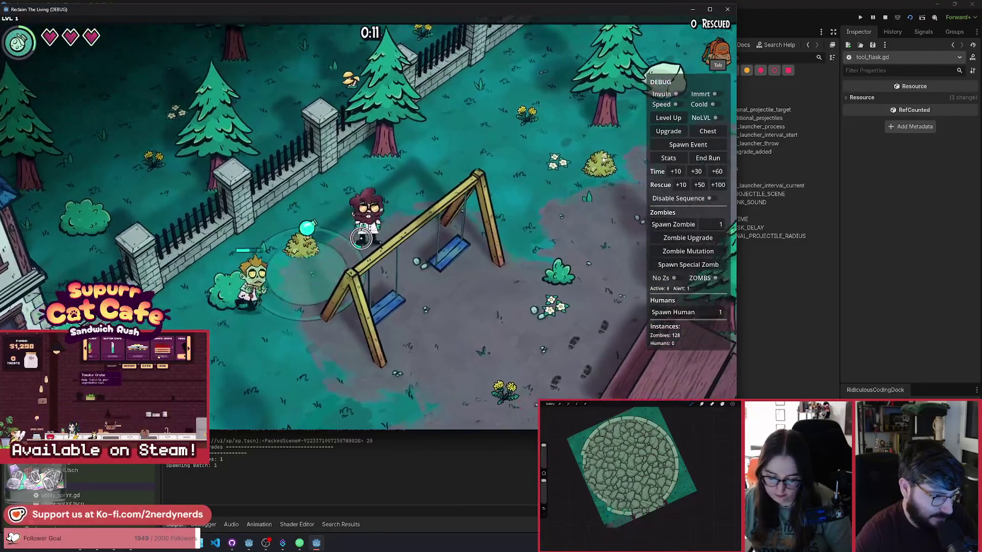
{"action": "key", "text": "w"}
{"action": "key", "text": "d"}
Enable the Coold debug cooldown cheat and roam around the fountain plaza
{"action": "left_click", "coordinate": [714, 104]}
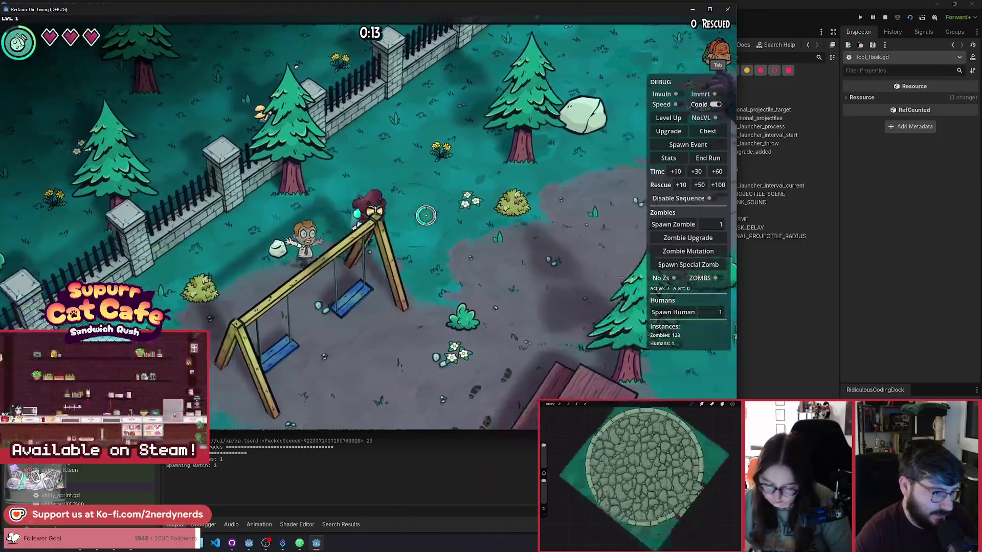
{"action": "key", "text": "w"}
{"action": "key", "text": "d"}
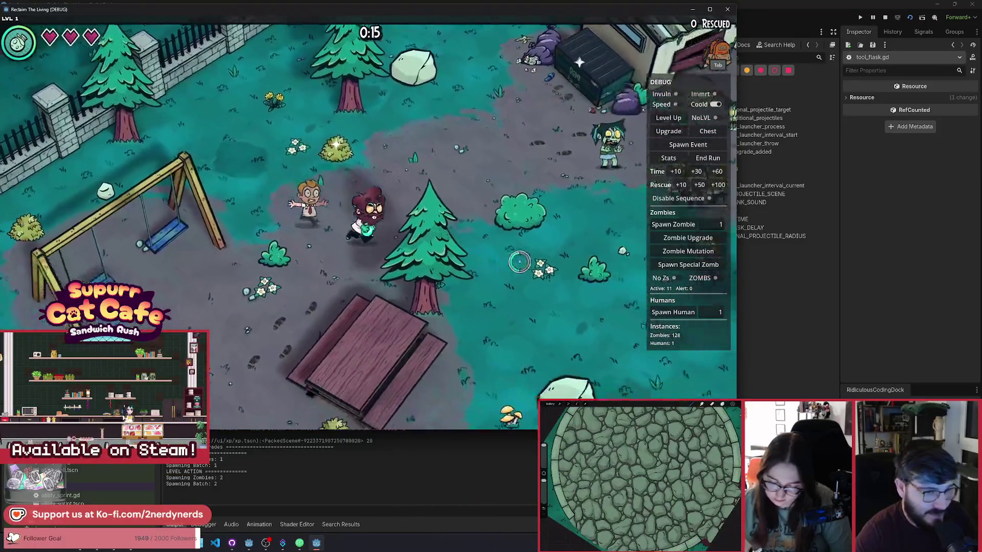
{"action": "key", "text": "a"}
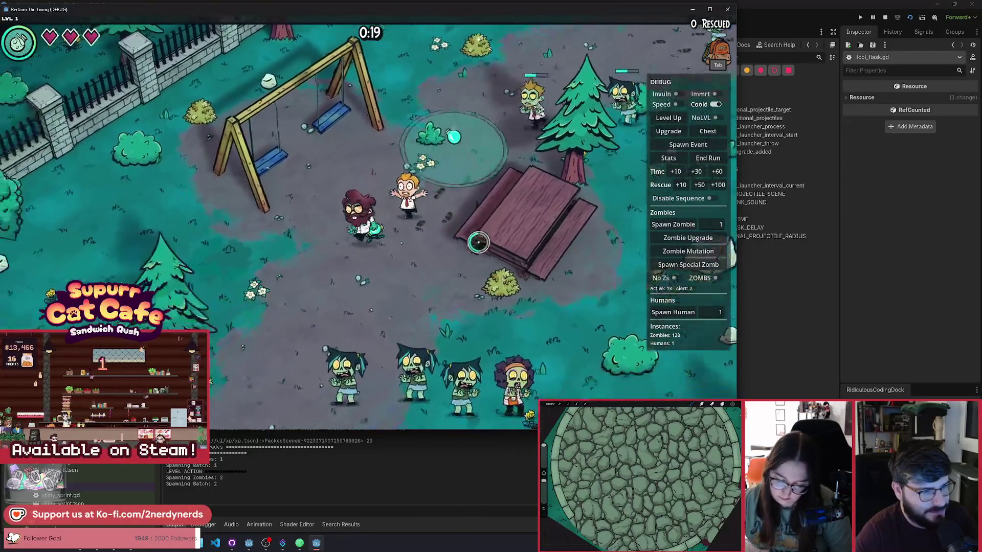
{"action": "key", "text": "s"}
{"action": "key", "text": "a"}
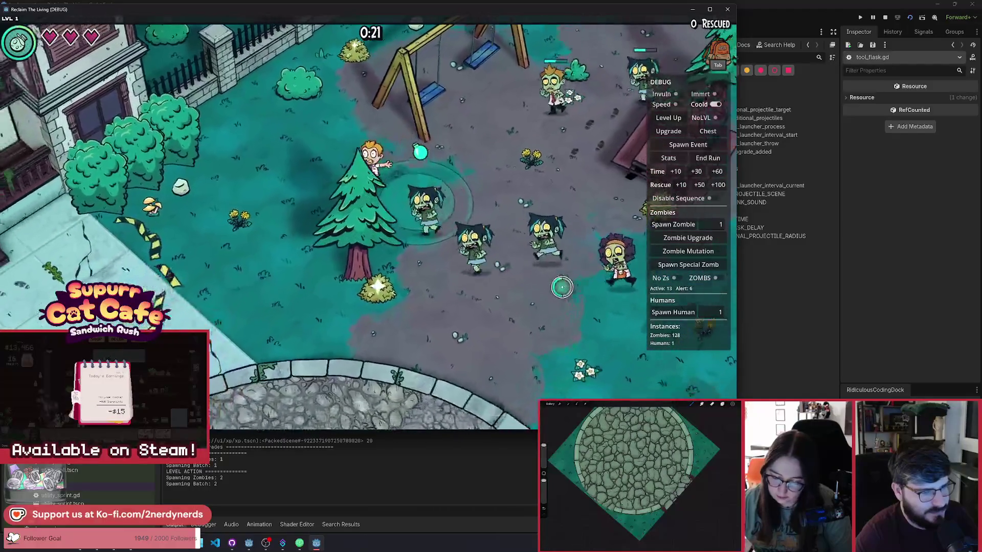
{"action": "key", "text": "s"}
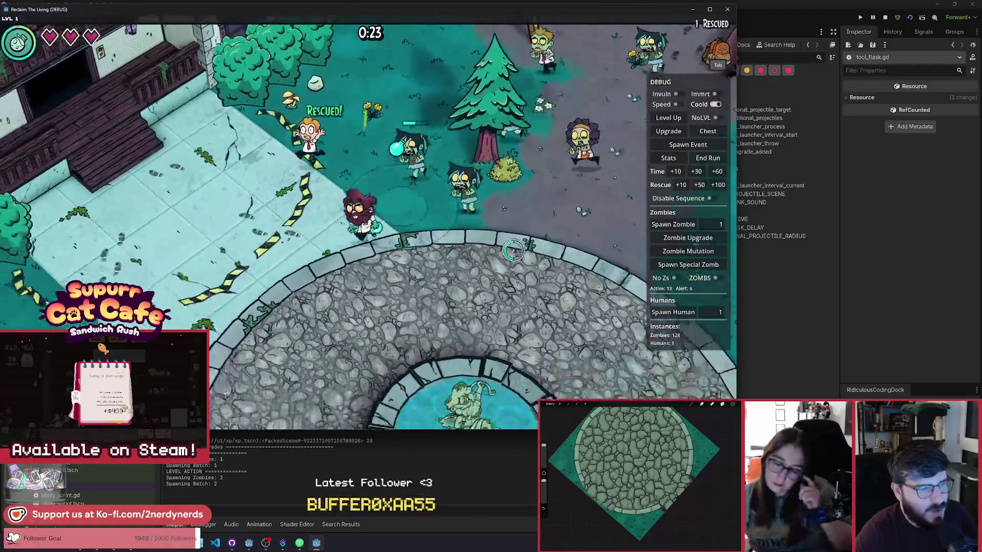
{"action": "key", "text": "a"}
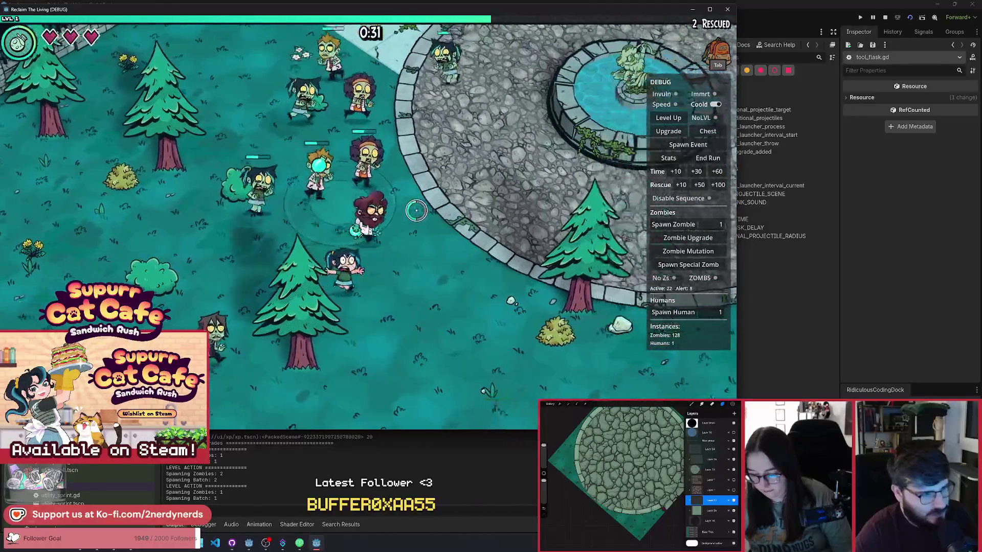
{"action": "key", "text": "d"}
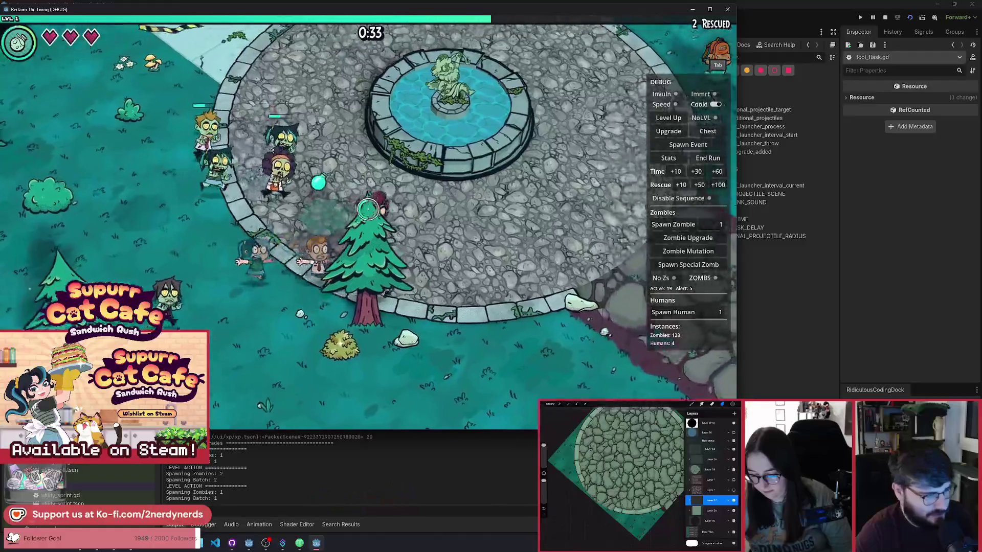
{"action": "key", "text": "d"}
{"action": "key", "text": "w"}
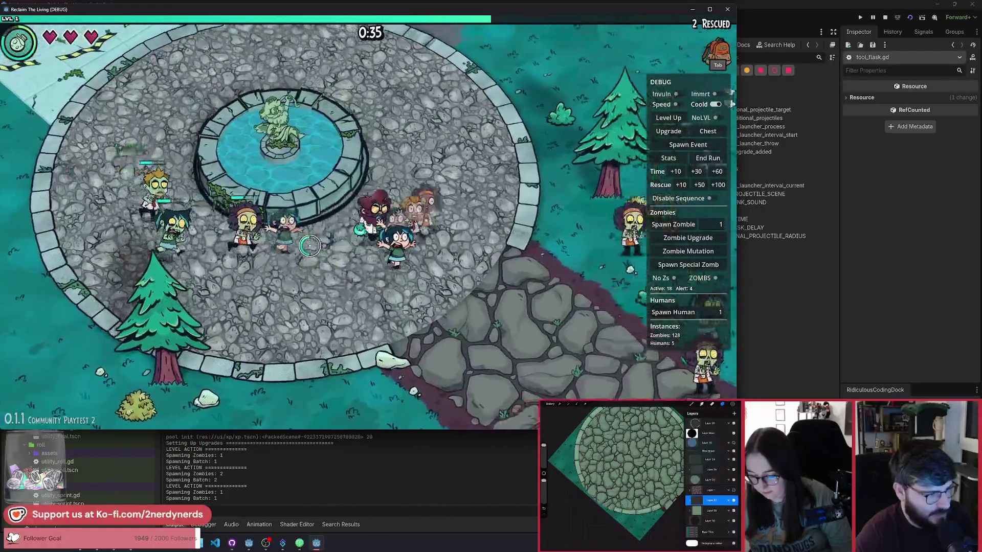
{"action": "key", "text": "w"}
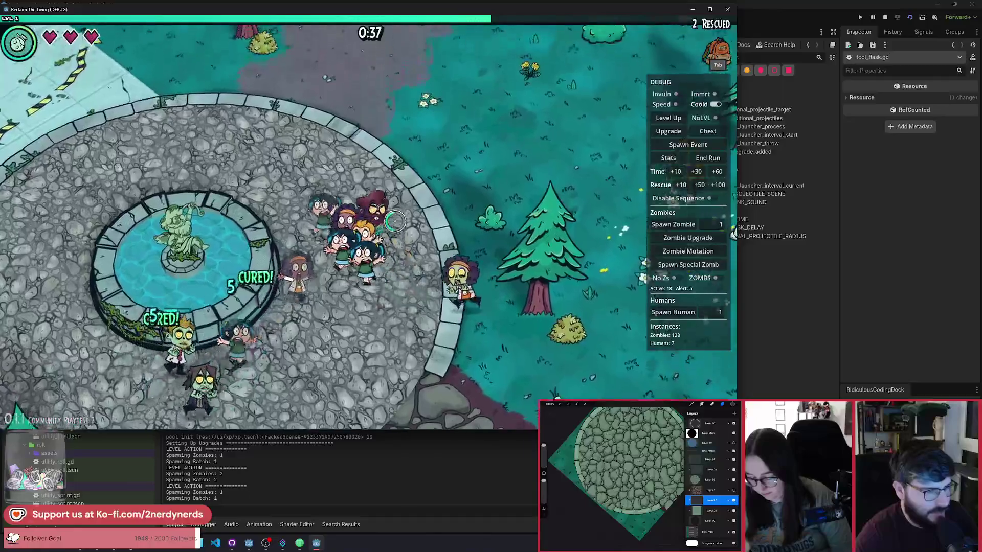
{"action": "key", "text": "w"}
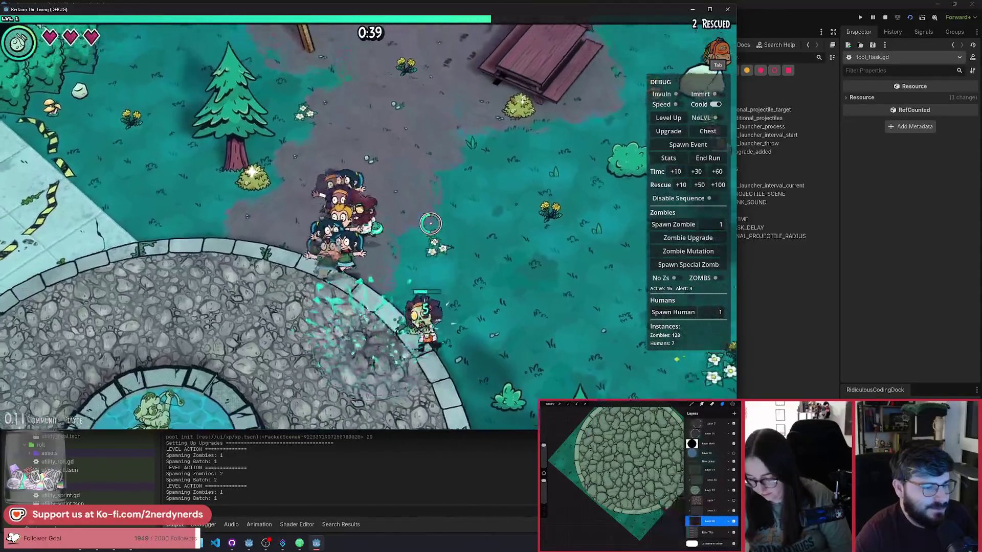
Walk past the picnic table and swings, then lead humans down to the stone circle
{"action": "key", "text": "w"}
{"action": "key", "text": "d"}
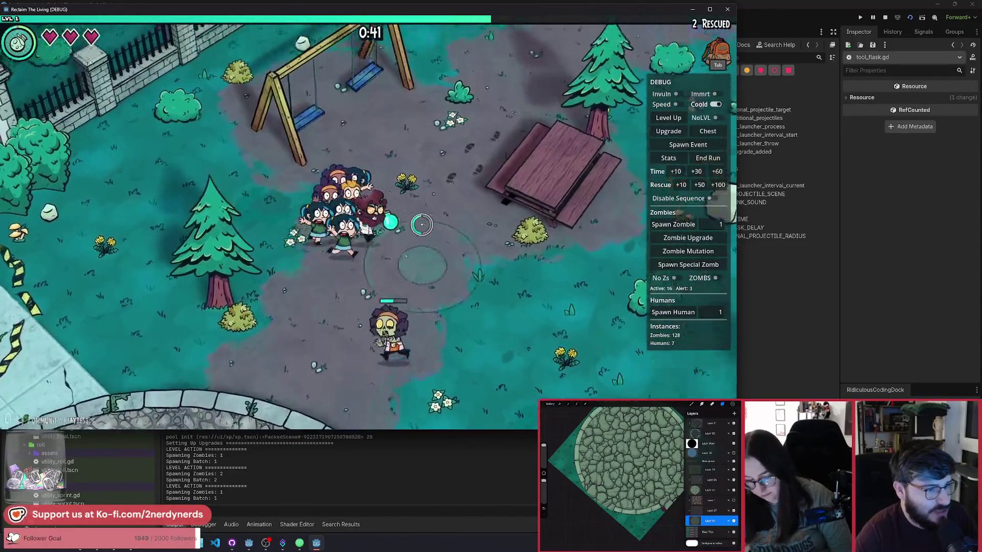
{"action": "key", "text": "w"}
{"action": "key", "text": "d"}
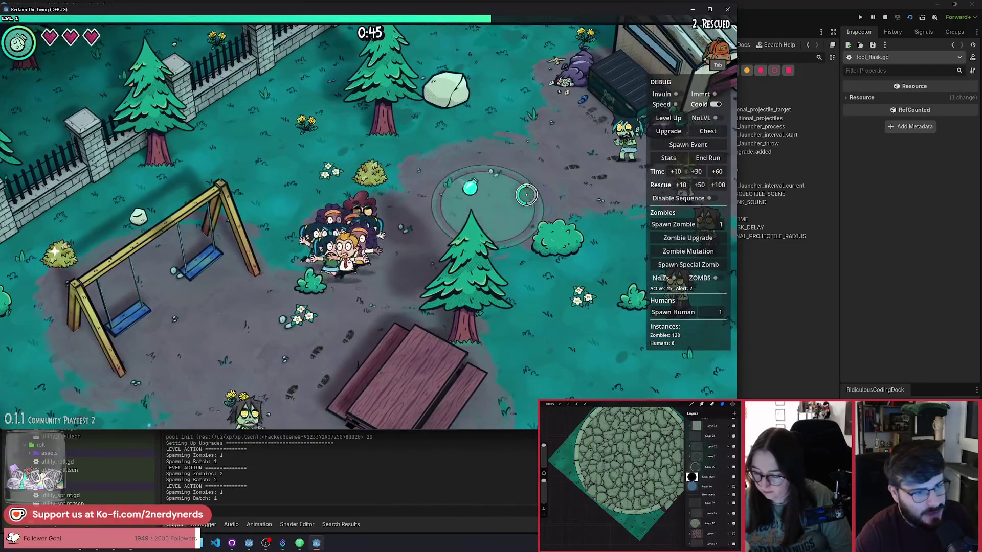
{"action": "key", "text": "w"}
{"action": "key", "text": "a"}
{"action": "key", "text": "w"}
{"action": "key", "text": "a"}
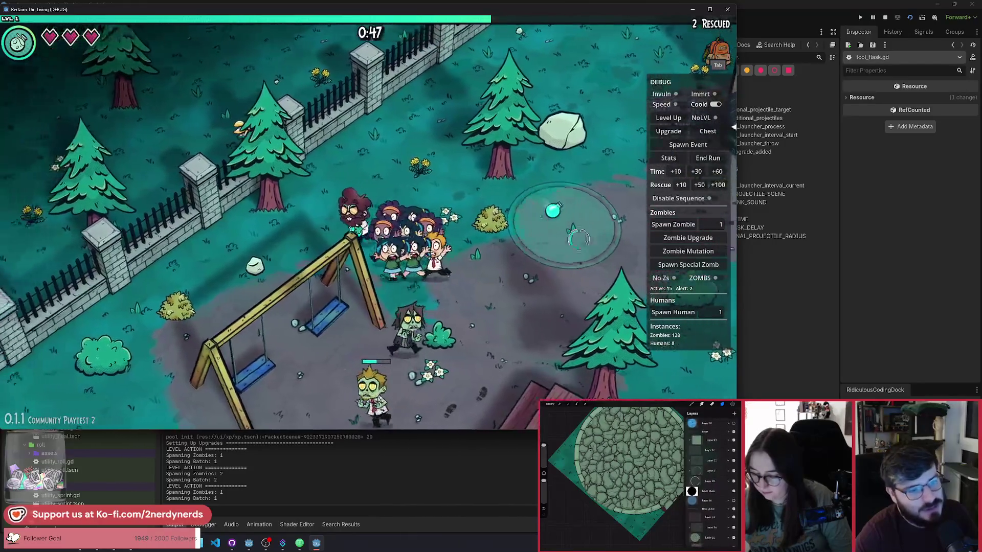
{"action": "key", "text": "s"}
{"action": "key", "text": "a"}
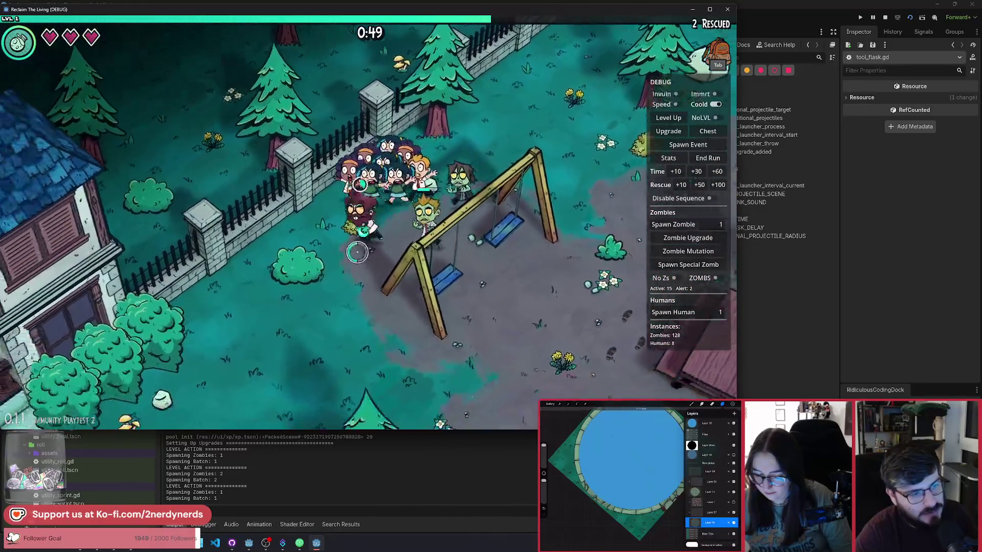
{"action": "key", "text": "s"}
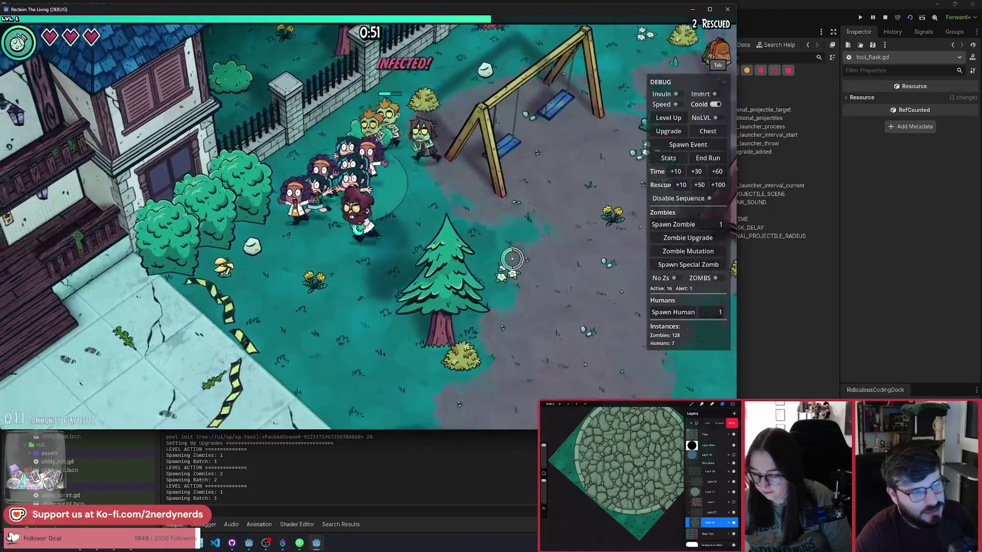
{"action": "key", "text": "s"}
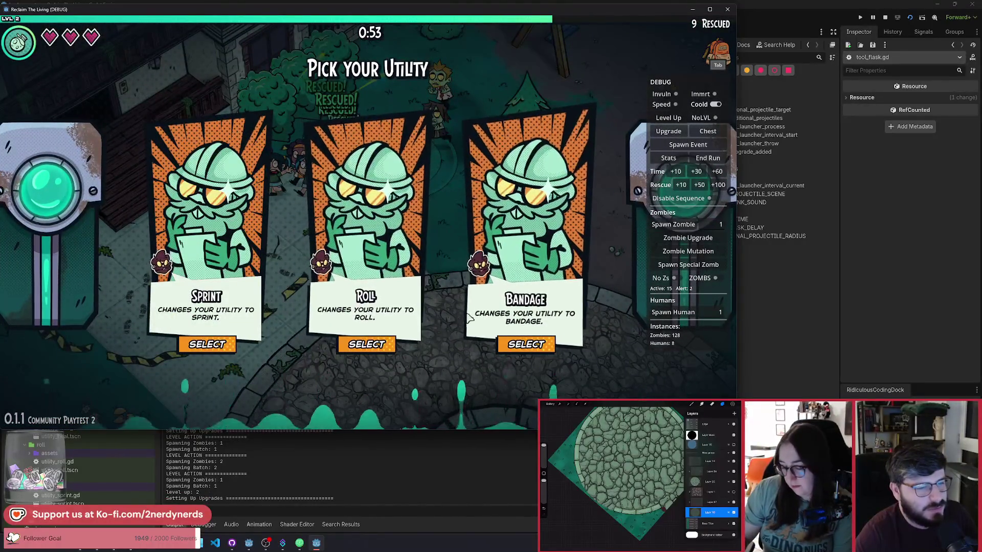
Pick a utility and an upgrade from the level-up cards, then stop the debug run
{"action": "left_click", "coordinate": [416, 333]}
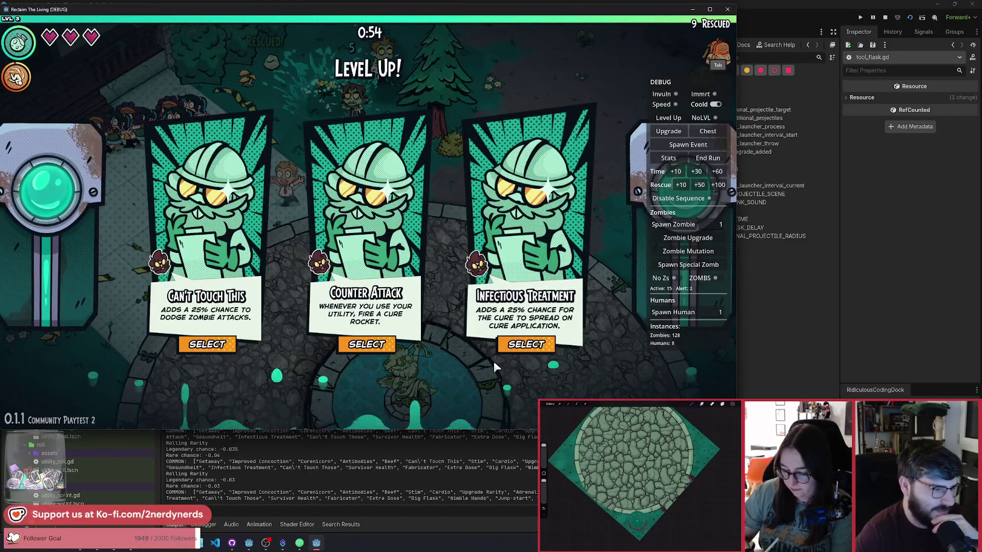
{"action": "left_click", "coordinate": [526, 345]}
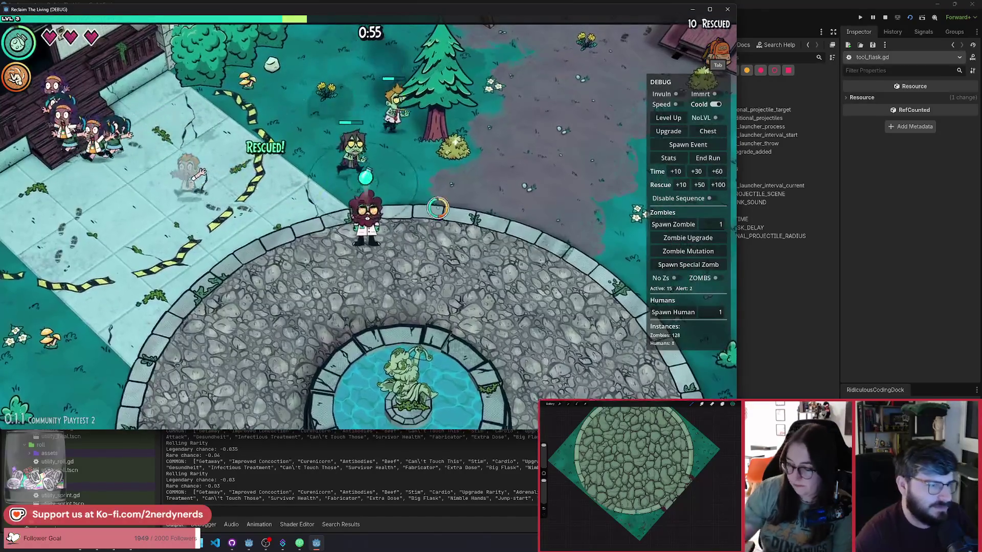
{"action": "key", "text": "d"}
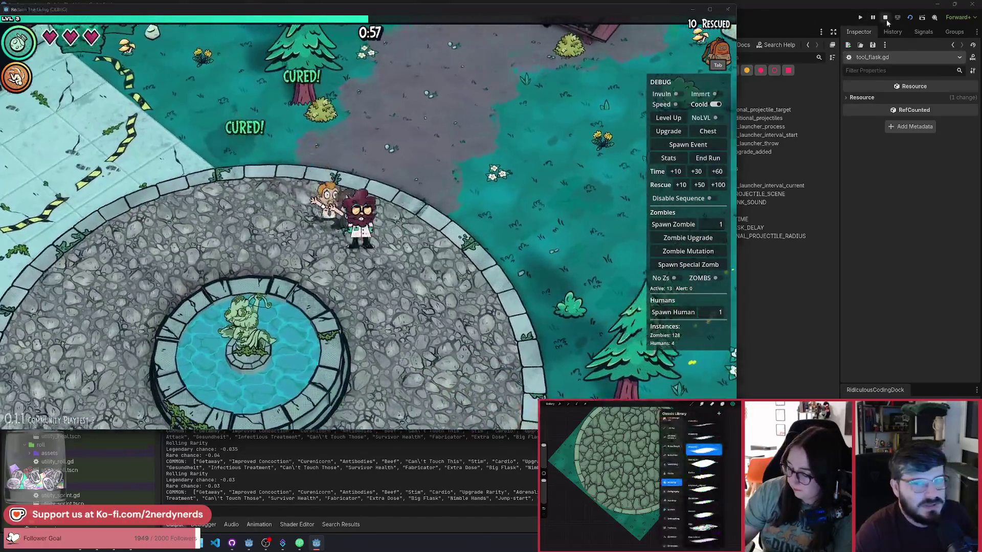
{"action": "left_click", "coordinate": [886, 18]}
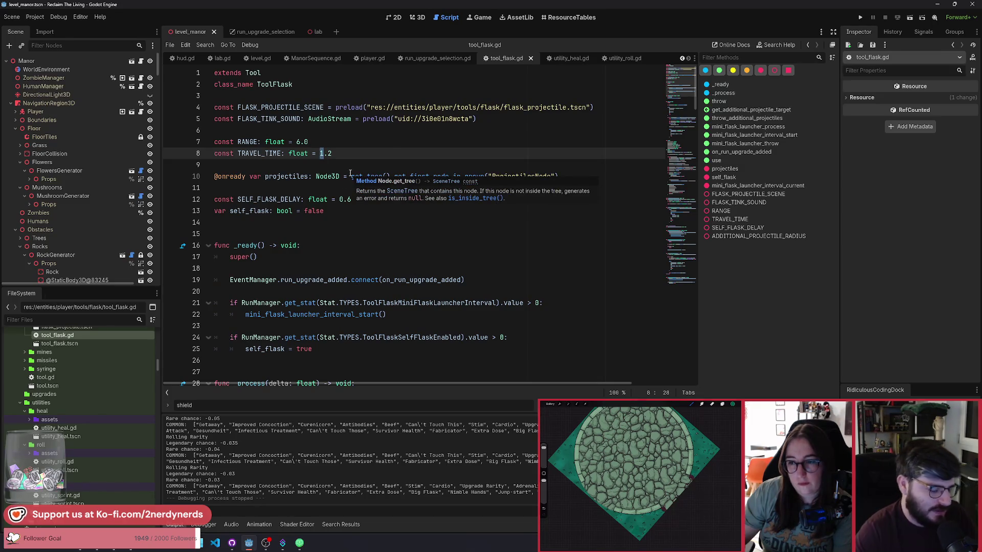
Change the flask's TRAVEL_TIME from 1.2 to 0.8 and rerun the scene
{"action": "type", "text": "0."}
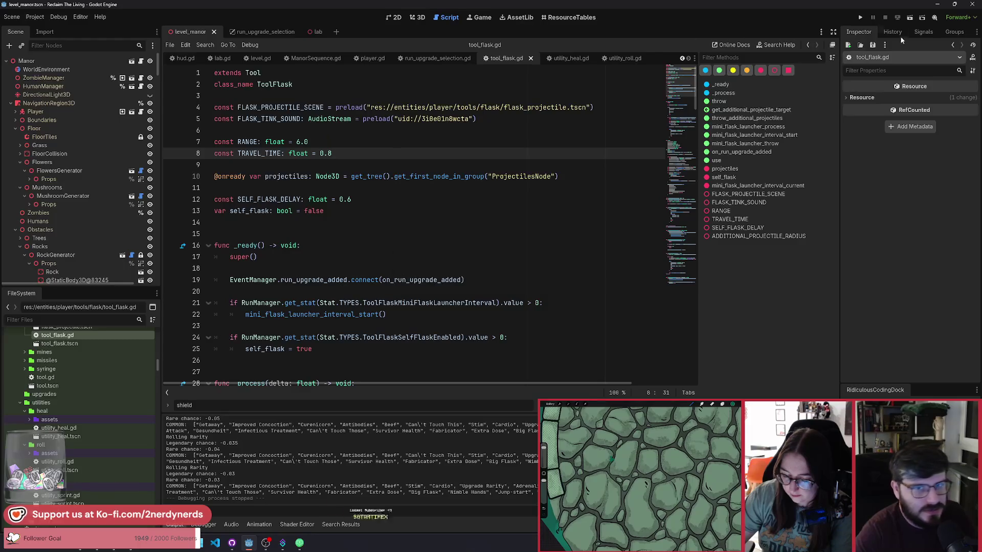
{"action": "key", "text": "F5"}
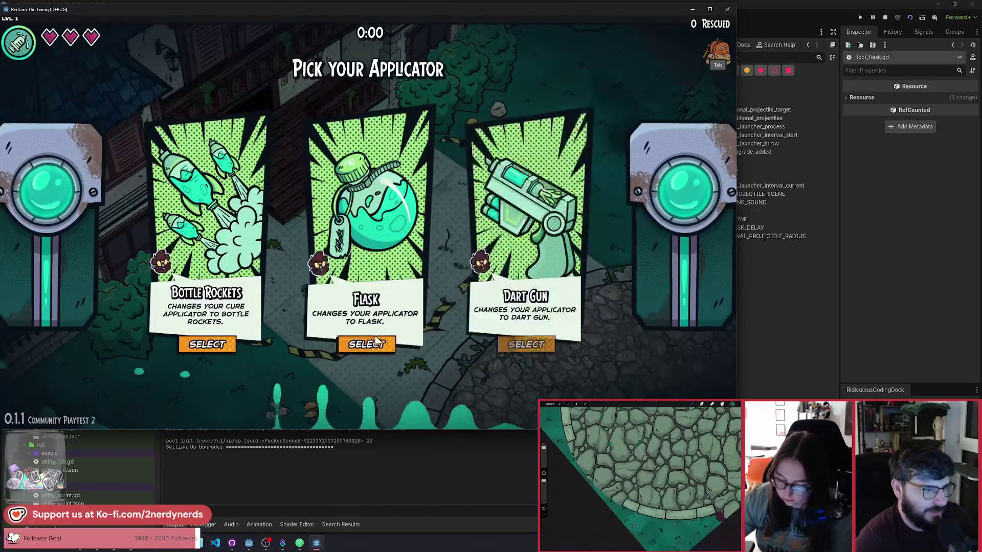
Choose the Flask and walk through the plaza toward the houses and swings
{"action": "left_click", "coordinate": [412, 258]}
{"action": "key", "text": "d"}
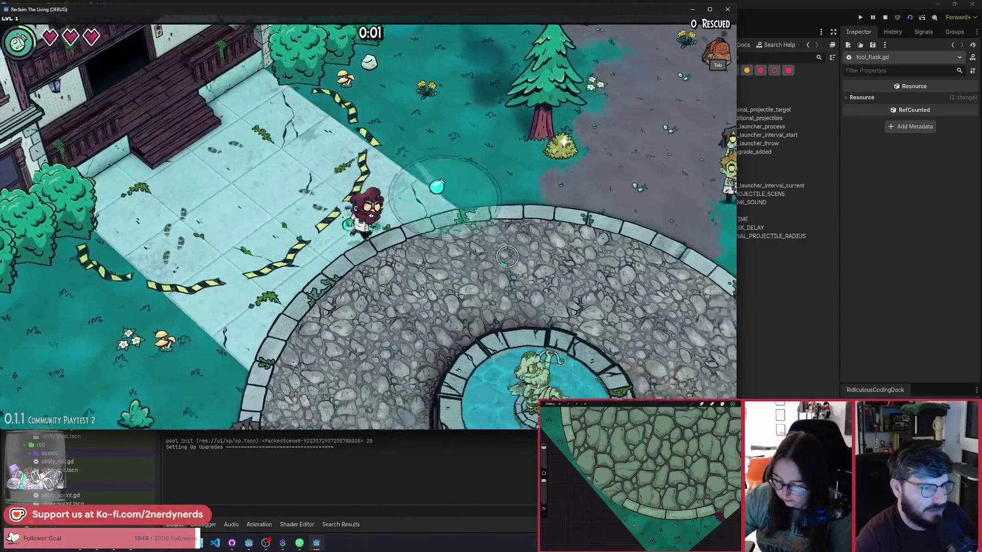
{"action": "key", "text": "d"}
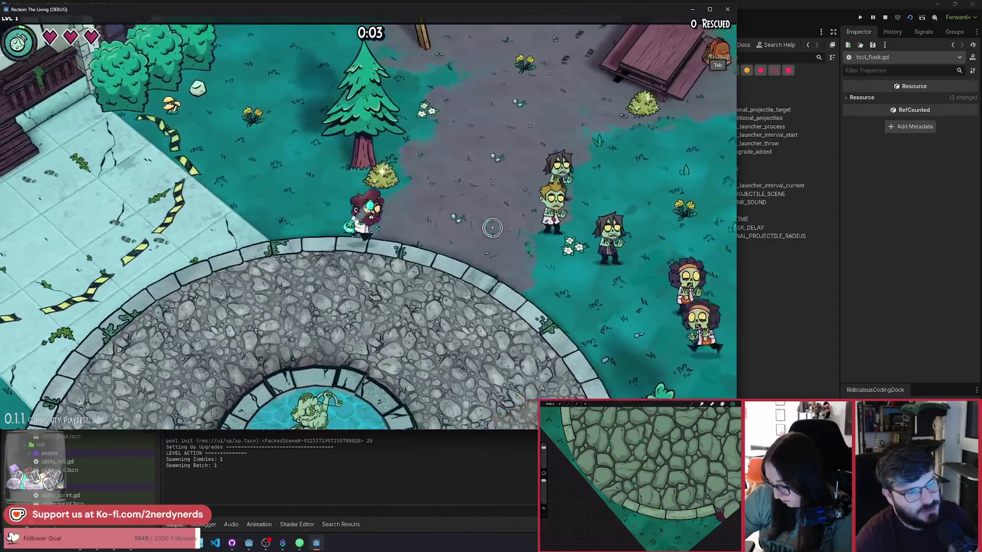
{"action": "key", "text": "s"}
{"action": "key", "text": "a"}
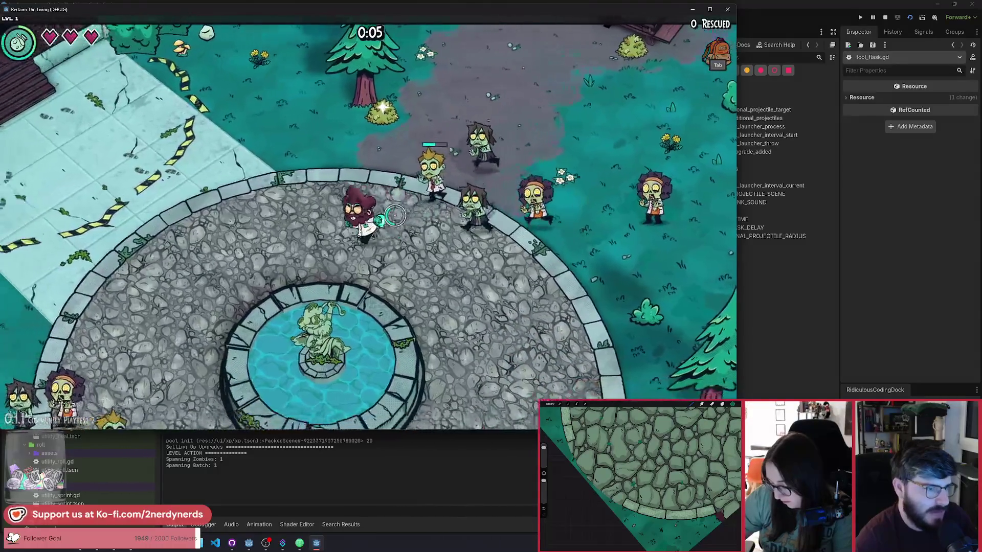
{"action": "key", "text": "w"}
{"action": "key", "text": "a"}
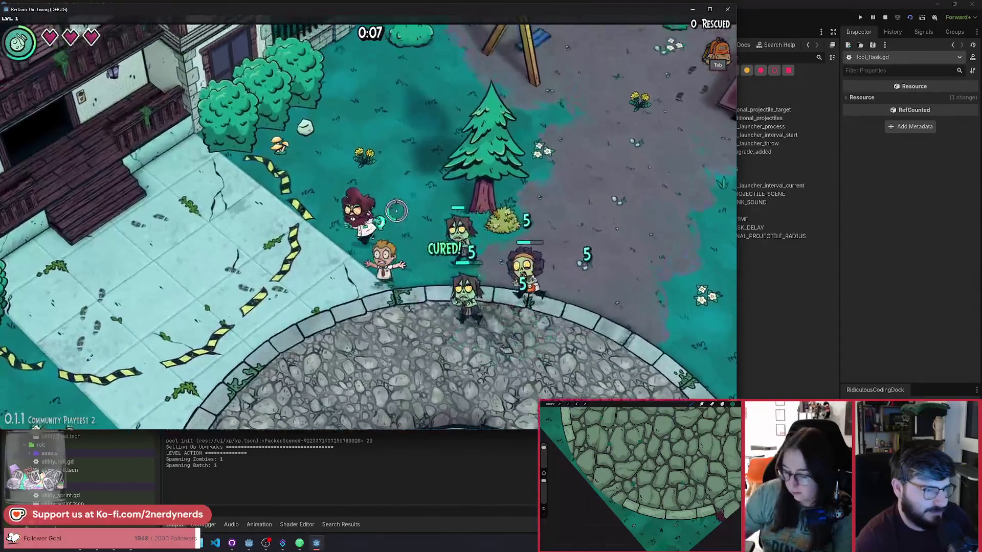
{"action": "key", "text": "w"}
{"action": "key", "text": "d"}
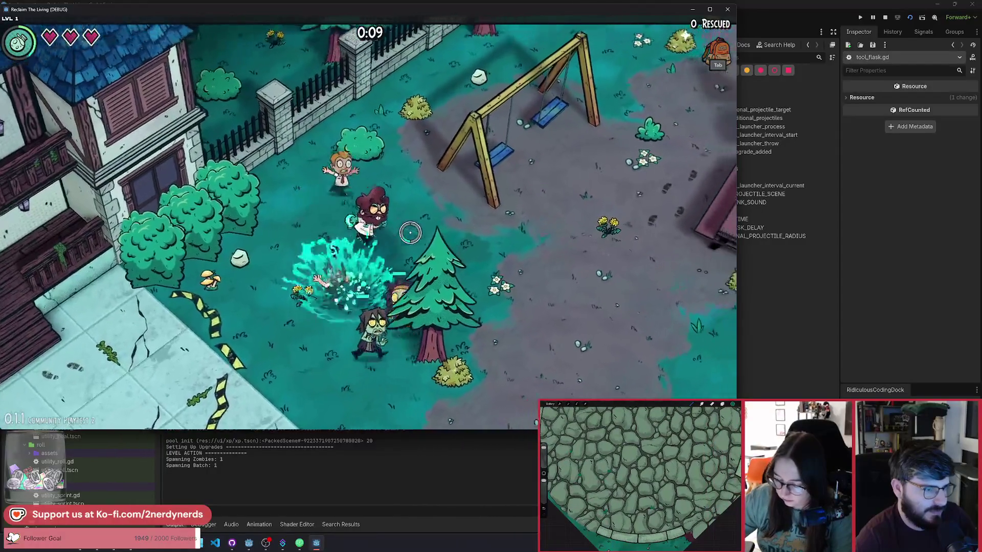
{"action": "key", "text": "d"}
{"action": "key", "text": "s"}
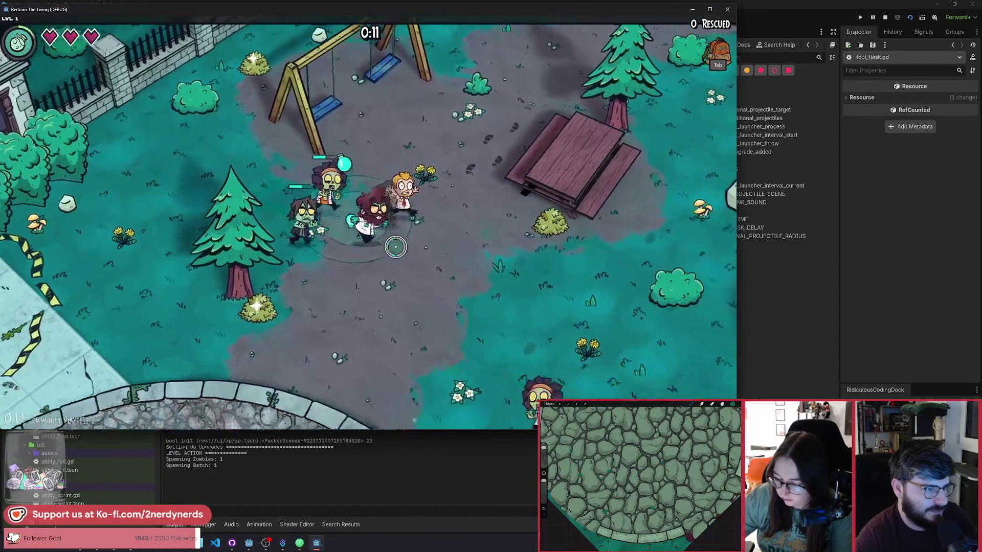
Walk past the picnic table back to the fountain to rescue humans, then stop the run
{"action": "key", "text": "d"}
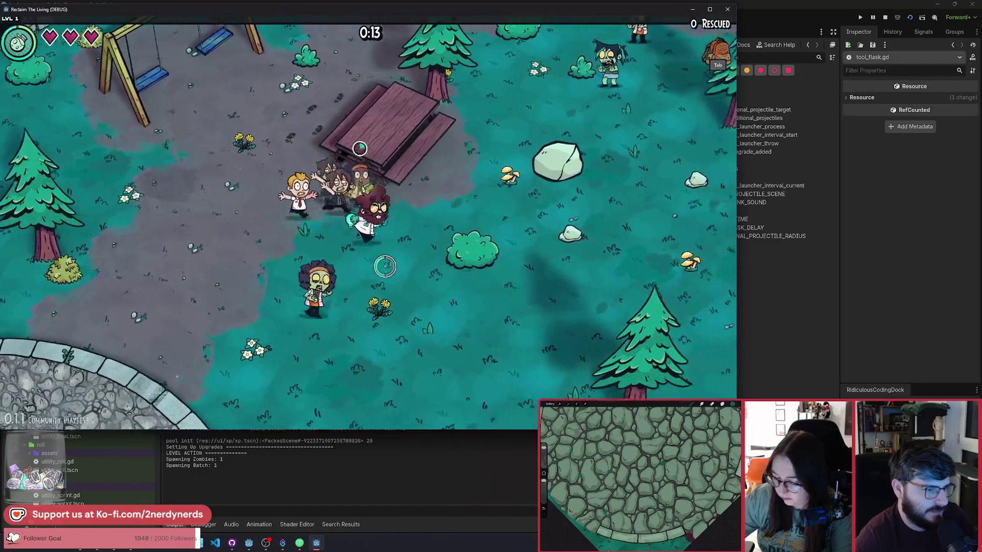
{"action": "key", "text": "d"}
{"action": "key", "text": "s"}
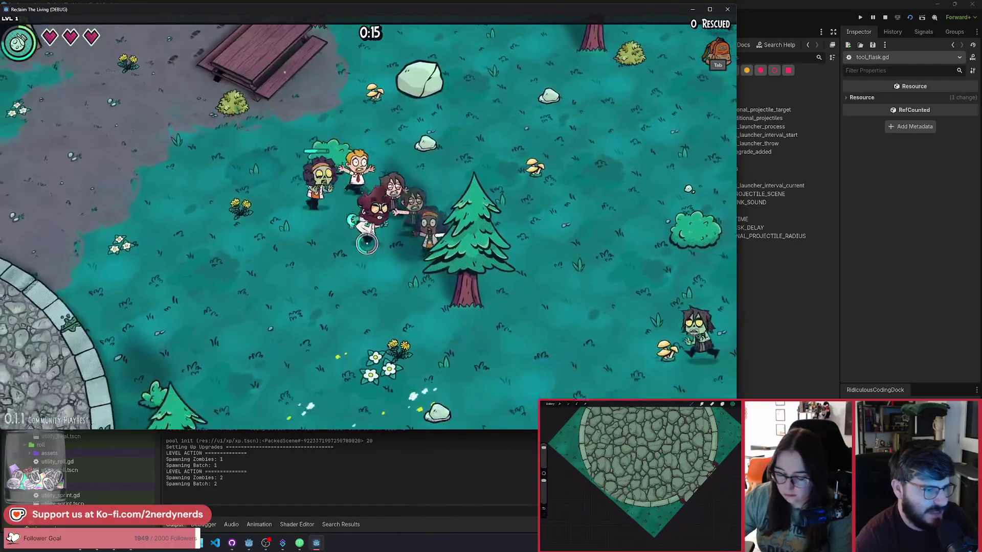
{"action": "key", "text": "a"}
{"action": "key", "text": "s"}
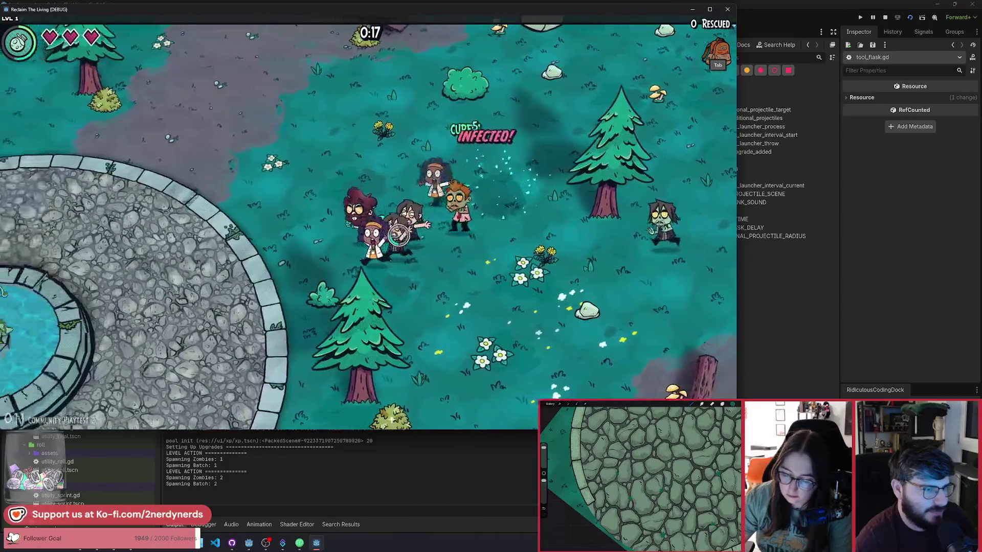
{"action": "key", "text": "a"}
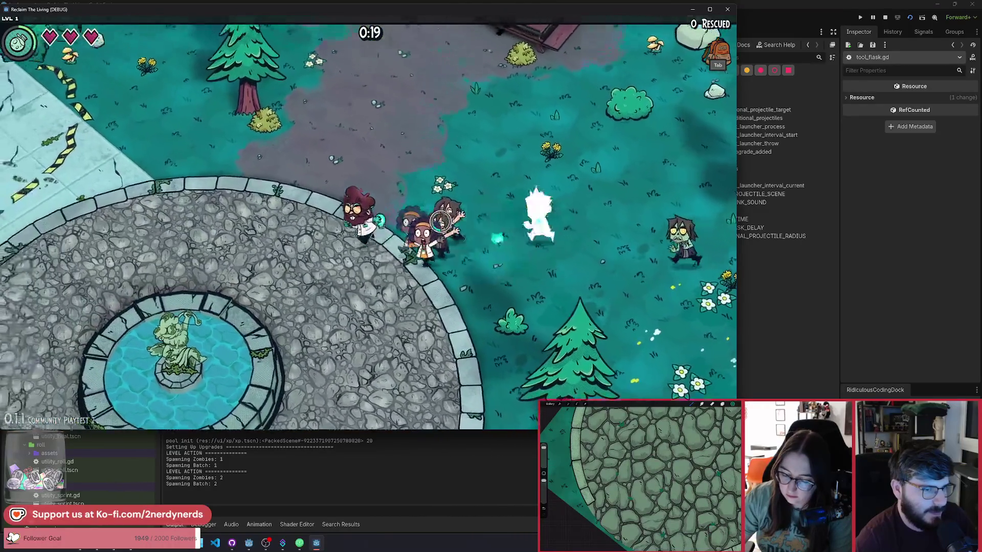
{"action": "key", "text": "w"}
{"action": "key", "text": "a"}
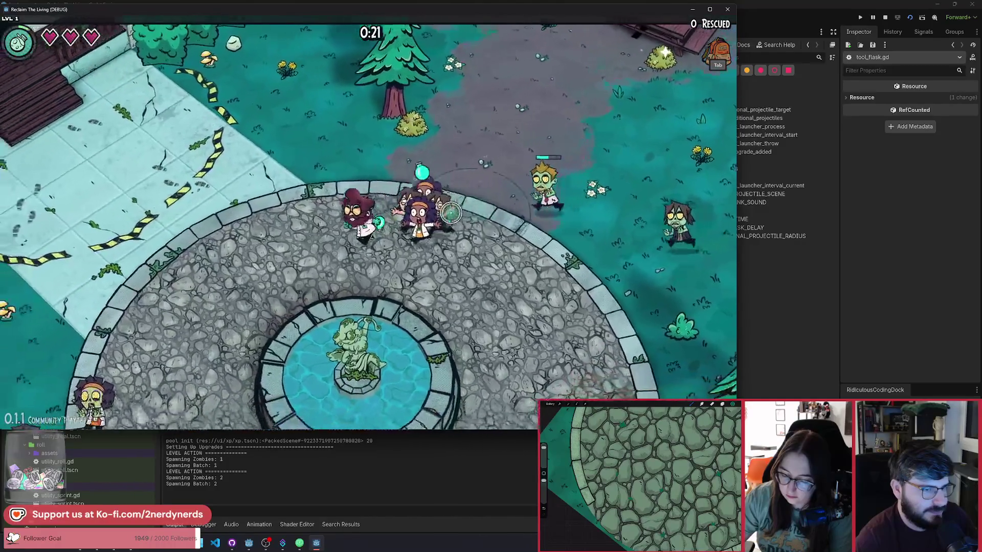
{"action": "key", "text": "w"}
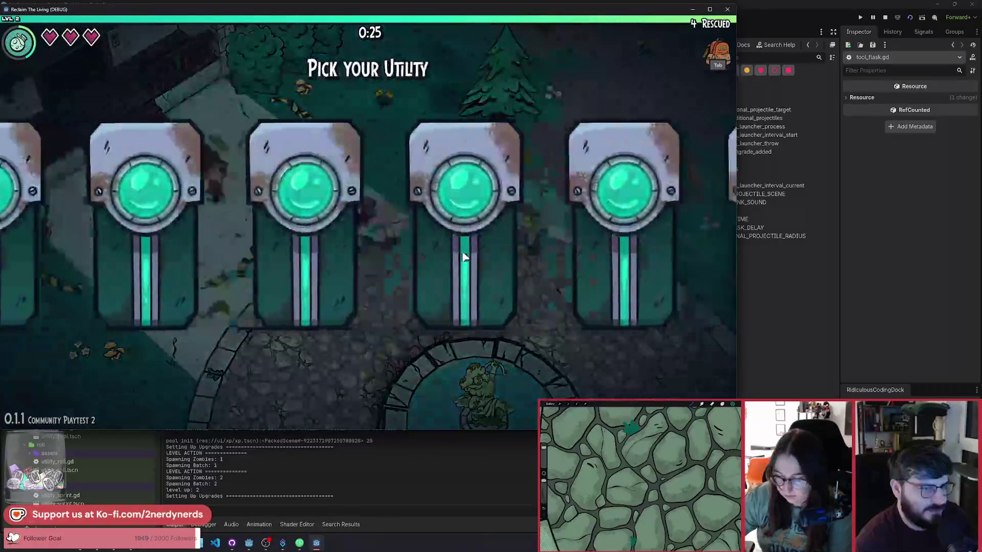
{"action": "key", "text": "F8"}
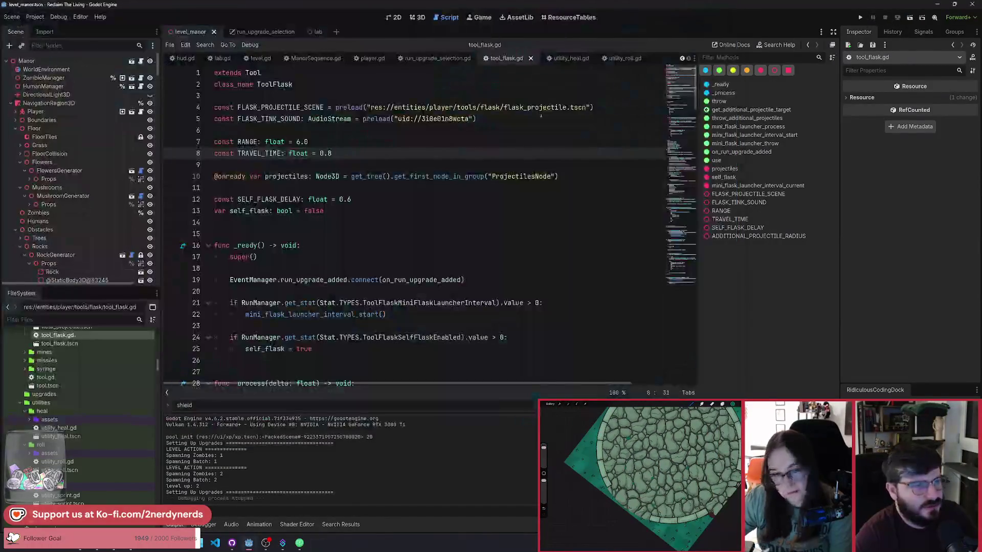
Change the TRAVEL_TIME value in tool_flask.gd from 0.8 to 0.95
{"action": "key", "text": "shift+Right"}
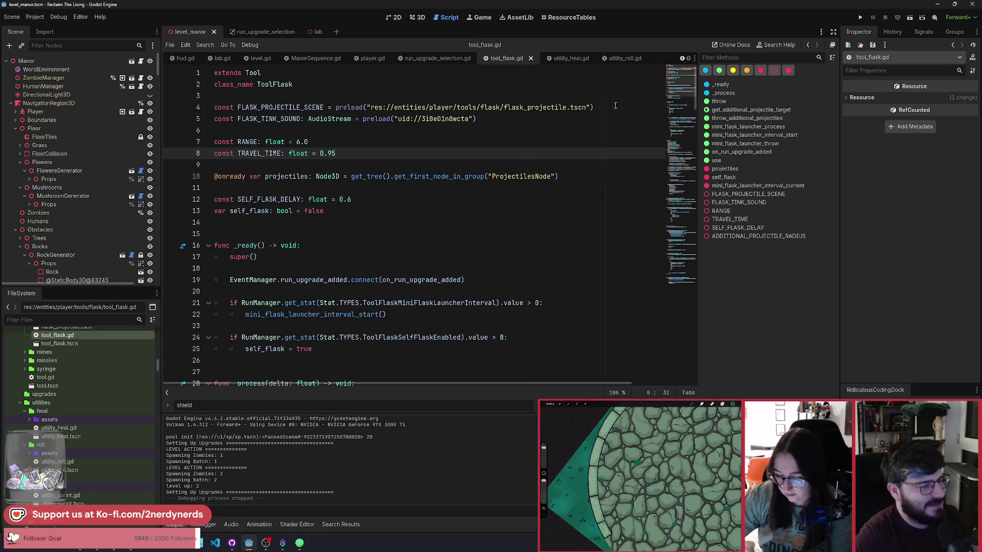
{"action": "left_click", "coordinate": [413, 204]}
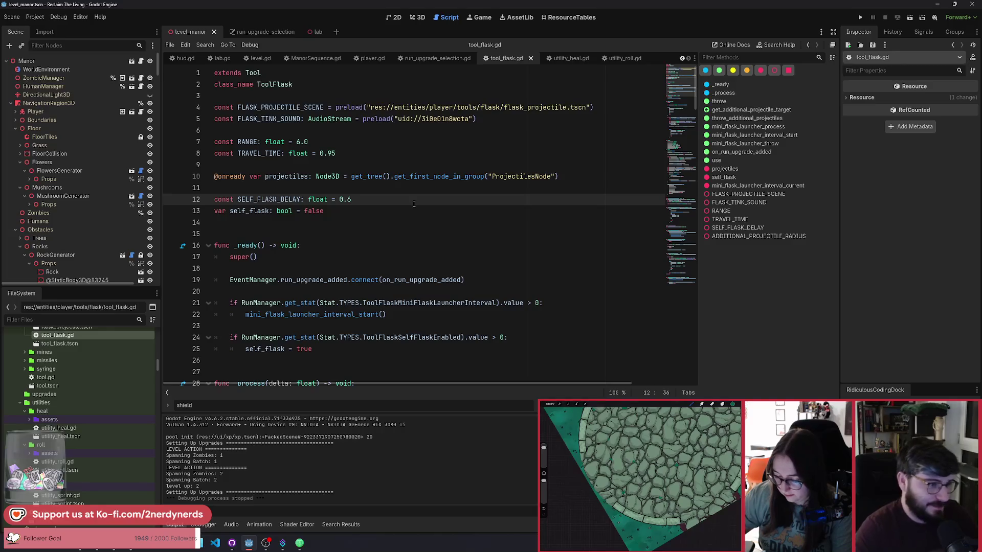
{"action": "key", "text": "shift+alt+o"}
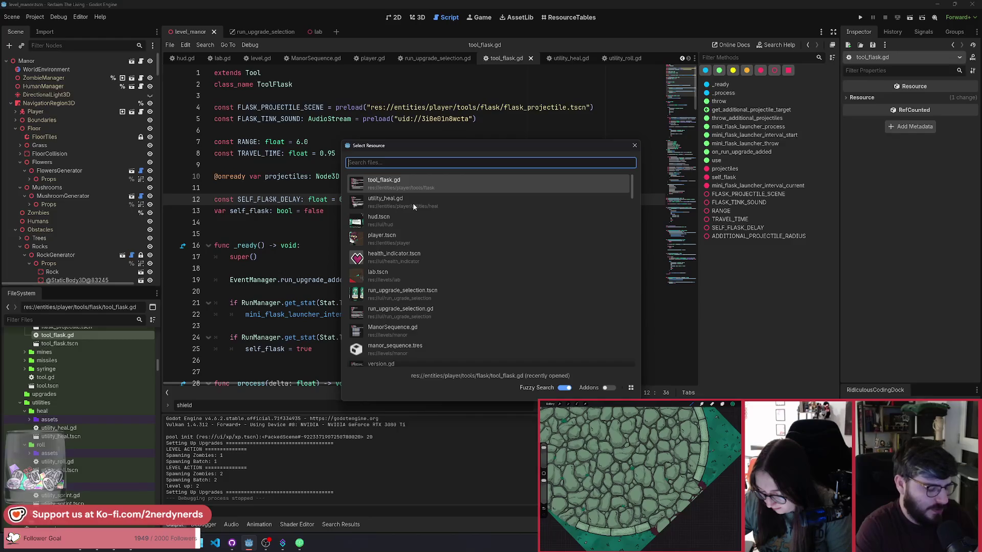
Open RunManager.gd, scroll from get_stat up to the Abilities defaults, and launch a new debug run
{"action": "type", "text": "runman"}
{"action": "key", "text": "Return"}
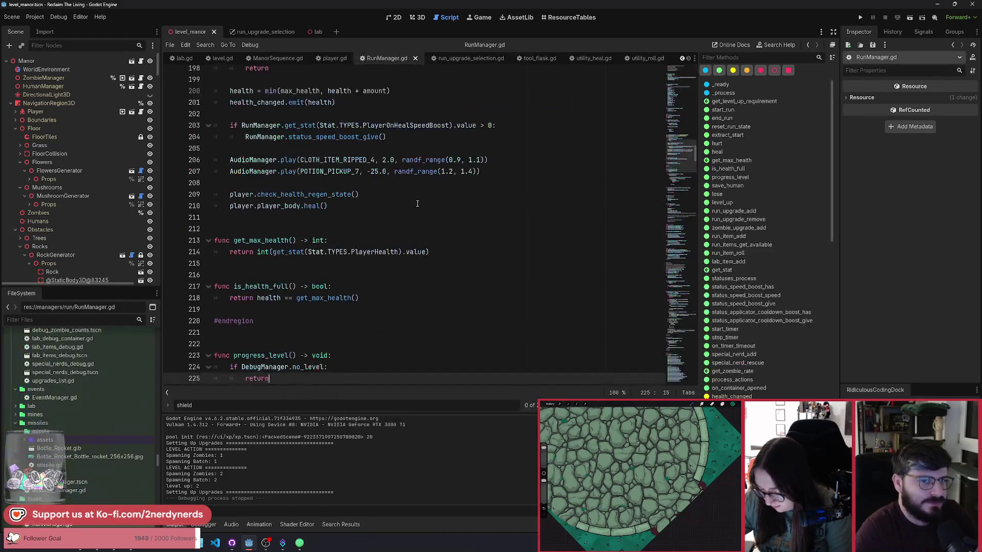
{"action": "left_click", "coordinate": [722, 270]}
{"action": "scroll", "coordinate": [452, 276], "scroll_direction": "up", "scroll_amount": 10}
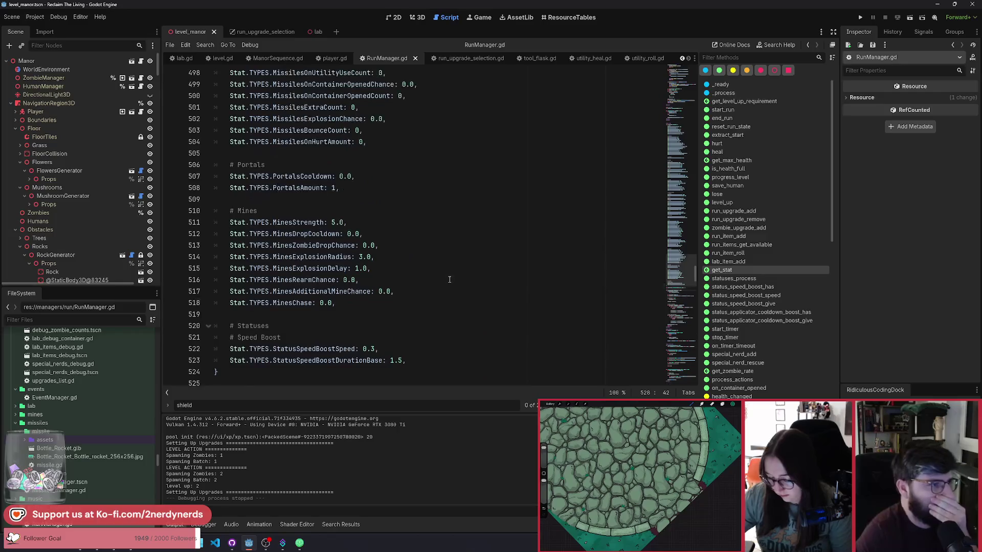
{"action": "scroll", "coordinate": [452, 275], "scroll_direction": "up", "scroll_amount": 15}
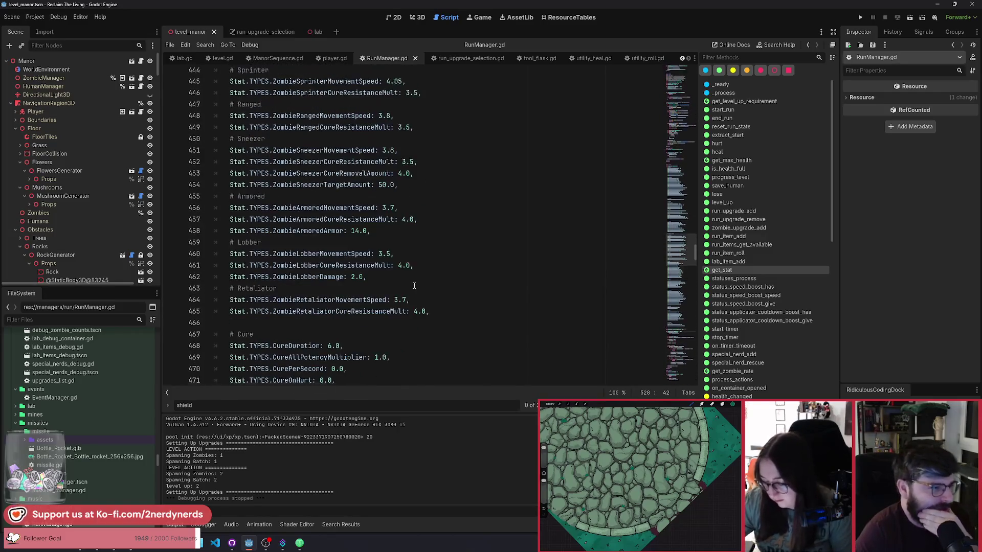
{"action": "scroll", "coordinate": [399, 302], "scroll_direction": "up", "scroll_amount": 5}
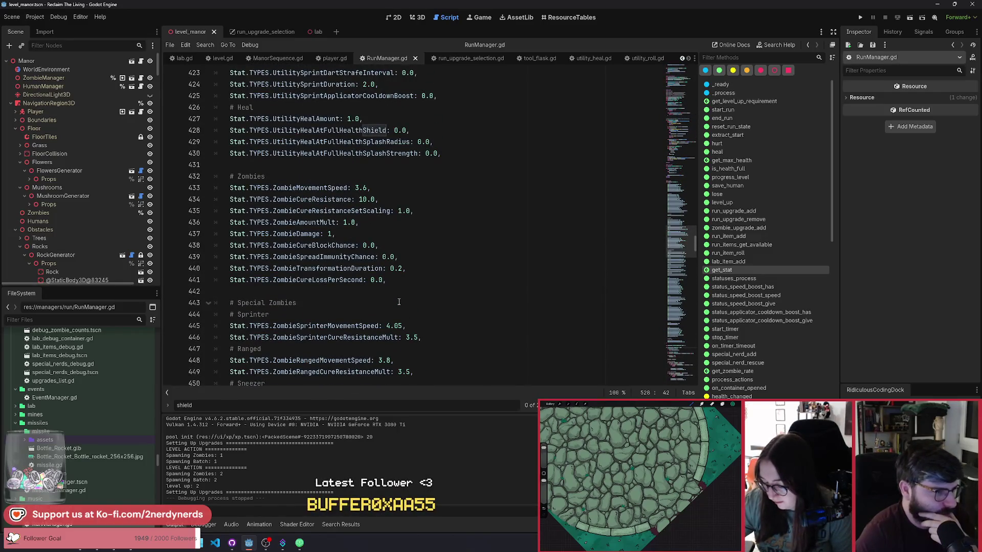
{"action": "scroll", "coordinate": [399, 302], "scroll_direction": "up", "scroll_amount": 11}
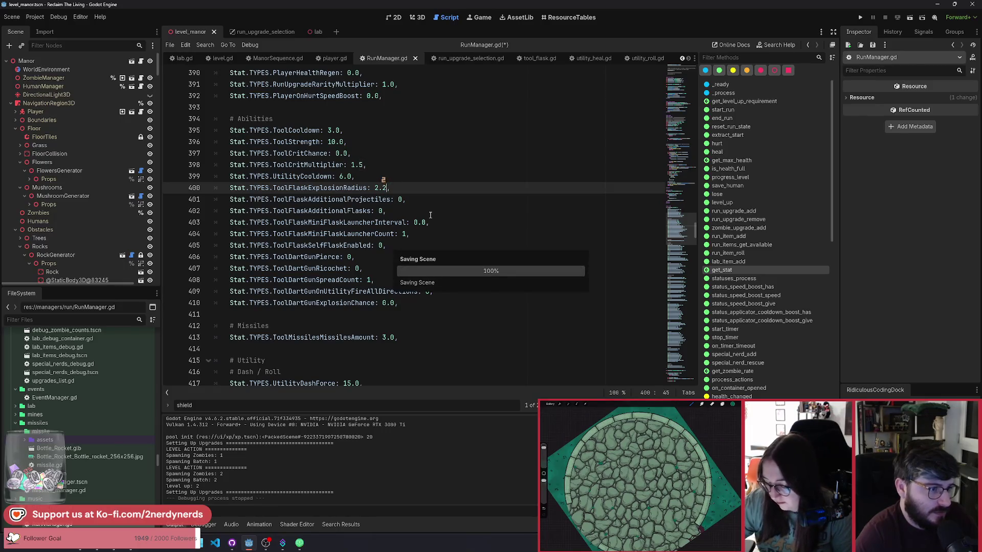
{"action": "left_click", "coordinate": [910, 19]}
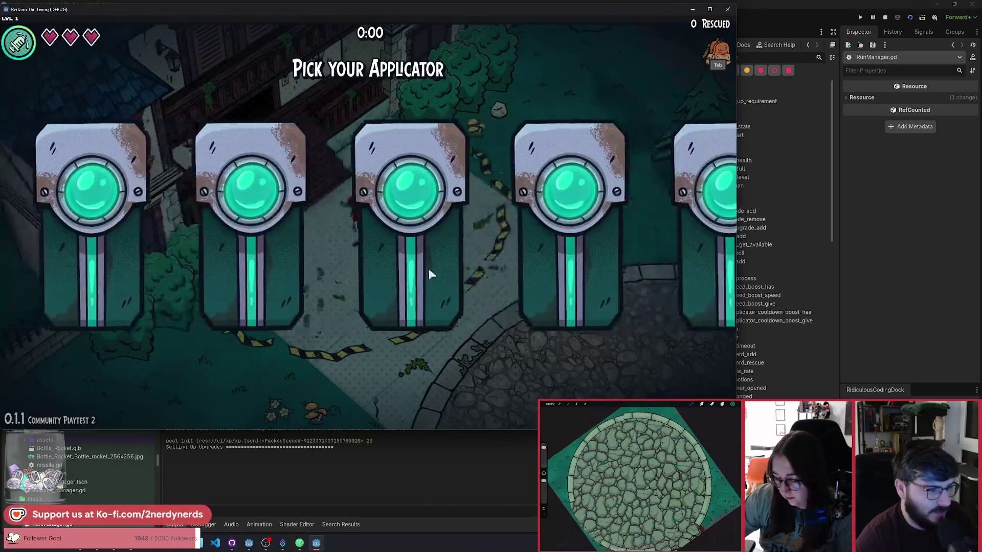
Pick an applicator and walk right and up toward the zombies
{"action": "left_click", "coordinate": [521, 251]}
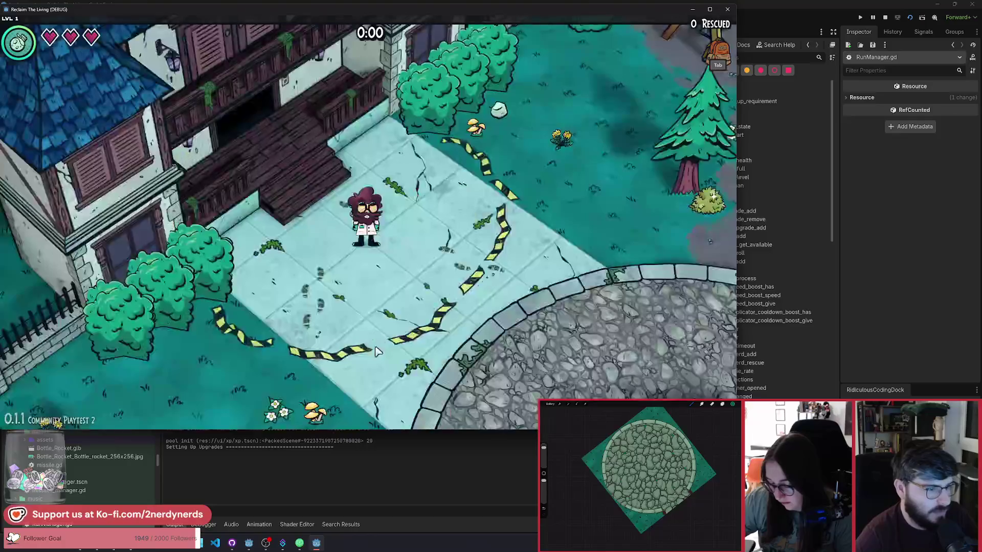
{"action": "key", "text": "d"}
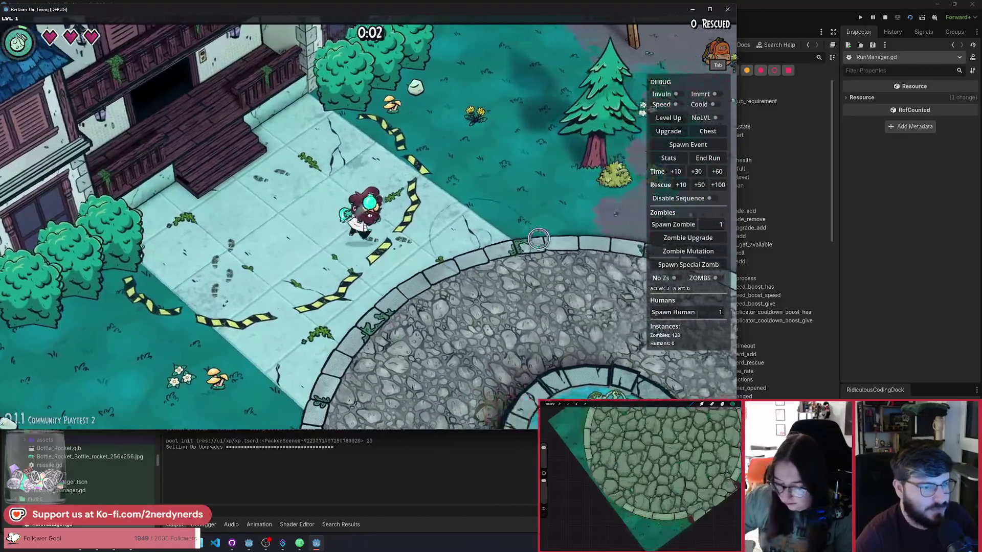
{"action": "key", "text": "d"}
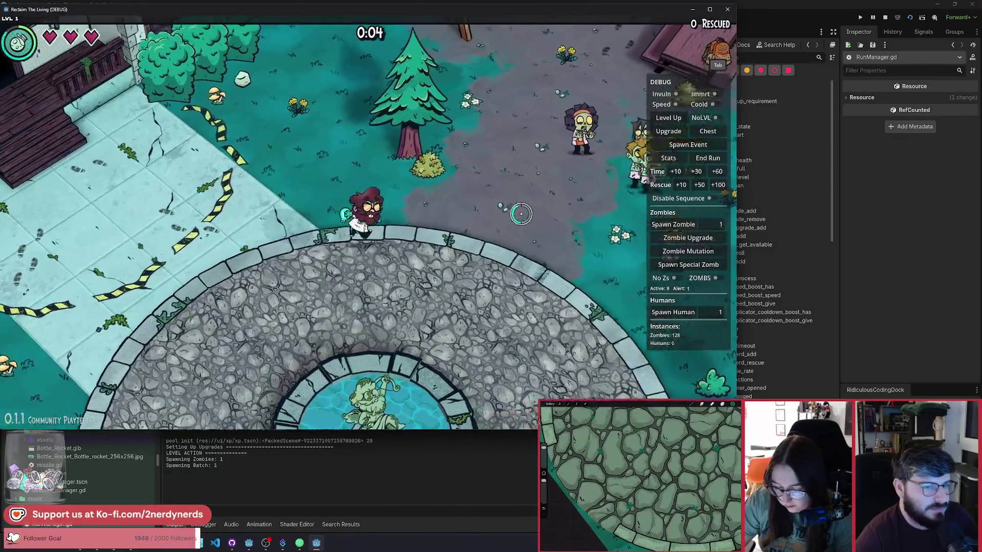
{"action": "key", "text": "w"}
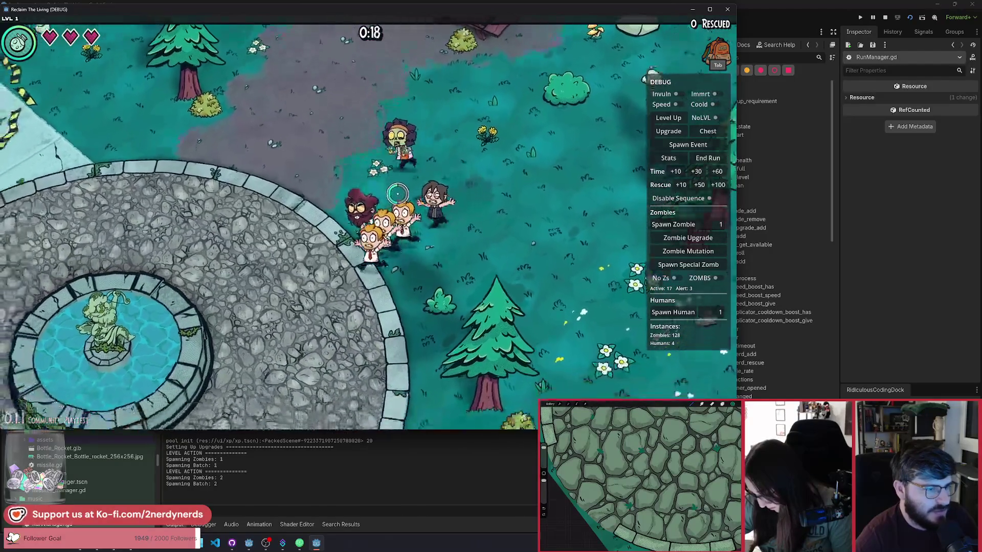
Lead the survivor group down-left across the fountain plaza
{"action": "key", "text": "a"}
{"action": "key", "text": "s"}
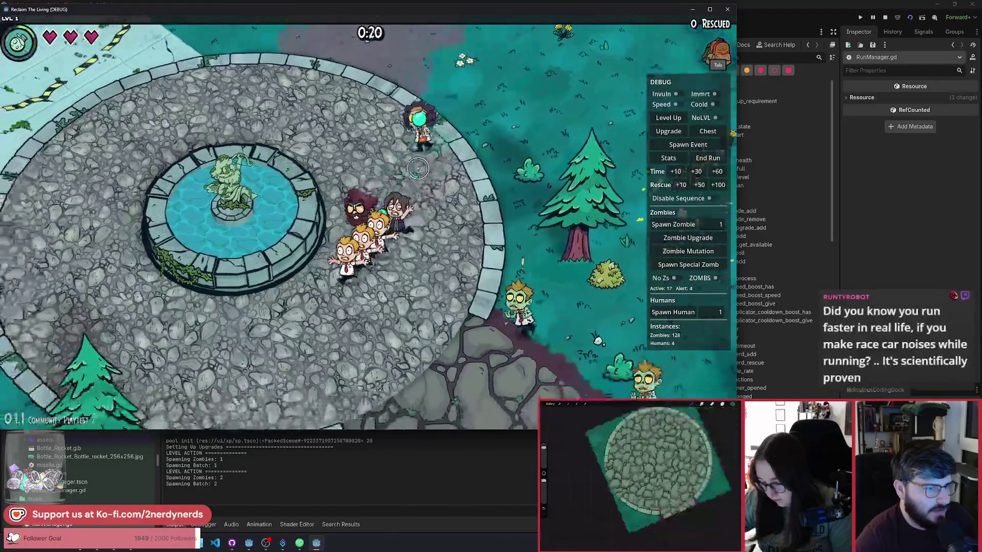
{"action": "key", "text": "a"}
{"action": "key", "text": "s"}
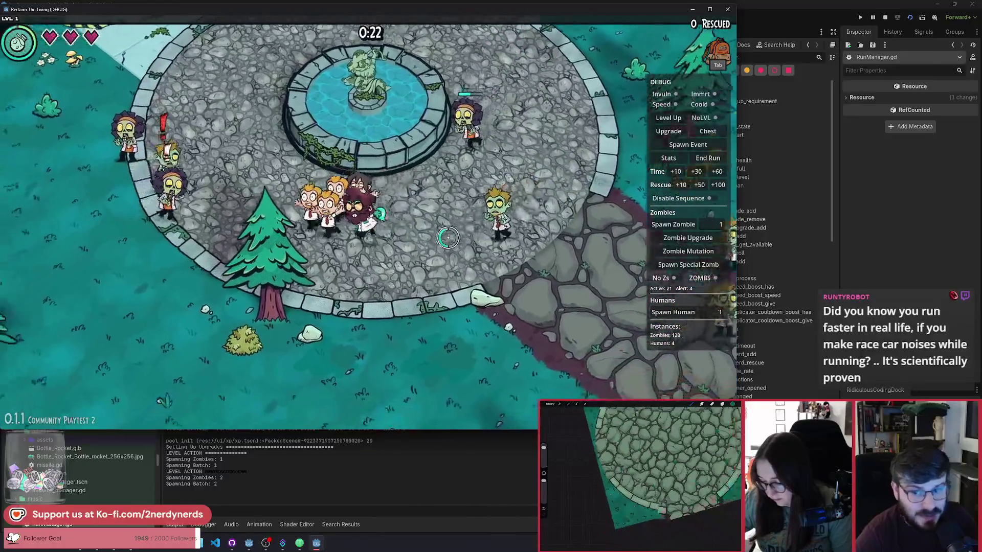
{"action": "key", "text": "a"}
{"action": "key", "text": "s"}
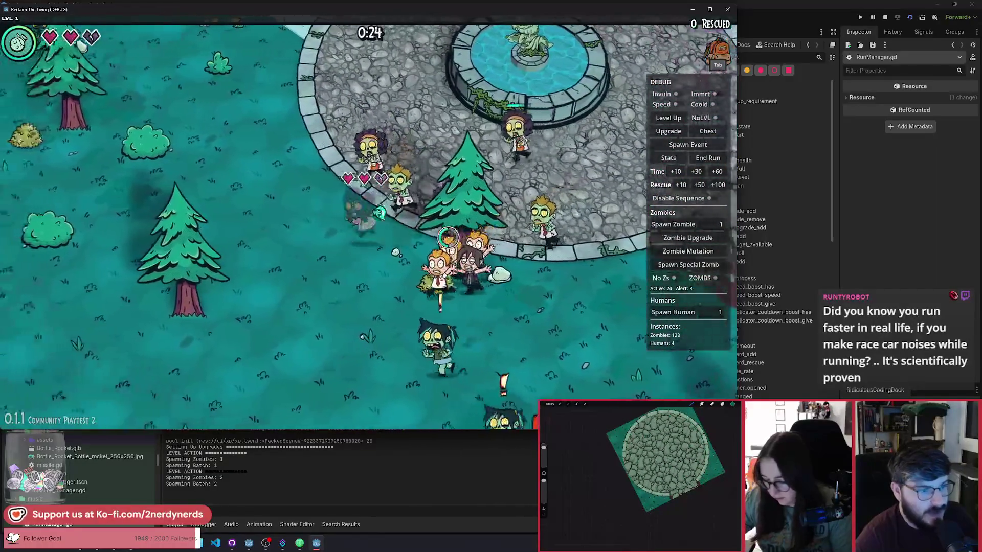
Lead the group up-left, then walk upward rescuing more survivors
{"action": "key", "text": "a"}
{"action": "key", "text": "w"}
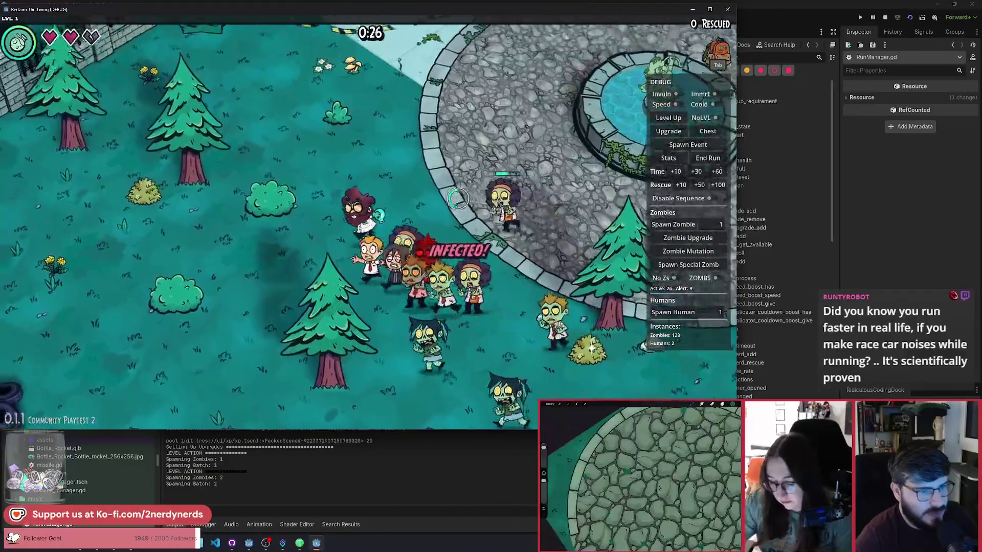
{"action": "key", "text": "w"}
{"action": "key", "text": "a"}
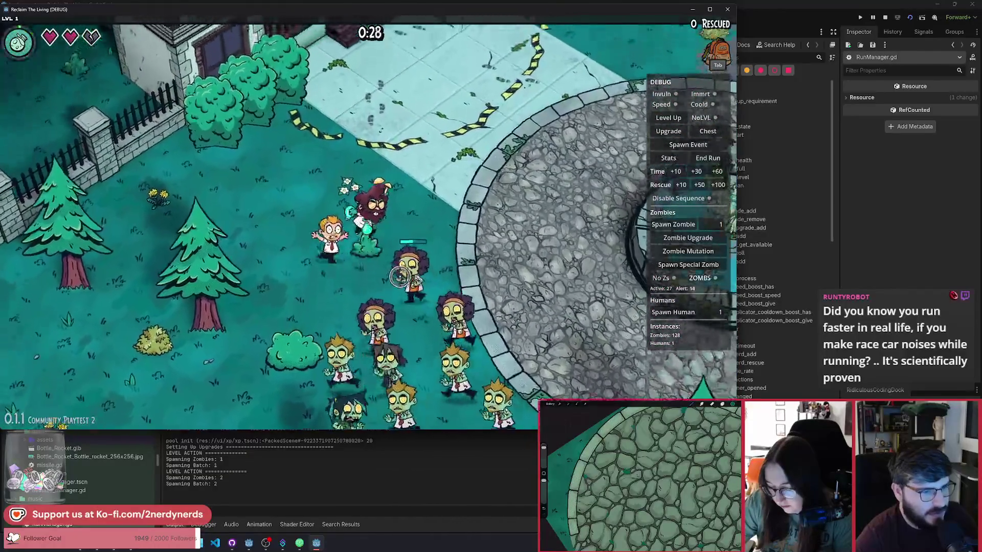
{"action": "key", "text": "w"}
{"action": "key", "text": "d"}
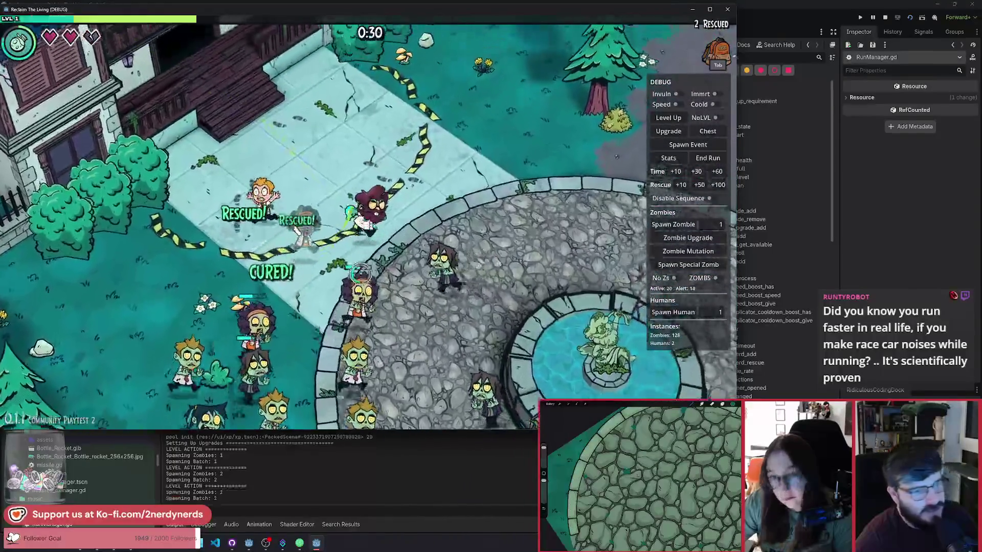
{"action": "key", "text": "w"}
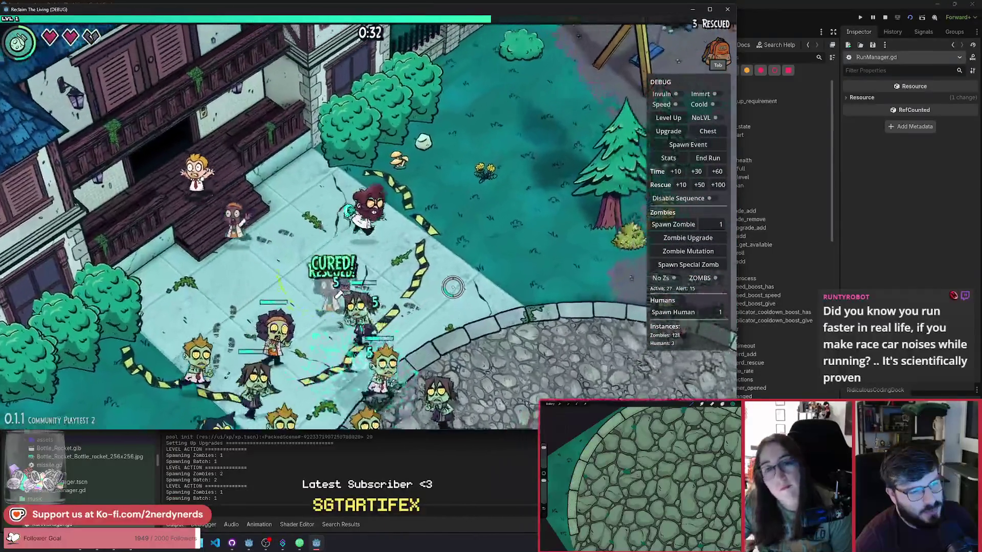
{"action": "key", "text": "w"}
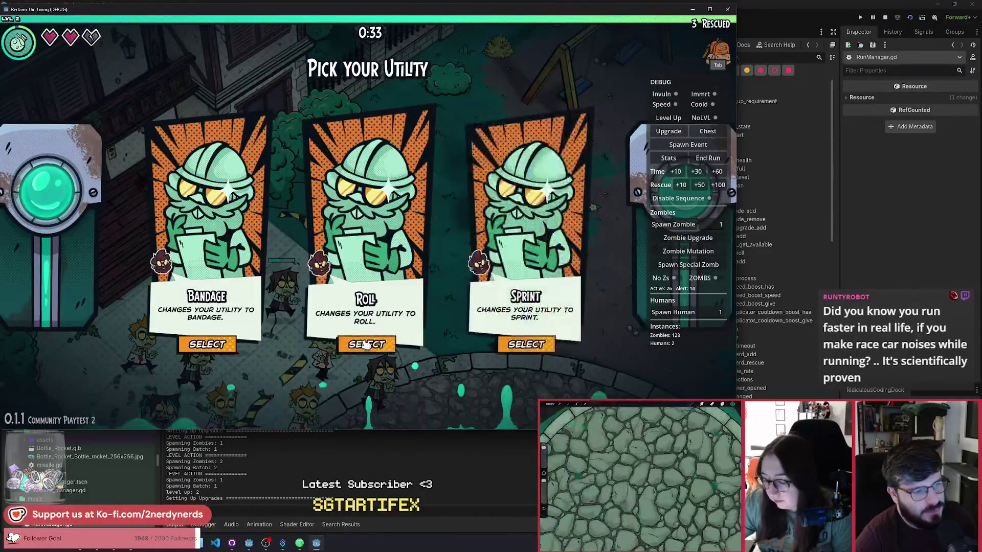
Select Roll as the utility and walk down-left around the fountain
{"action": "left_click", "coordinate": [366, 345]}
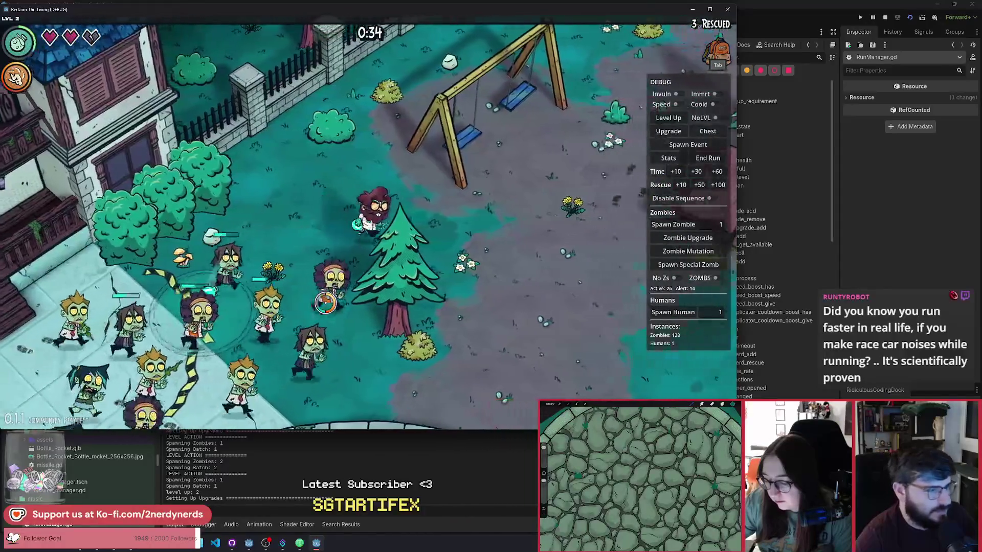
{"action": "key", "text": "d"}
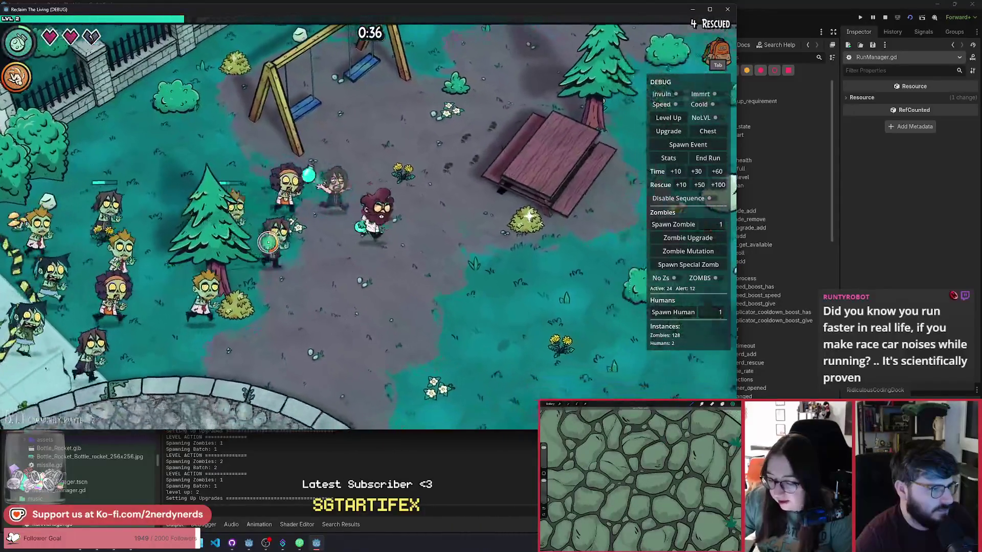
{"action": "key", "text": "s"}
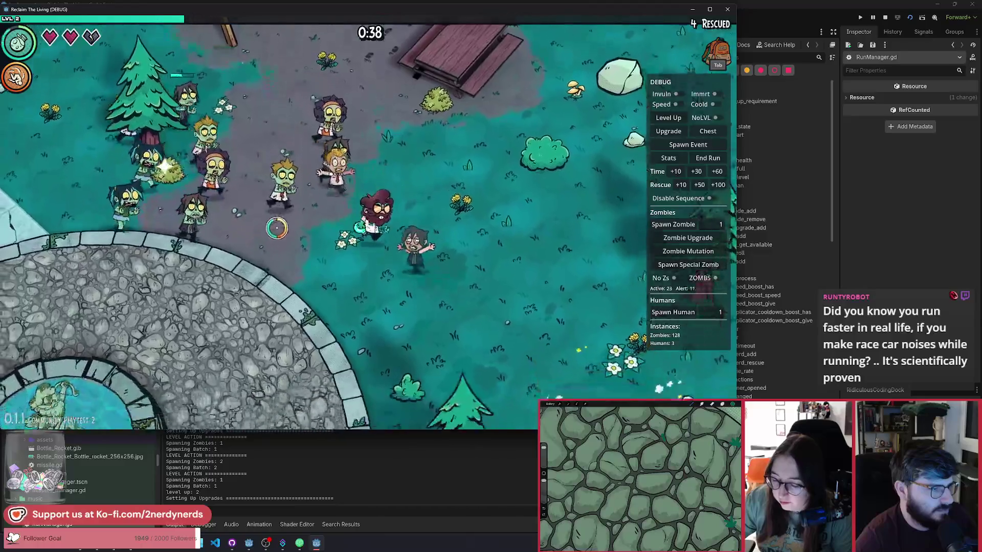
{"action": "key", "text": "a"}
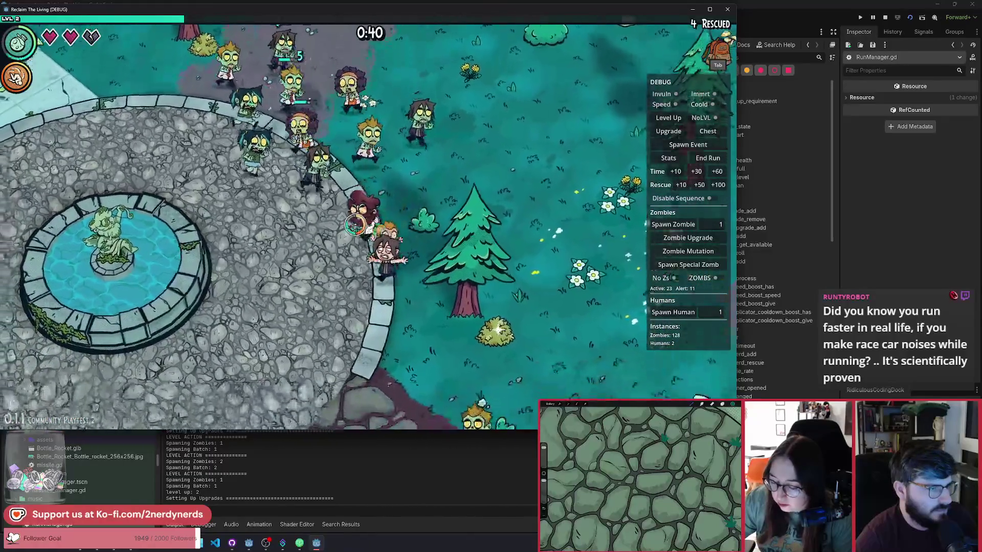
{"action": "key", "text": "a"}
{"action": "key", "text": "s"}
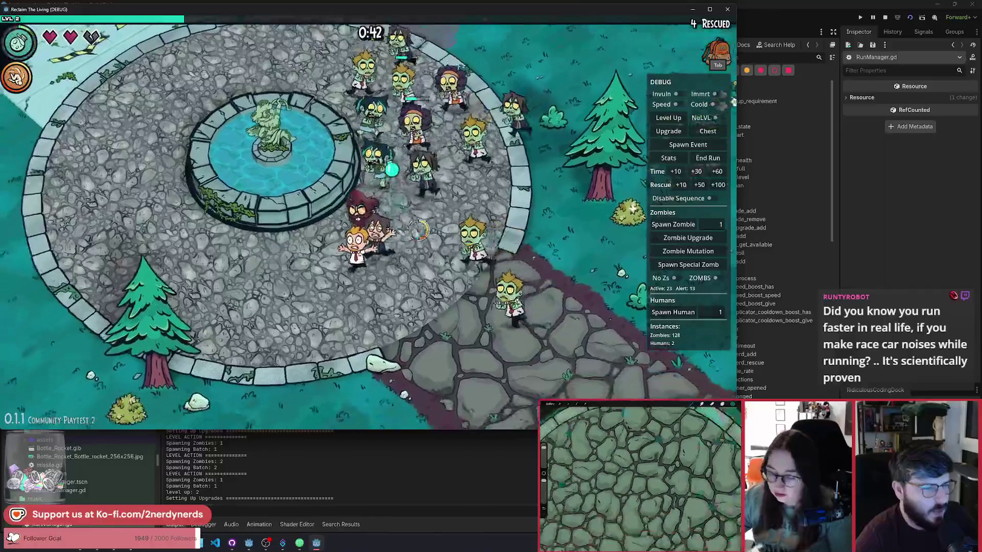
{"action": "key", "text": "a"}
{"action": "key", "text": "s"}
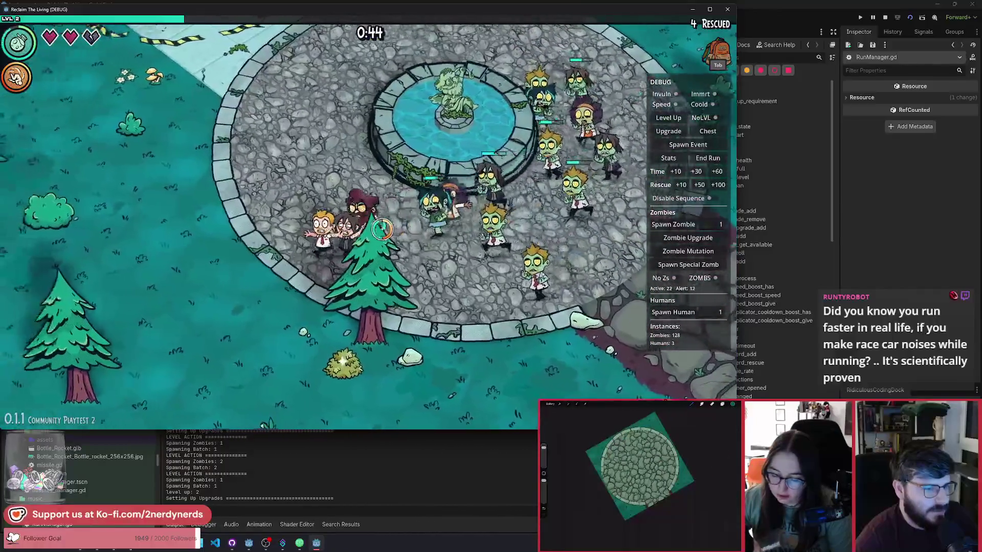
Walk up-left gathering survivors, then pick a level-up upgrade
{"action": "key", "text": "w"}
{"action": "key", "text": "a"}
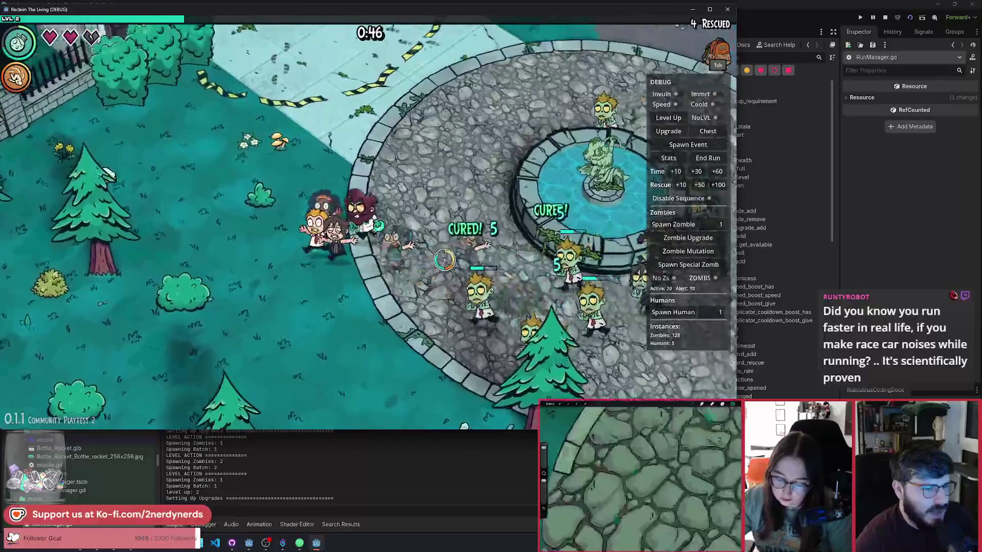
{"action": "key", "text": "w"}
{"action": "key", "text": "a"}
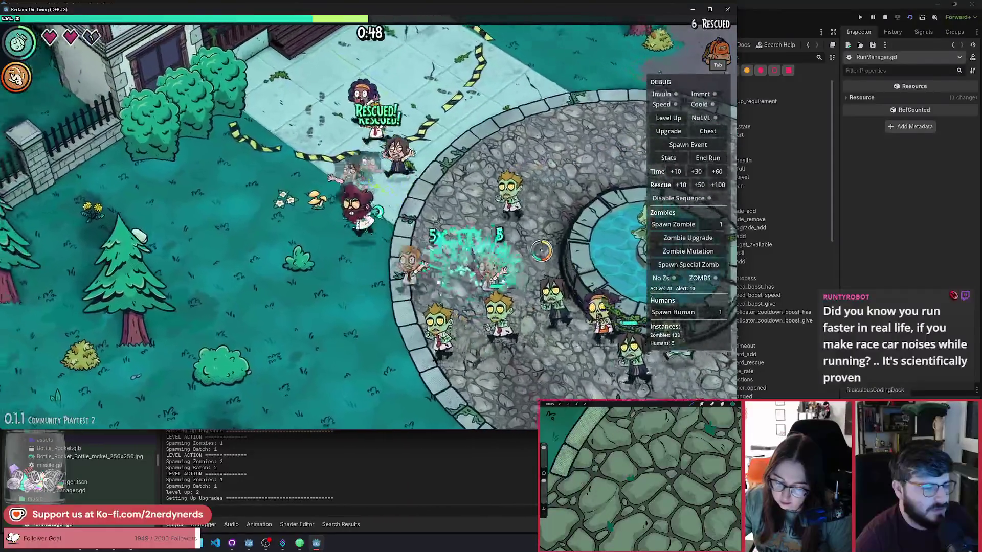
{"action": "key", "text": "w"}
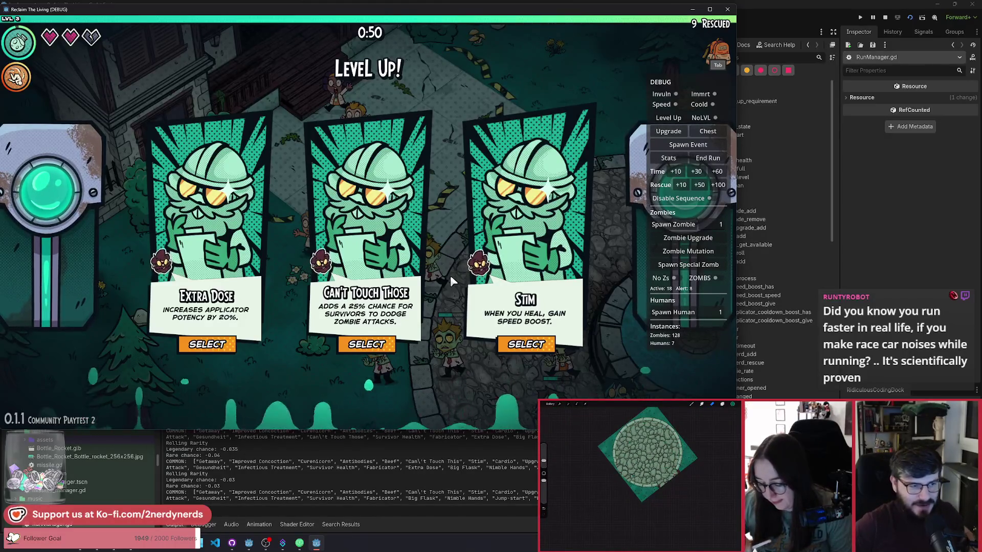
{"action": "left_click", "coordinate": [324, 321]}
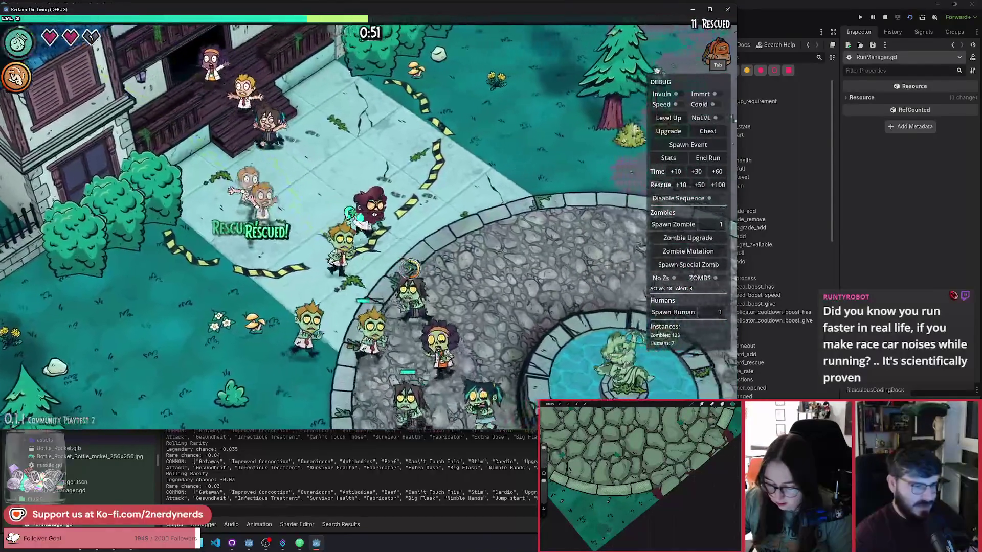
Lead the survivors around the plaza, then choose the Big Flask upgrade
{"action": "key", "text": "w+d"}
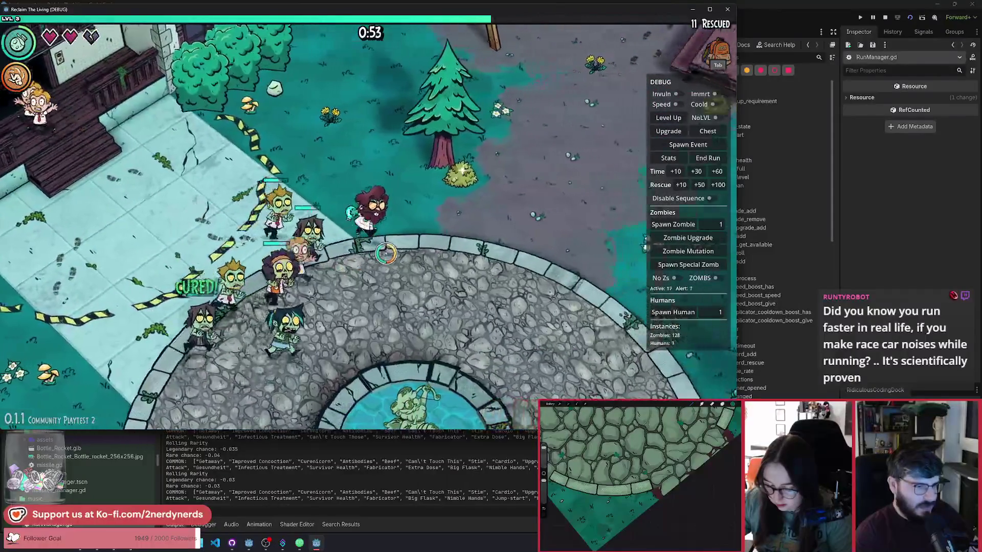
{"action": "key", "text": "d"}
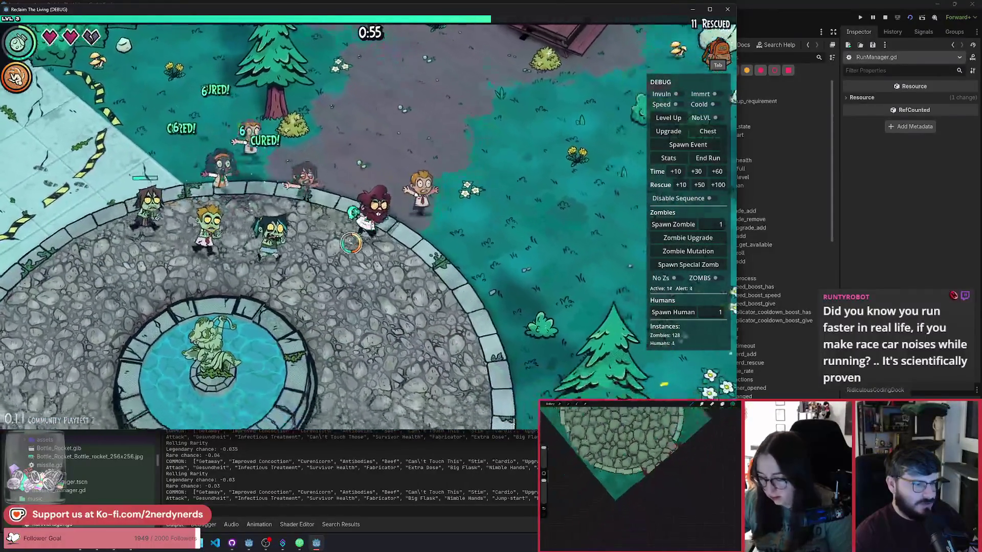
{"action": "key", "text": "s"}
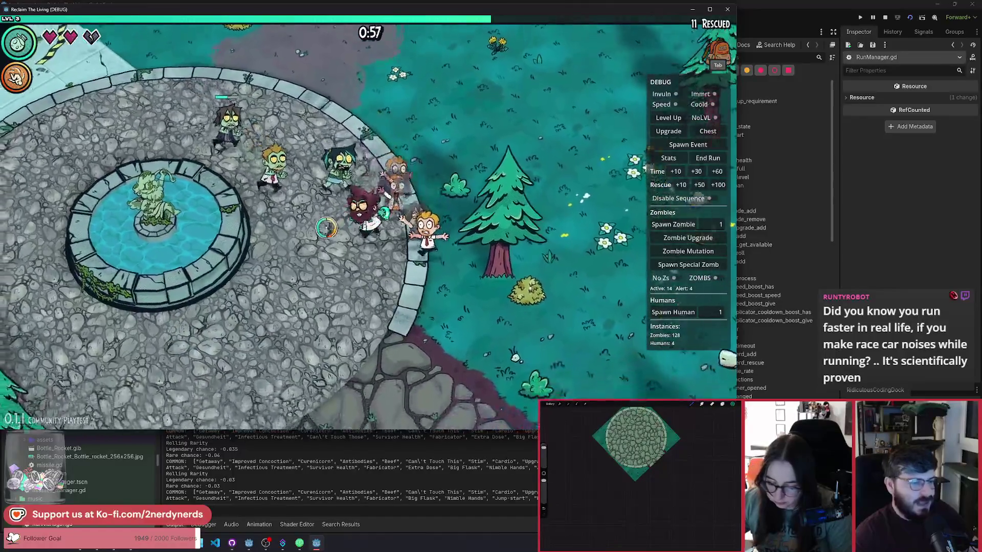
{"action": "key", "text": "s+a"}
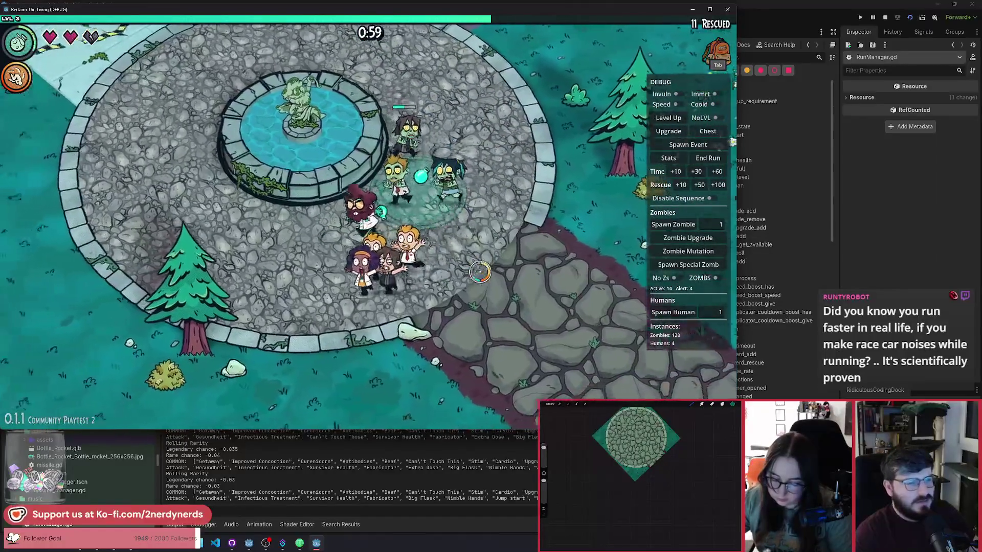
{"action": "key", "text": "a"}
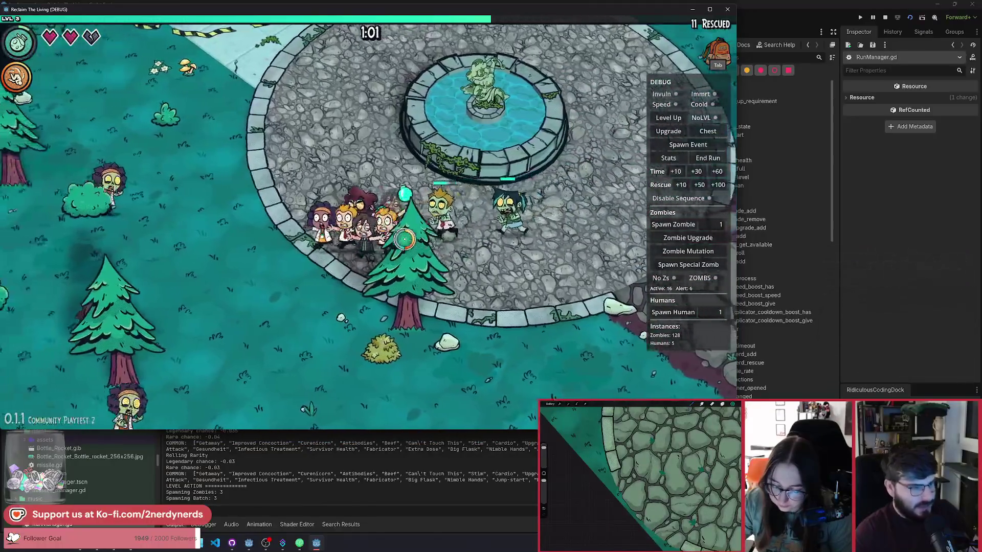
{"action": "key", "text": "w+a"}
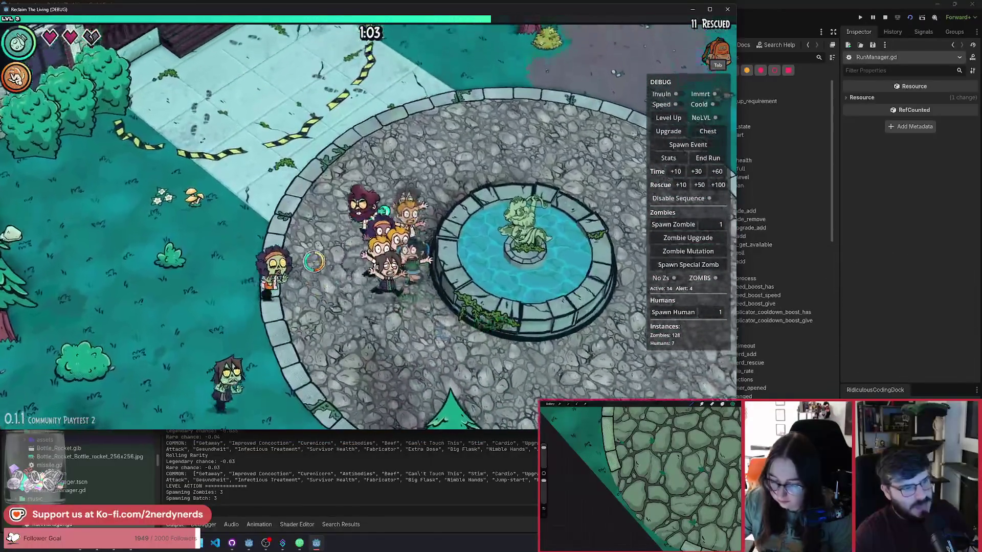
{"action": "key", "text": "w+a"}
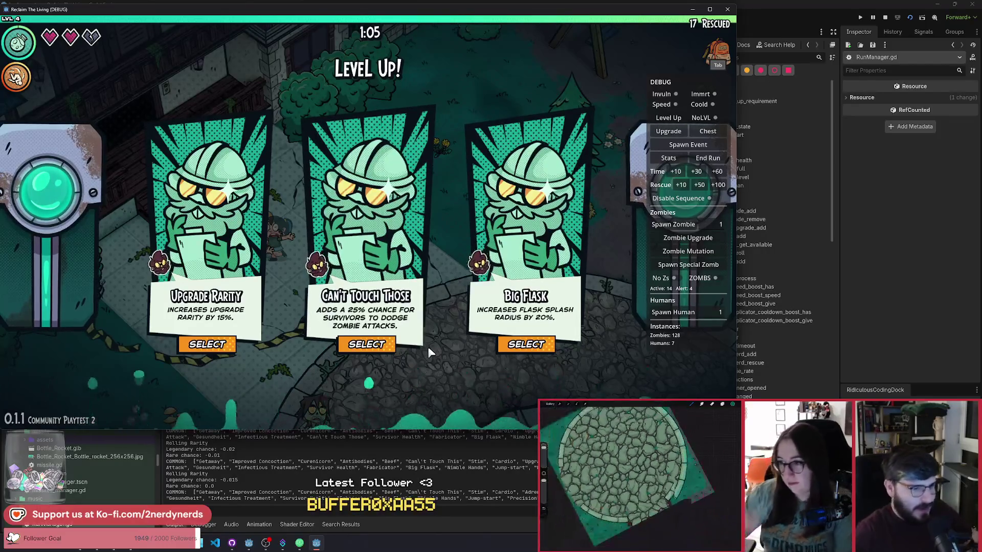
{"action": "left_click", "coordinate": [523, 347]}
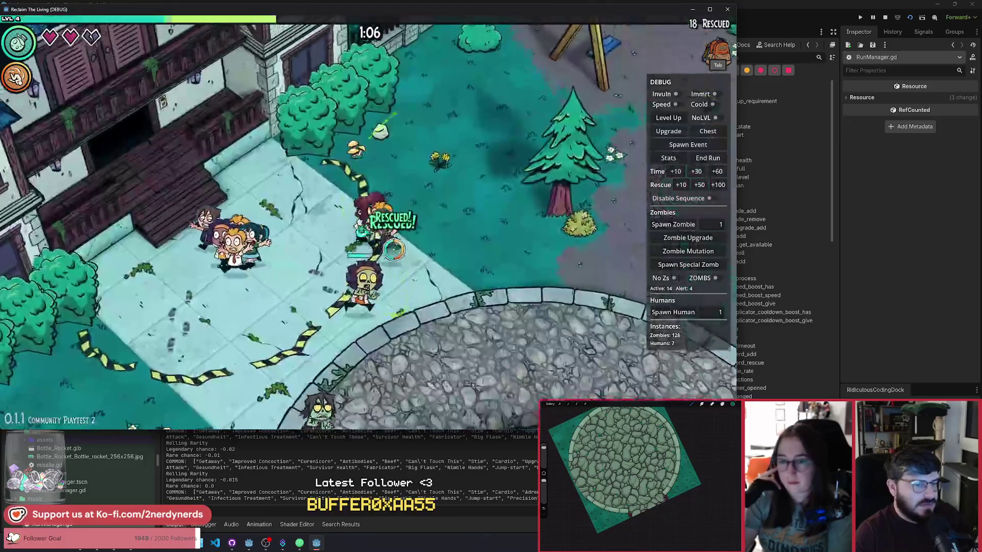
Walk right and down across the park, then left across and off the plaza
{"action": "key", "text": "d"}
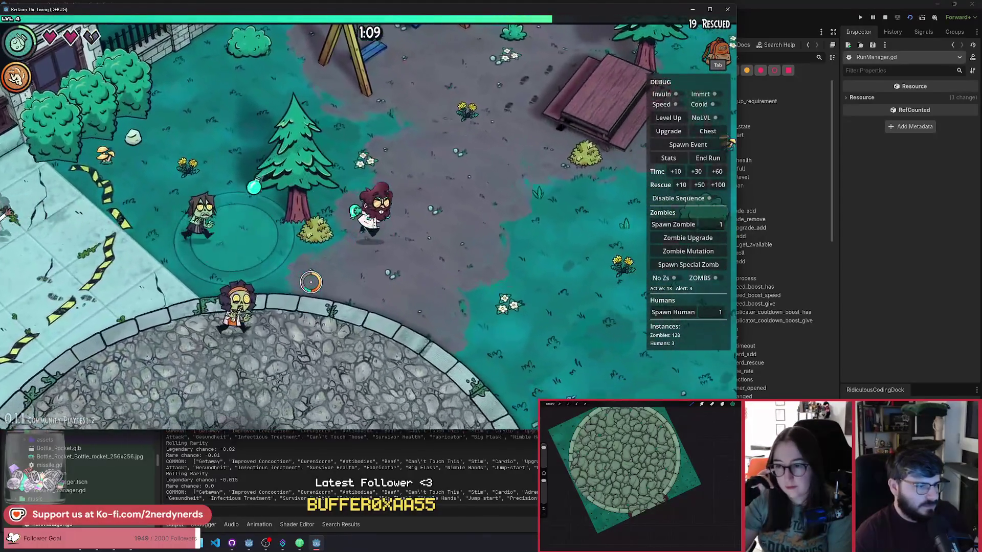
{"action": "key", "text": "d"}
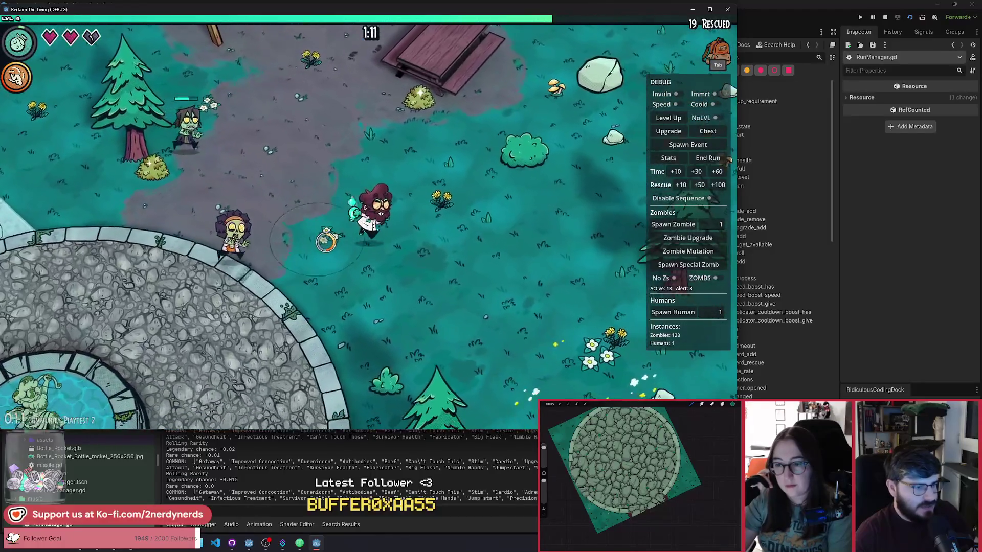
{"action": "key", "text": "s"}
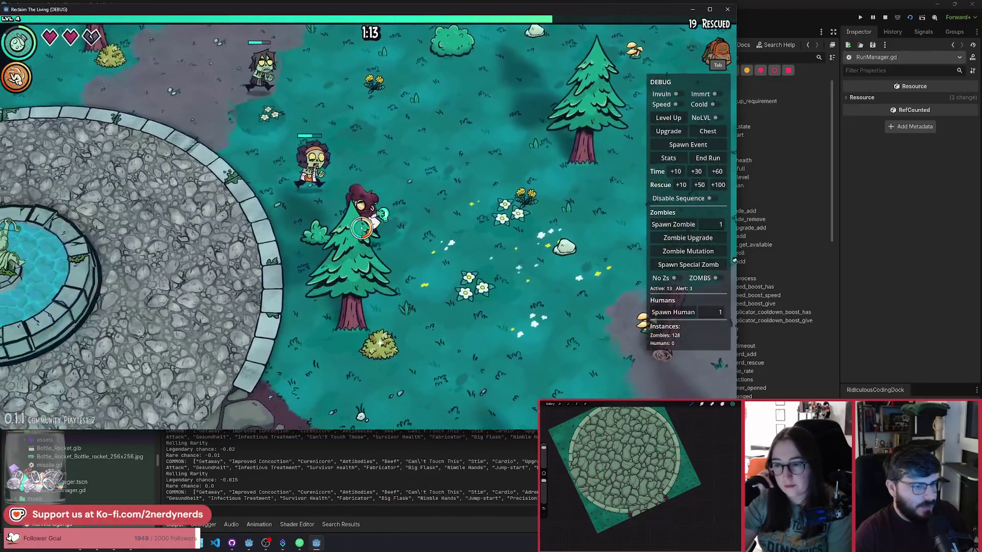
{"action": "key", "text": "a"}
{"action": "key", "text": "s"}
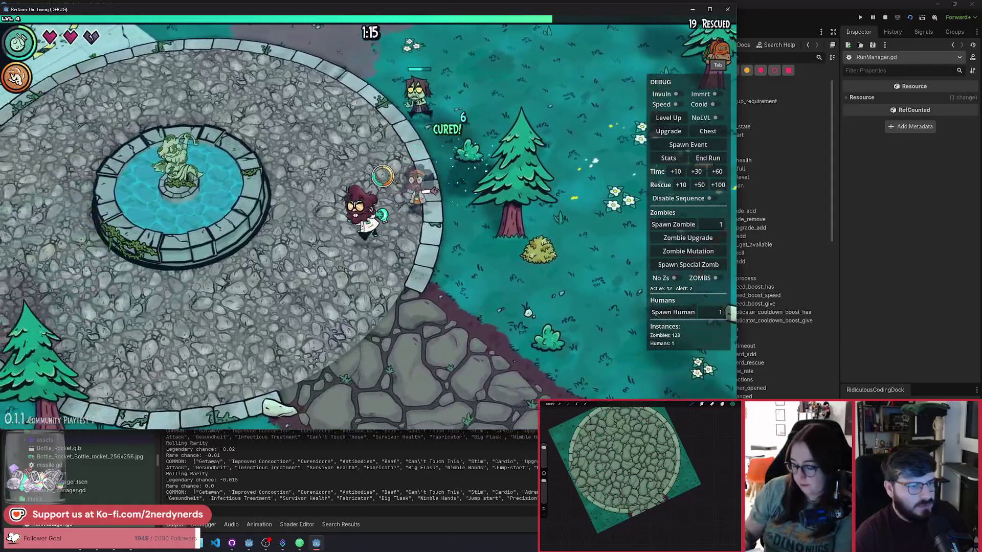
{"action": "key", "text": "a"}
{"action": "key", "text": "s"}
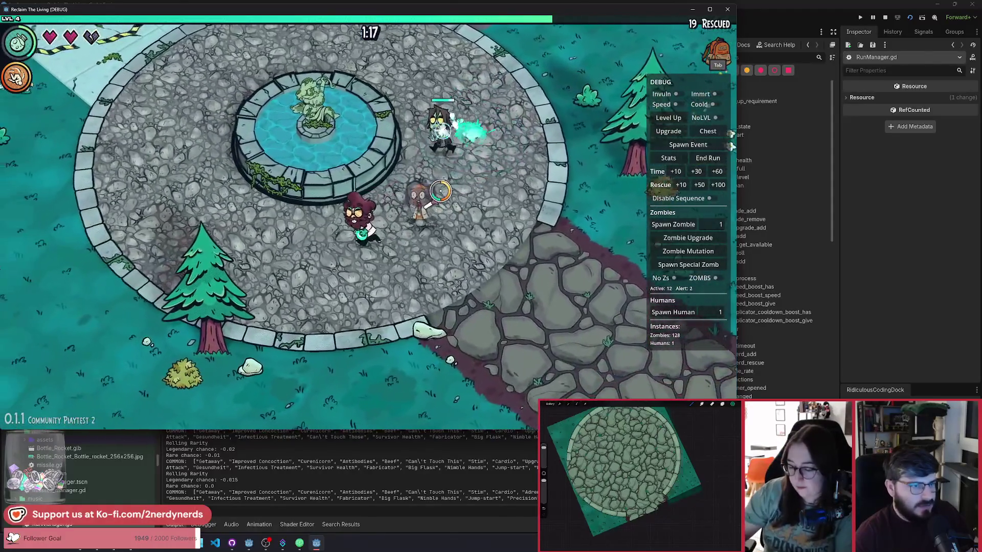
{"action": "key", "text": "a"}
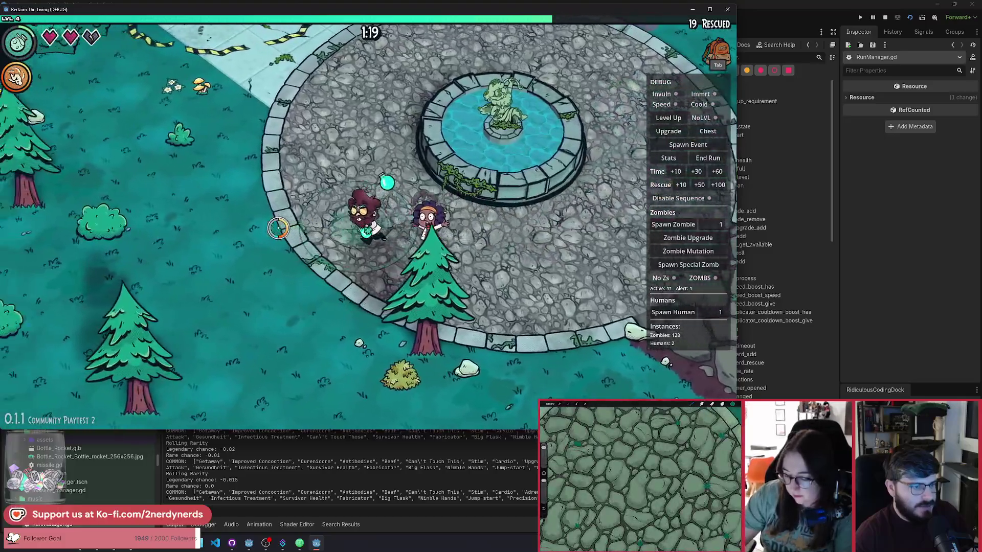
{"action": "key", "text": "a"}
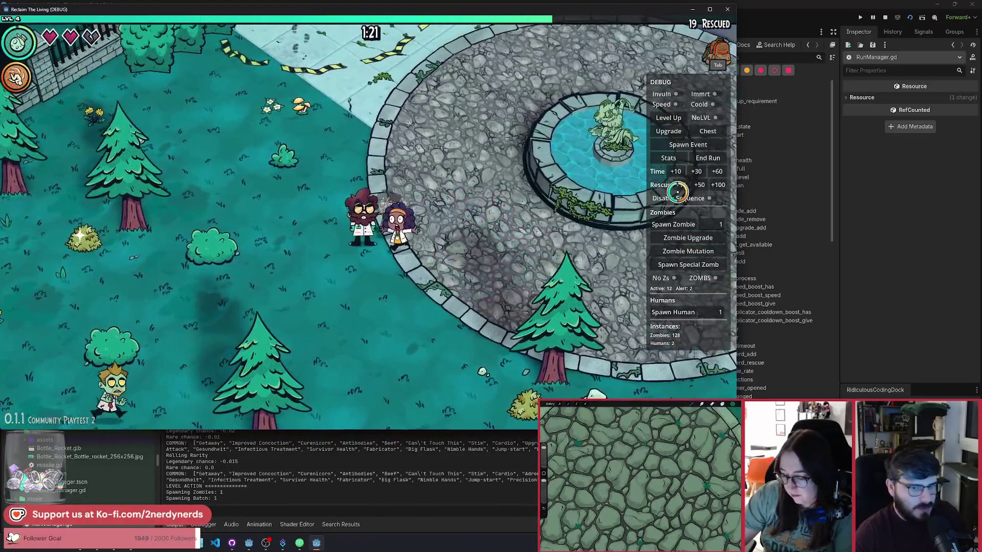
{"action": "key", "text": "a"}
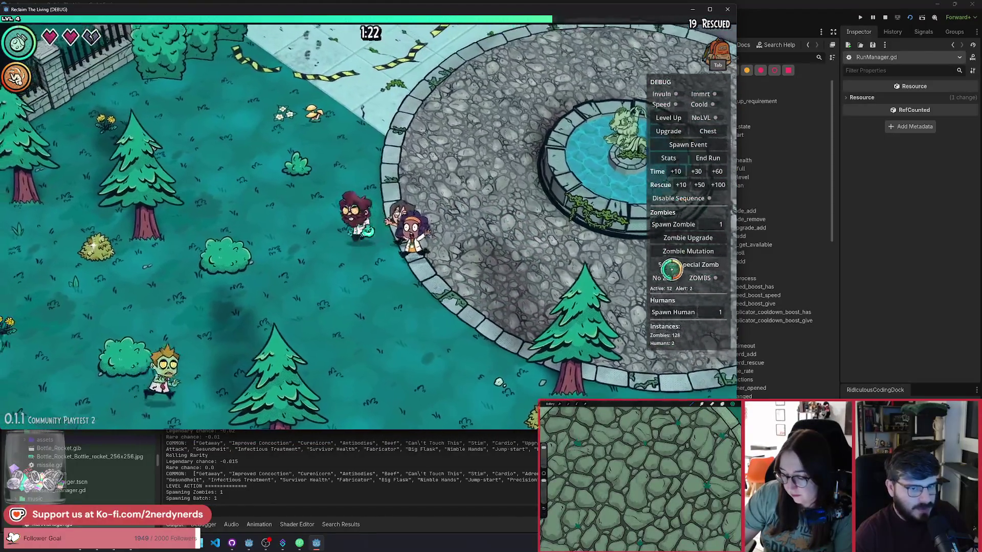
Clear all active zombies with the debug option, rescue more survivors, and pick an upgrade
{"action": "left_click", "coordinate": [675, 278]}
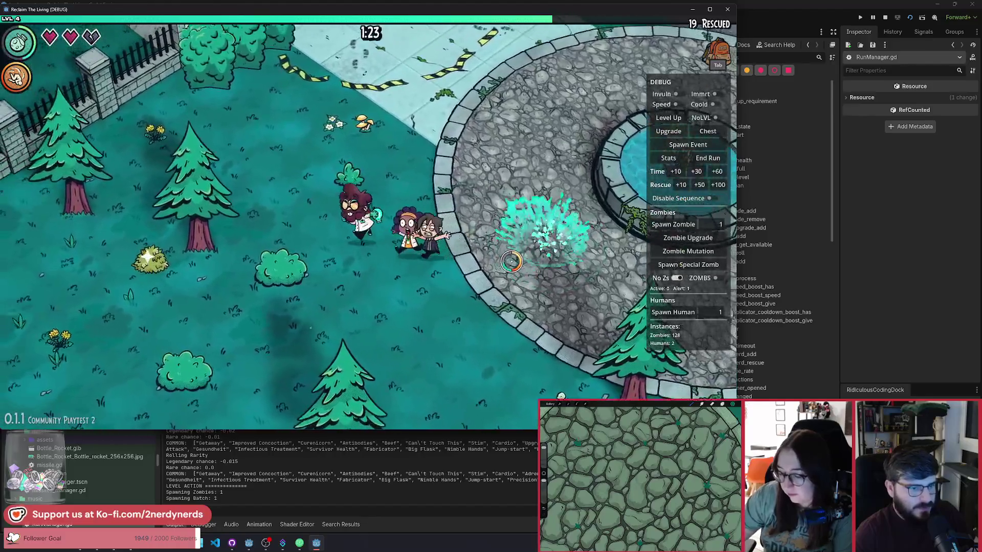
{"action": "key", "text": "w"}
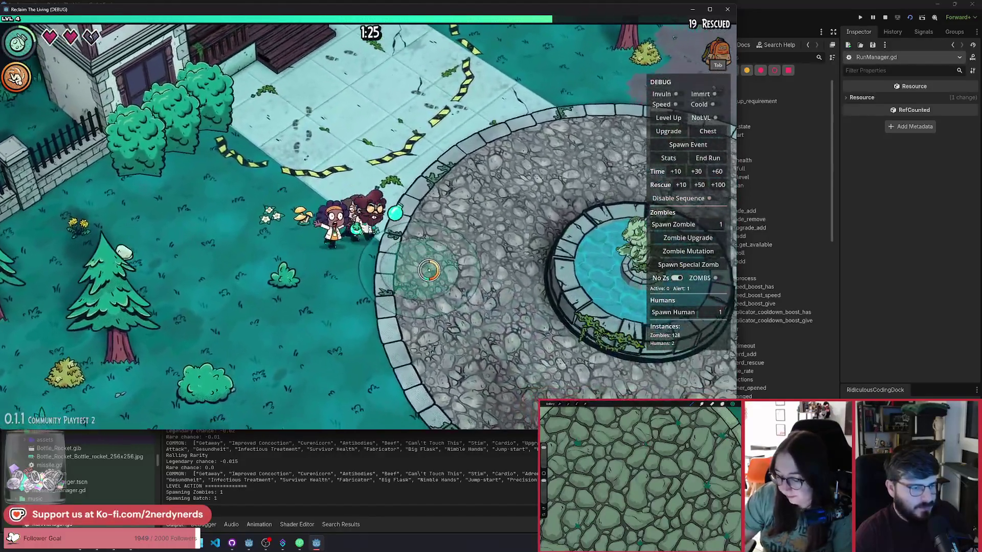
{"action": "key", "text": "s"}
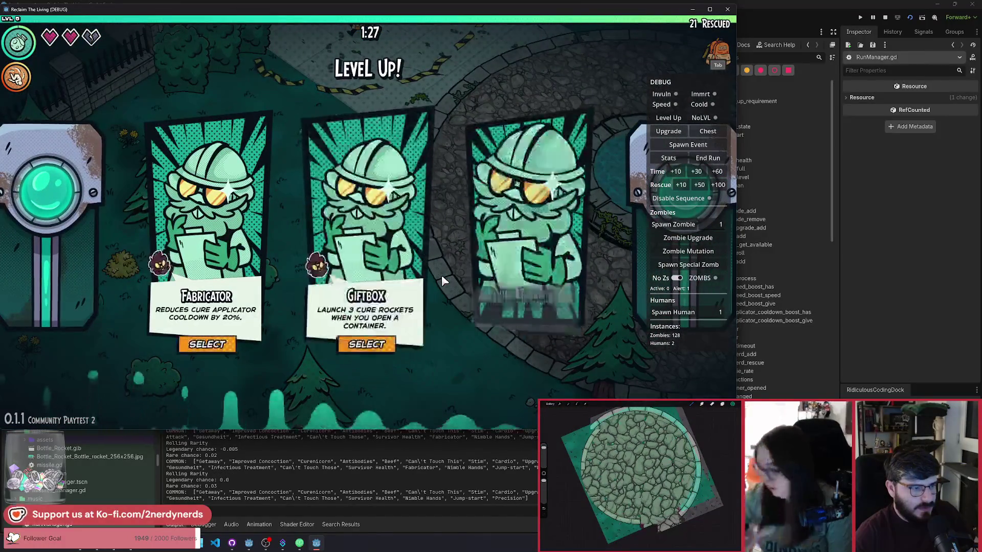
{"action": "left_click", "coordinate": [527, 254]}
{"action": "key", "text": "d"}
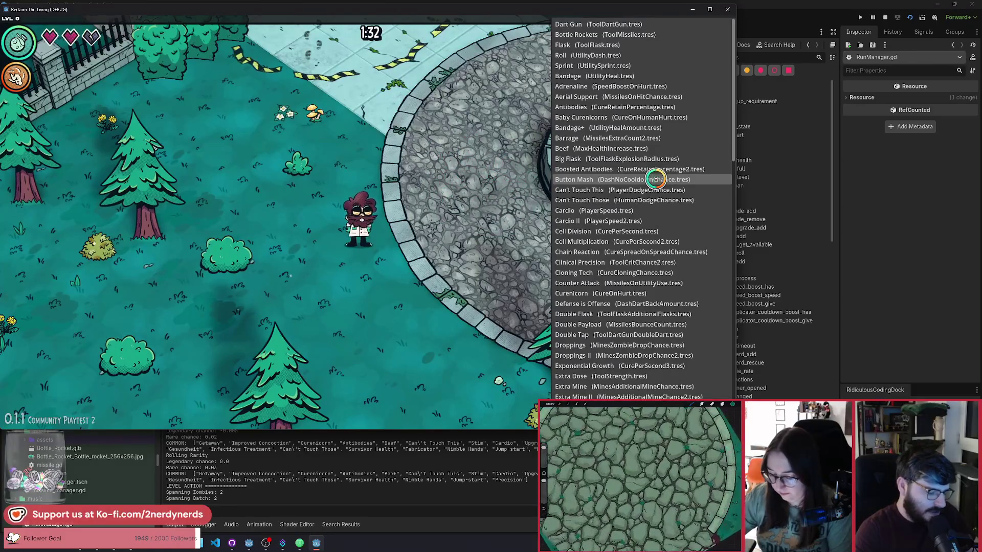
Scroll the debug upgrade list, then walk the player around the grass throwing flasks
{"action": "scroll", "coordinate": [656, 179], "scroll_direction": "down", "scroll_amount": 2}
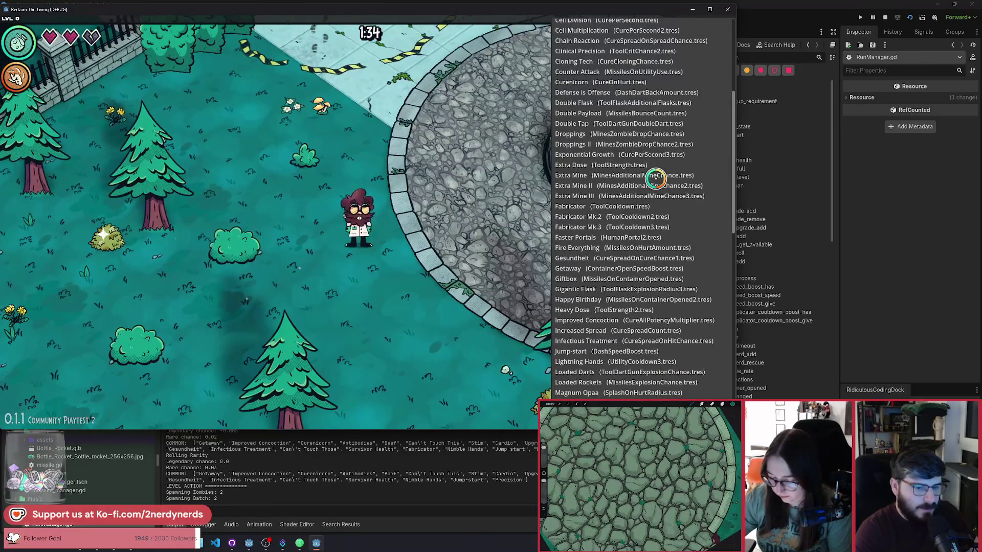
{"action": "key", "text": "d"}
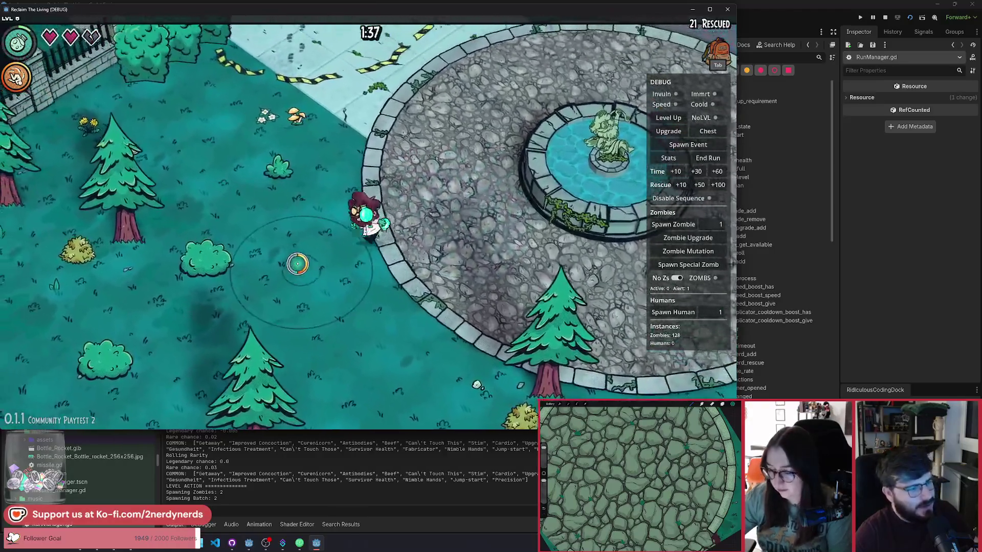
{"action": "key", "text": "a"}
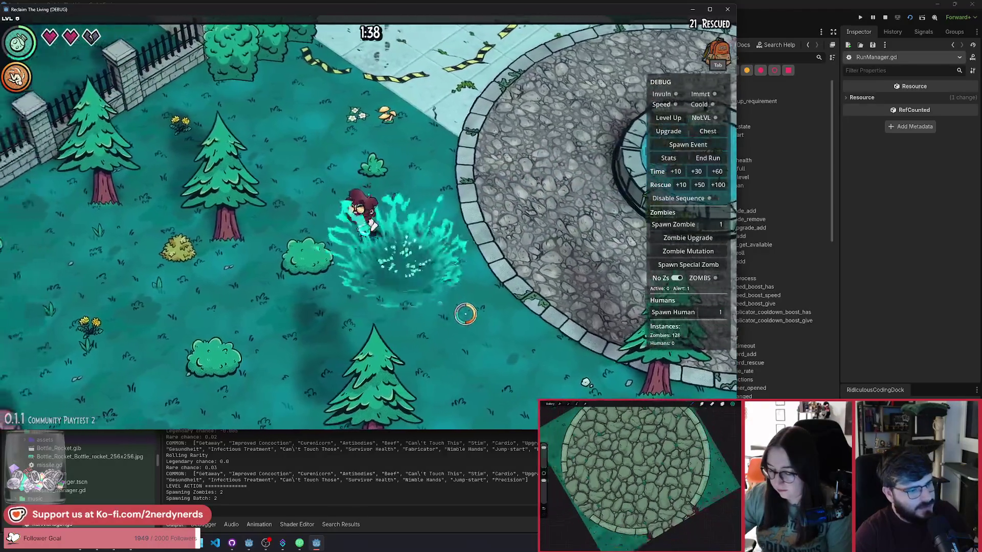
{"action": "key", "text": "d"}
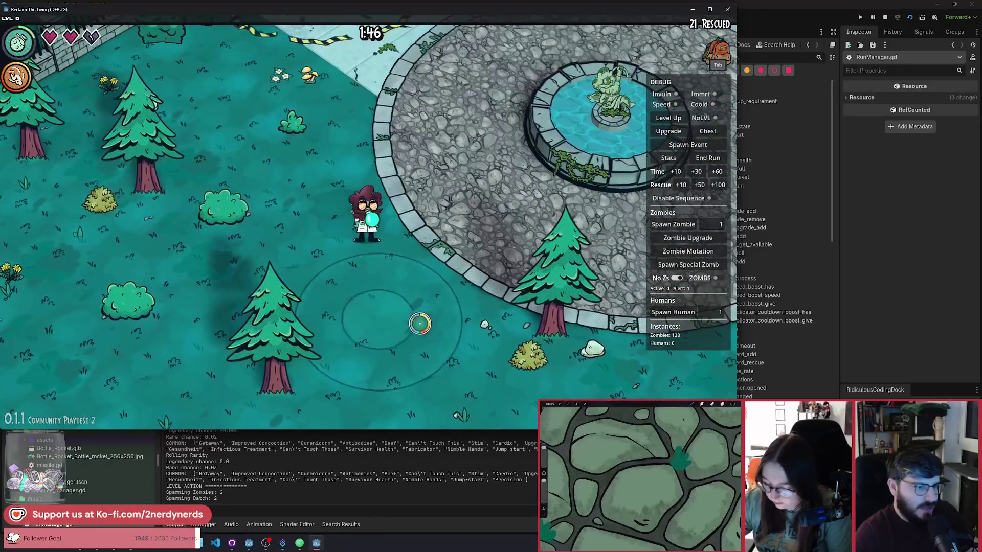
{"action": "key", "text": "w"}
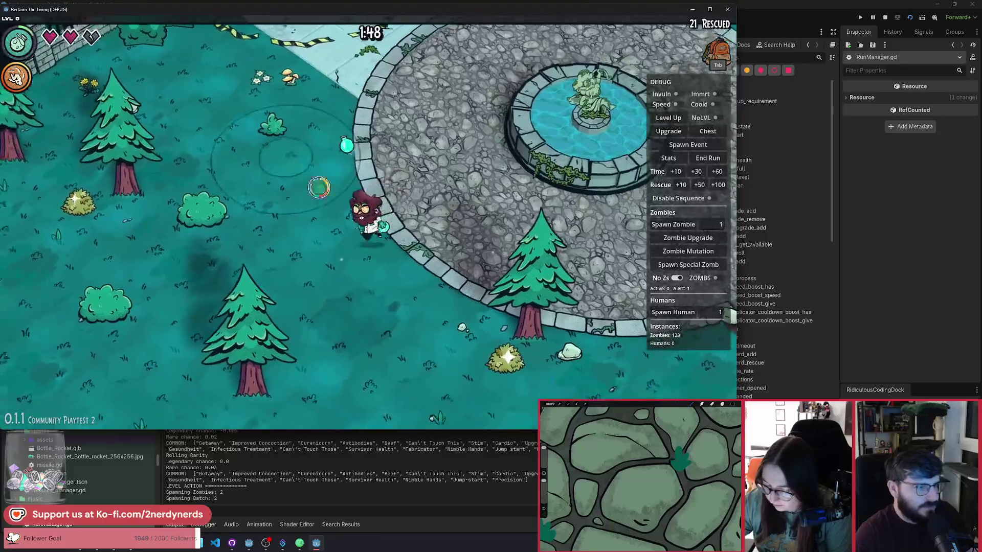
{"action": "key", "text": "a"}
{"action": "key", "text": "s"}
{"action": "key", "text": "a"}
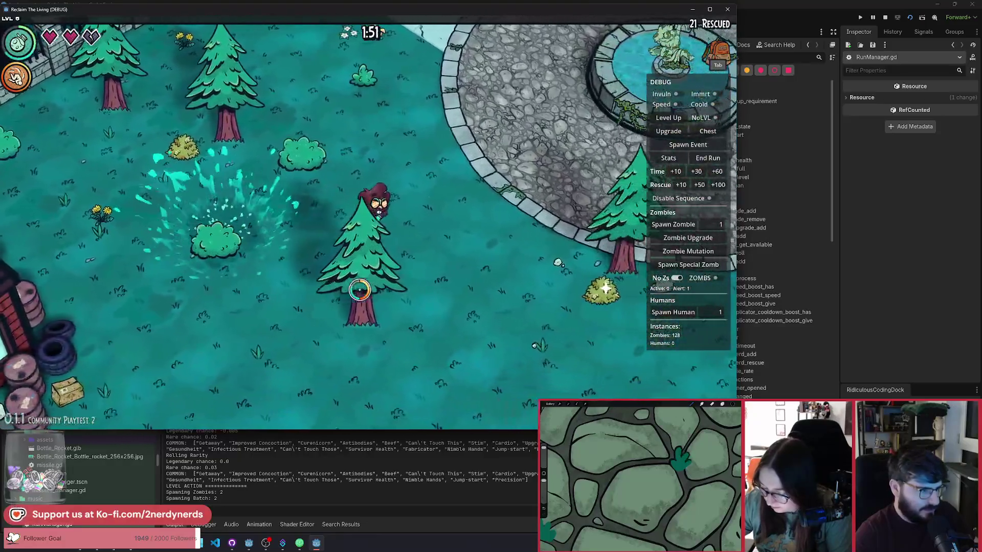
Keep throwing flasks around the fountain until the Tough Skin / Zantibodies mutation choice appears
{"action": "key", "text": "d"}
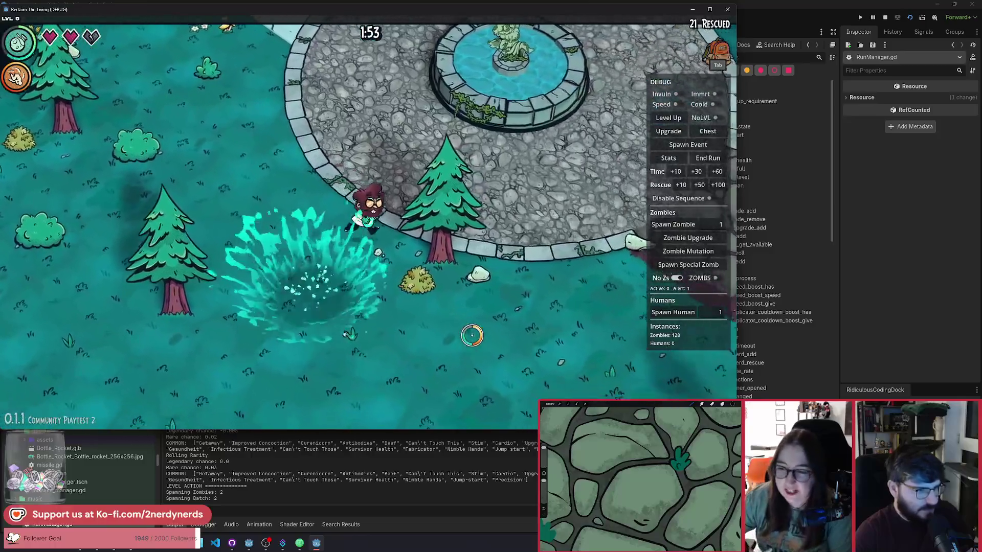
{"action": "key", "text": "s"}
{"action": "key", "text": "a"}
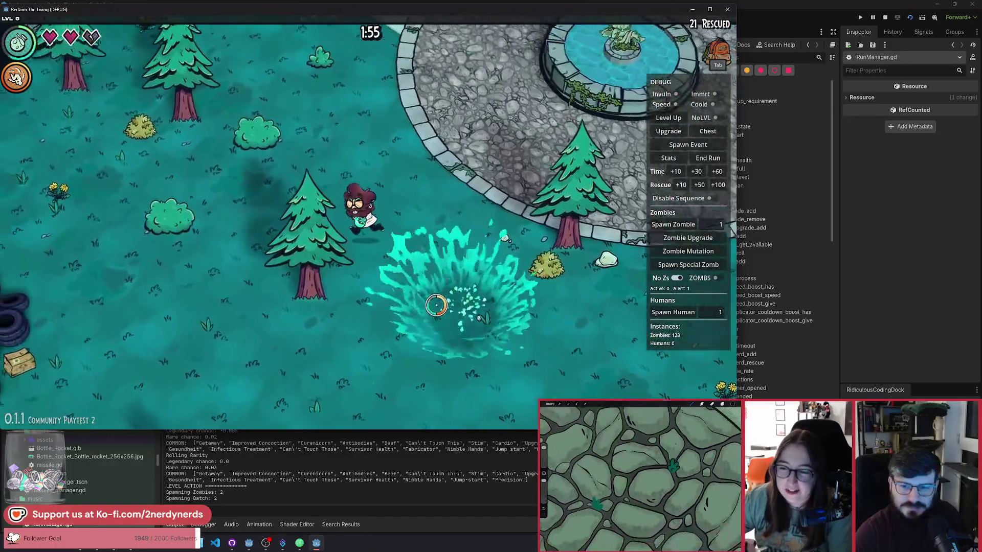
{"action": "key", "text": "a"}
{"action": "key", "text": "w"}
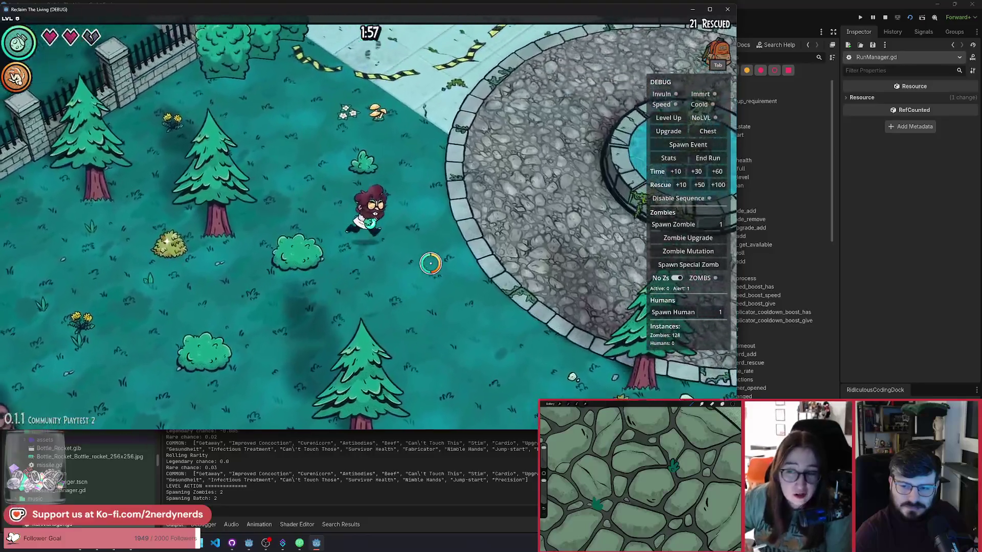
{"action": "key", "text": "d"}
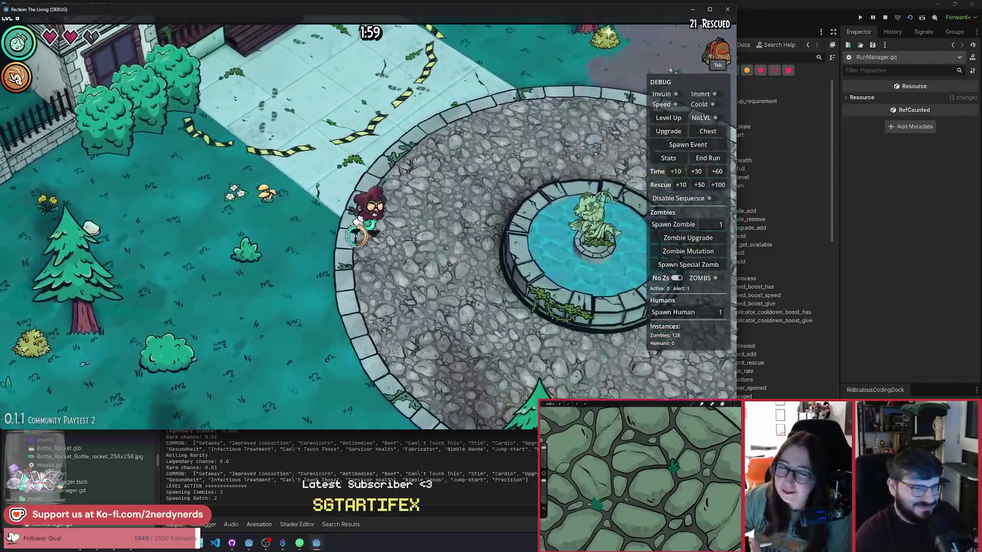
{"action": "key", "text": "s"}
{"action": "key", "text": "a"}
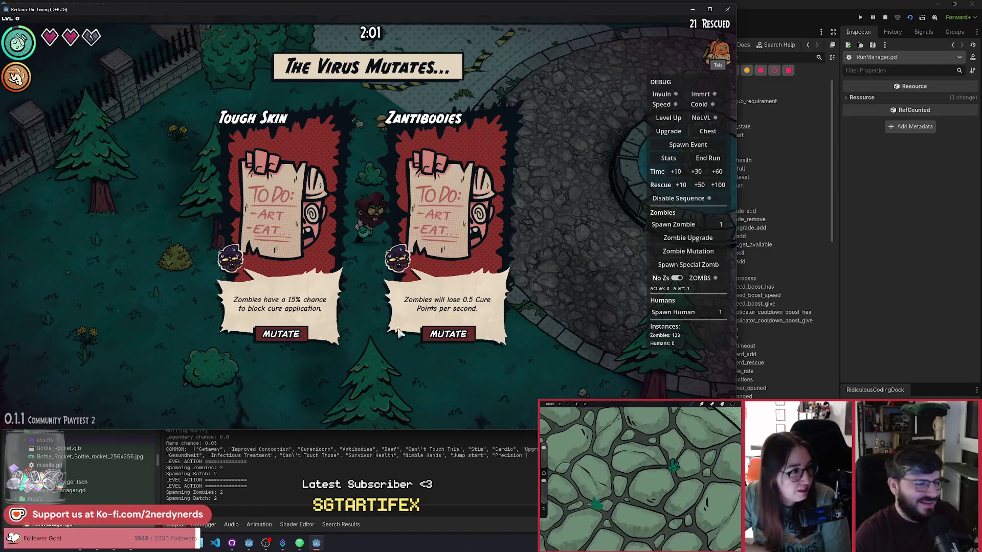
Choose the Zantibodies mutation and walk the player up-right past the fountain plaza
{"action": "left_click", "coordinate": [439, 335]}
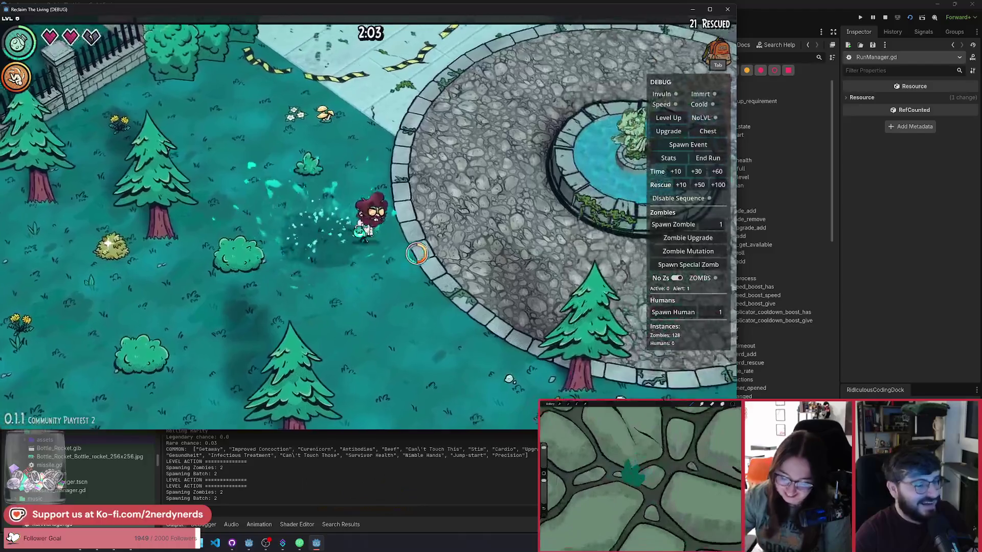
{"action": "key", "text": "w"}
{"action": "key", "text": "d"}
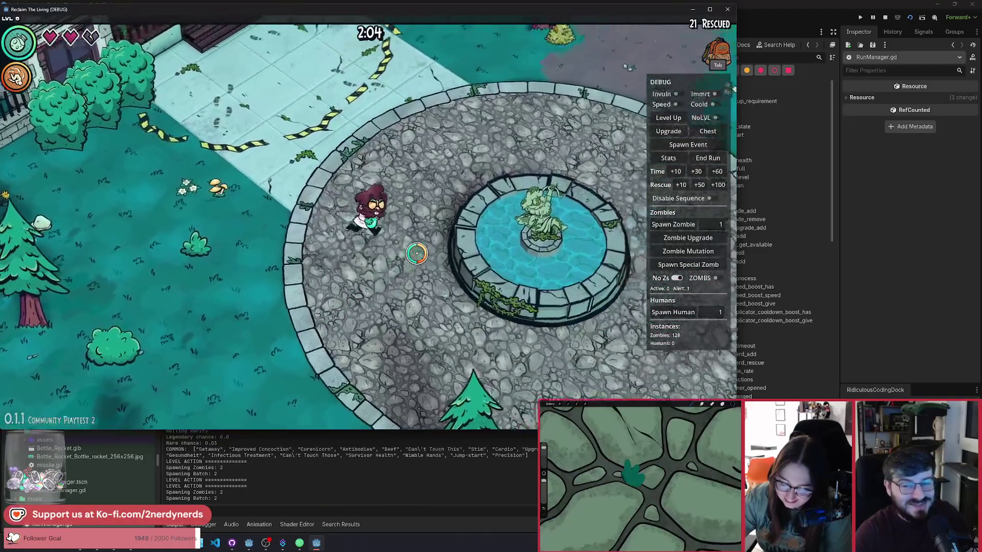
{"action": "key", "text": "w"}
{"action": "key", "text": "d"}
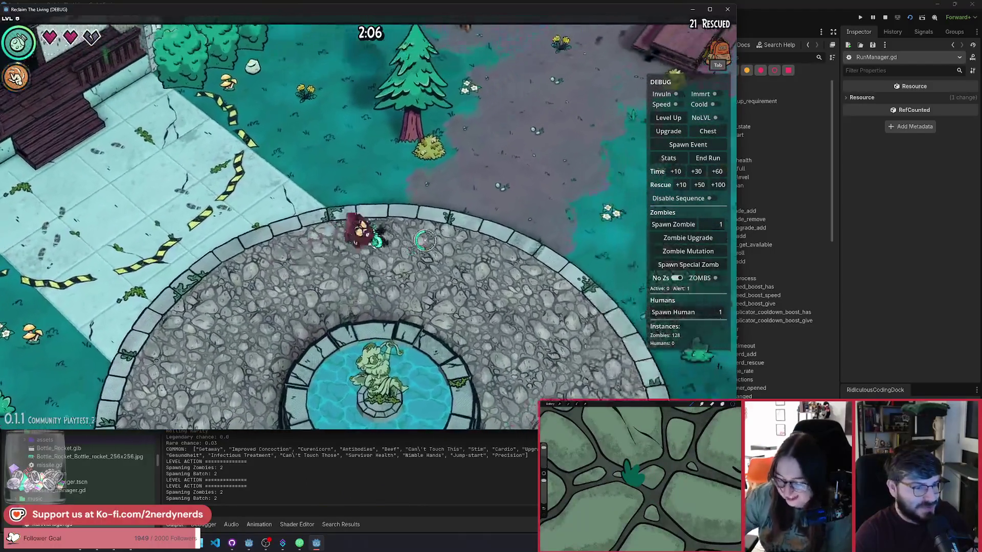
{"action": "key", "text": "w"}
{"action": "key", "text": "d"}
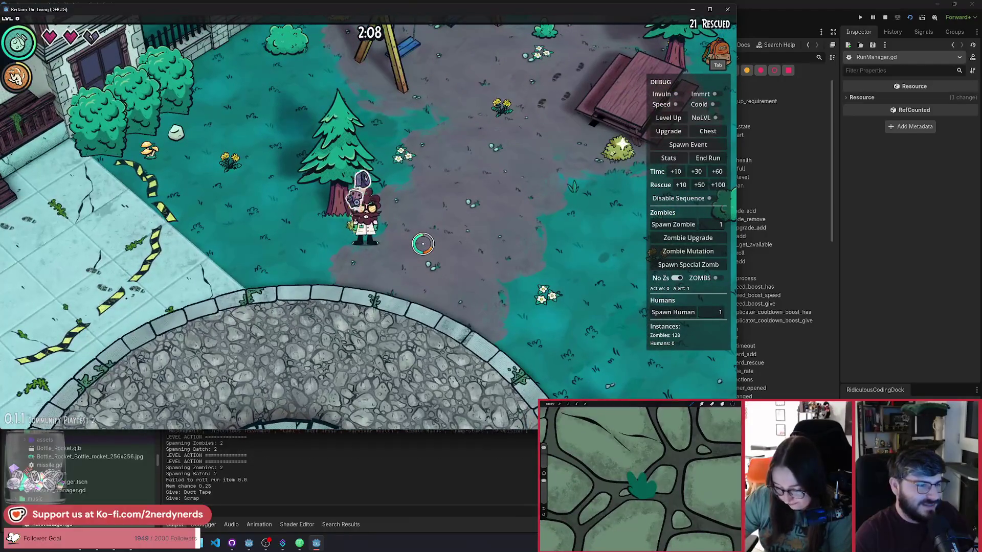
{"action": "key", "text": "s"}
{"action": "key", "text": "d"}
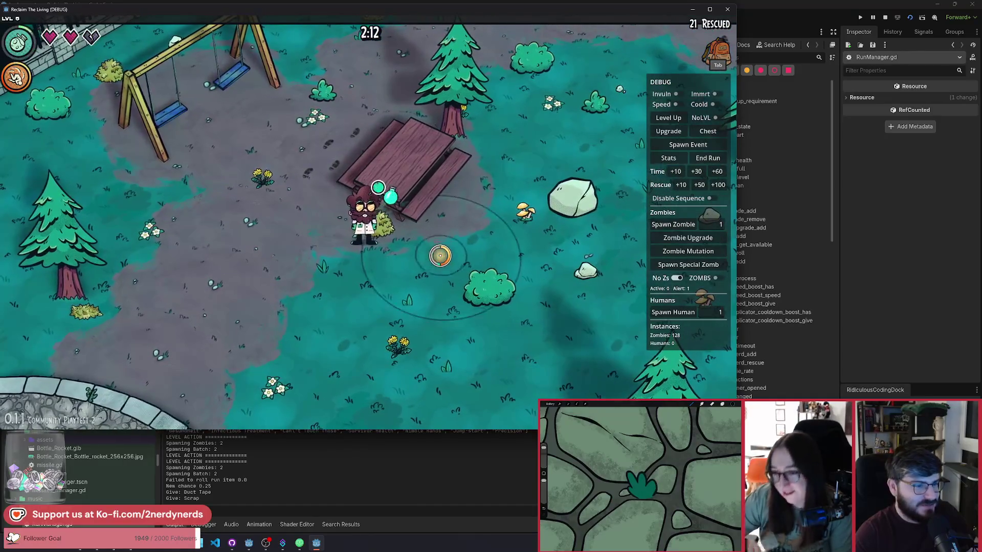
{"action": "key", "text": "w"}
{"action": "key", "text": "d"}
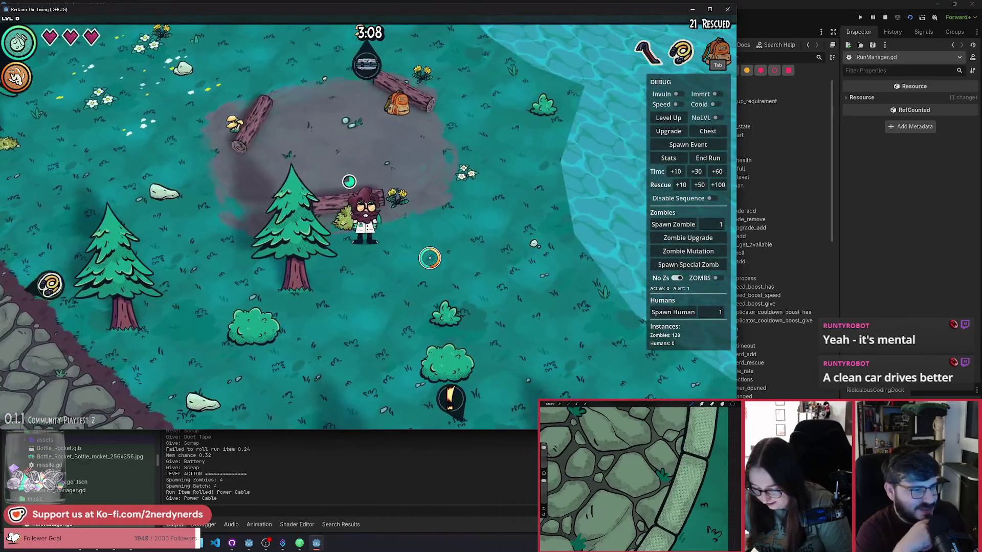
Walk around the stone road toward the plaza, then pause and close the debug run
{"action": "key", "text": "a+s"}
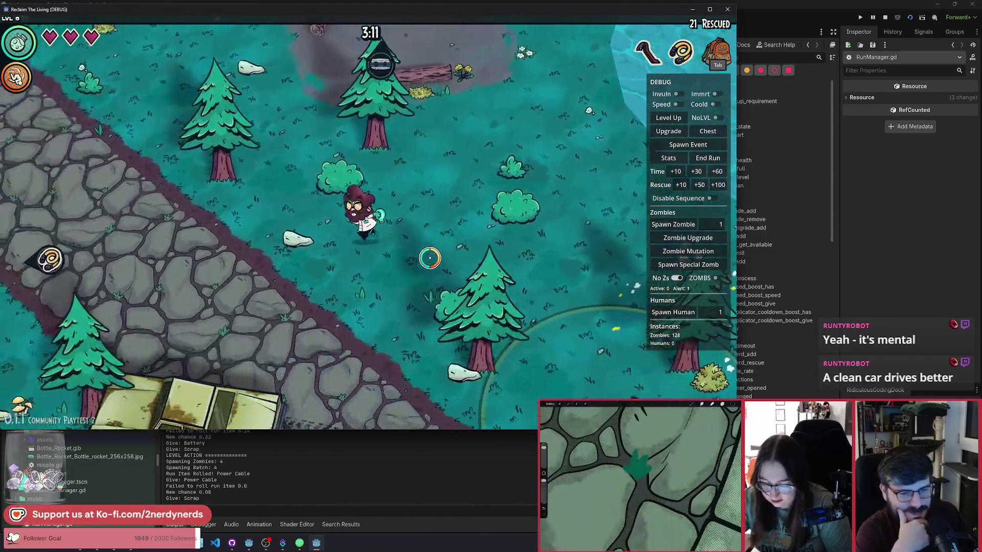
{"action": "key", "text": "a+s"}
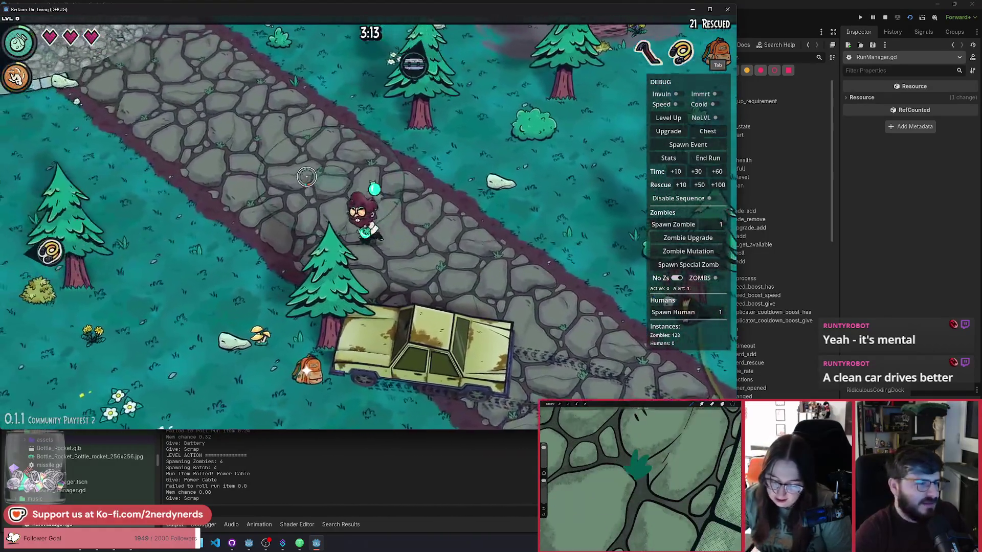
{"action": "key", "text": "w+a"}
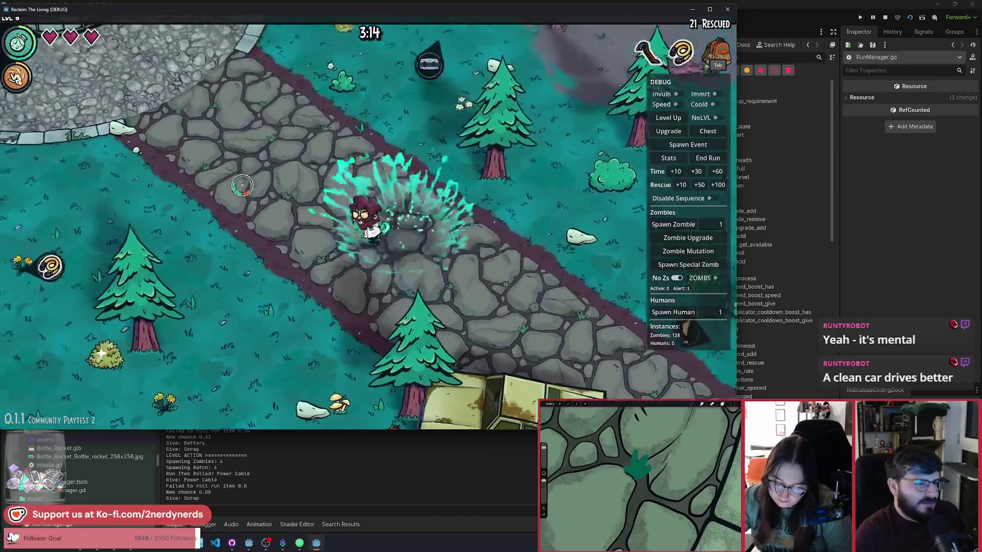
{"action": "key", "text": "w+a"}
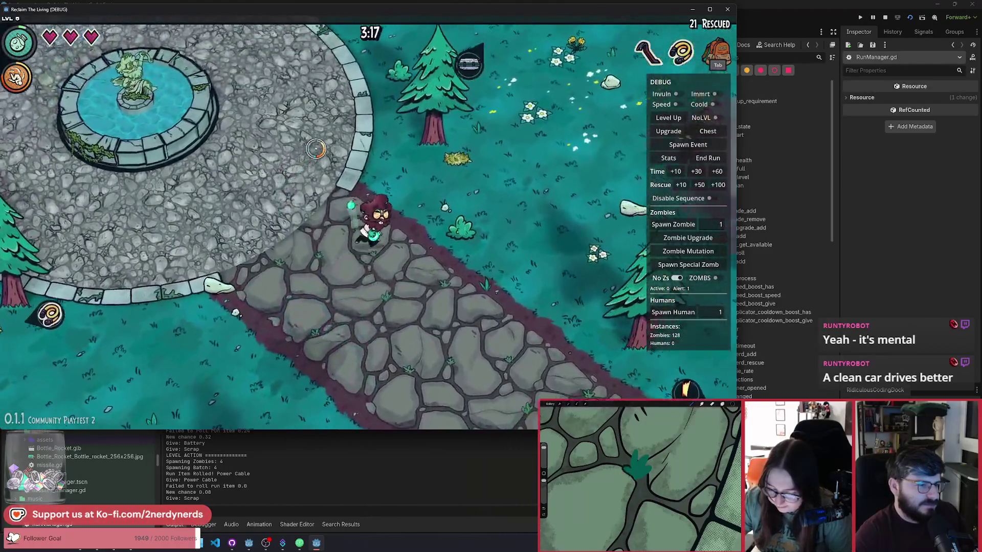
{"action": "key", "text": "w+d"}
{"action": "key", "text": "s+d"}
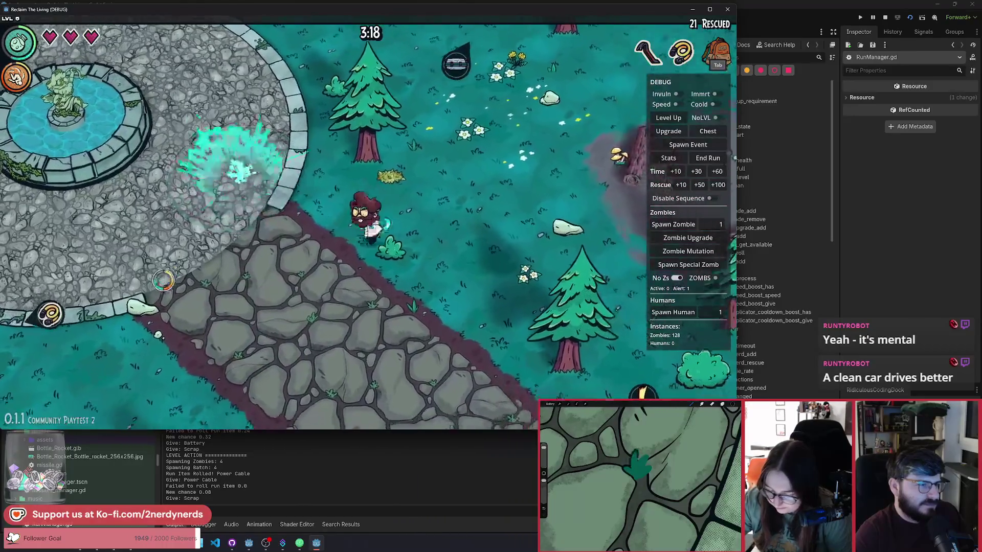
{"action": "key", "text": "s+a"}
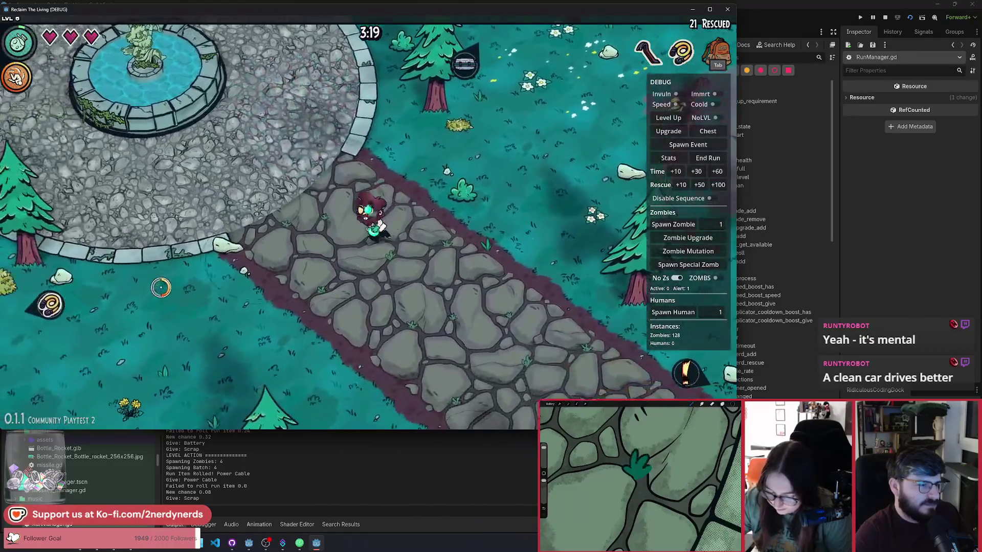
{"action": "key", "text": "s+a"}
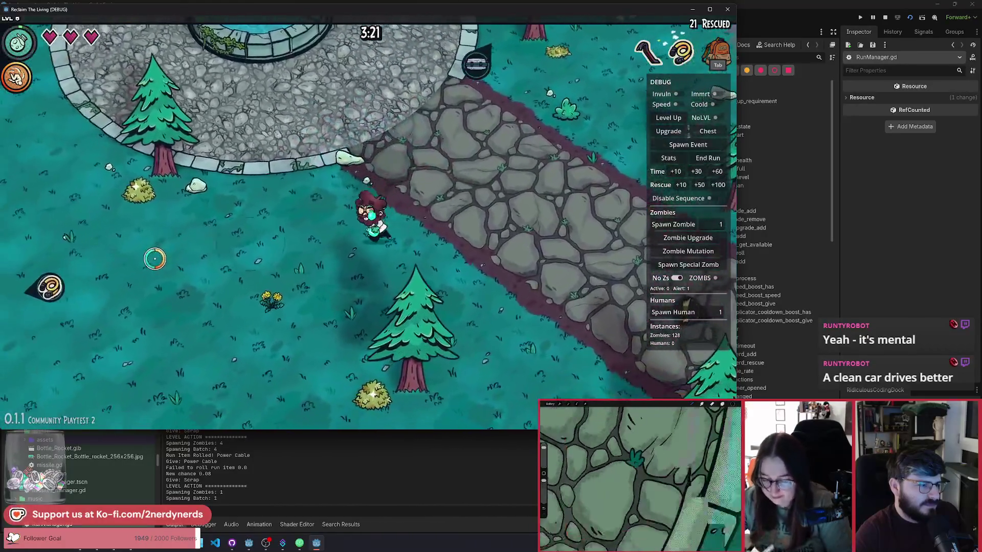
{"action": "key", "text": "a"}
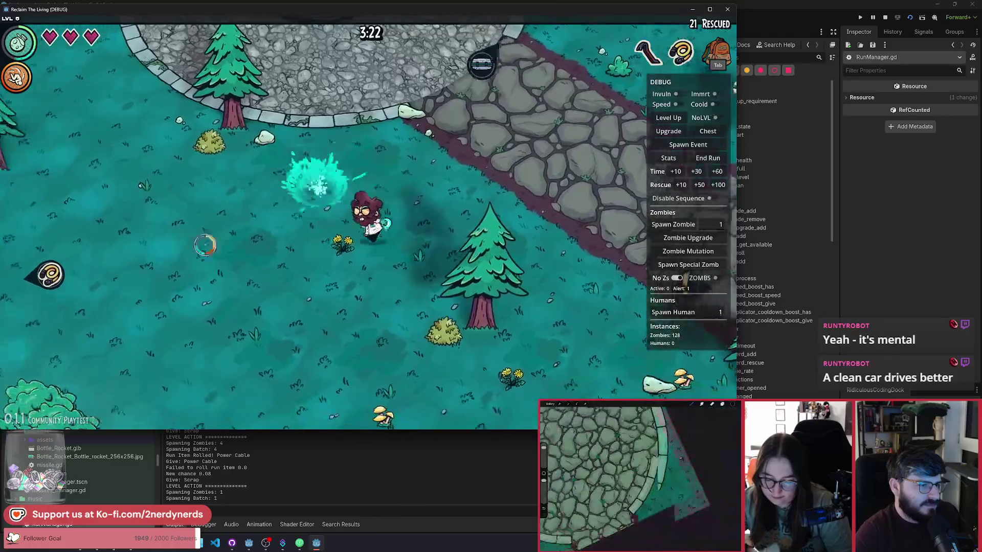
{"action": "key", "text": "a"}
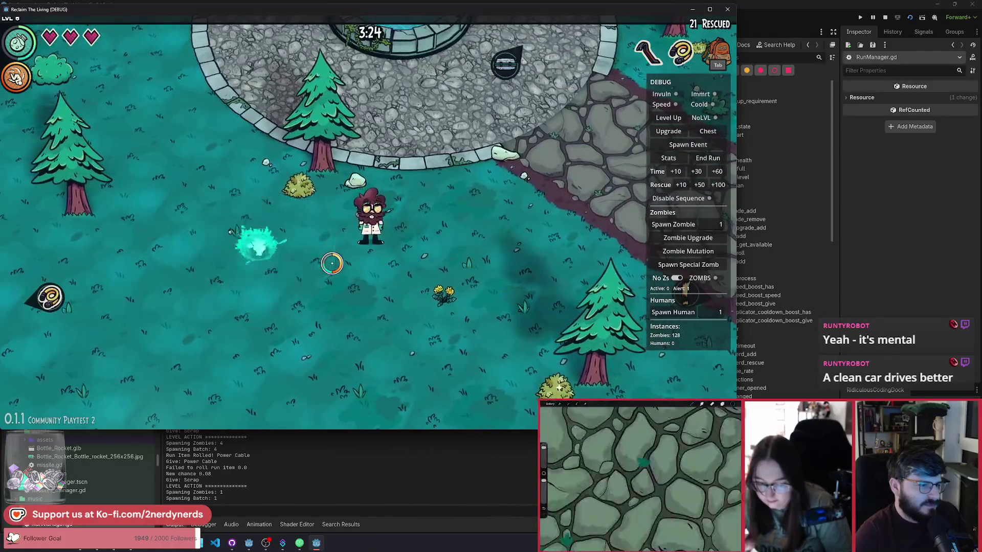
{"action": "key", "text": "Escape"}
{"action": "key", "text": "F8"}
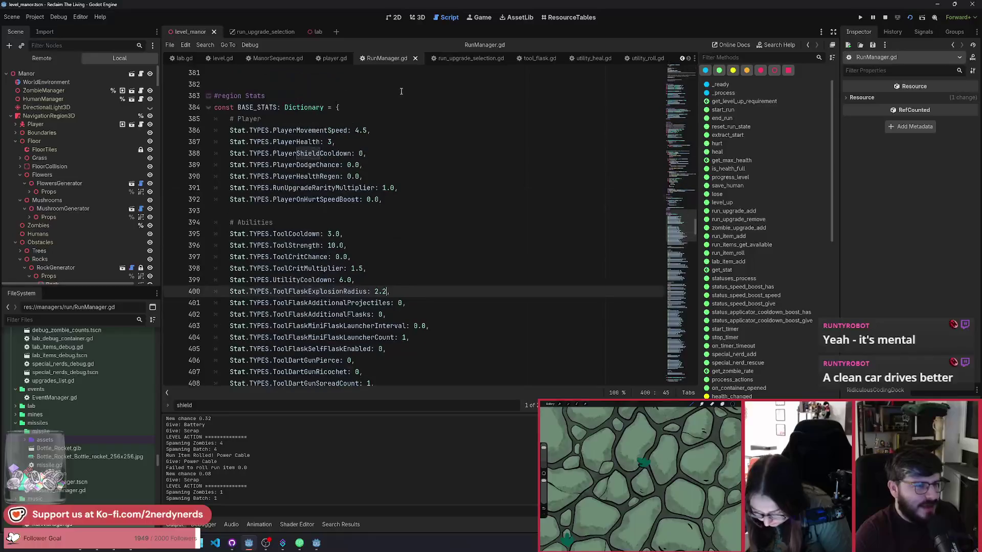
View the tool_flask.gd RANGE and TRAVEL_TIME constants, then return to the paused game
{"action": "left_click", "coordinate": [540, 60]}
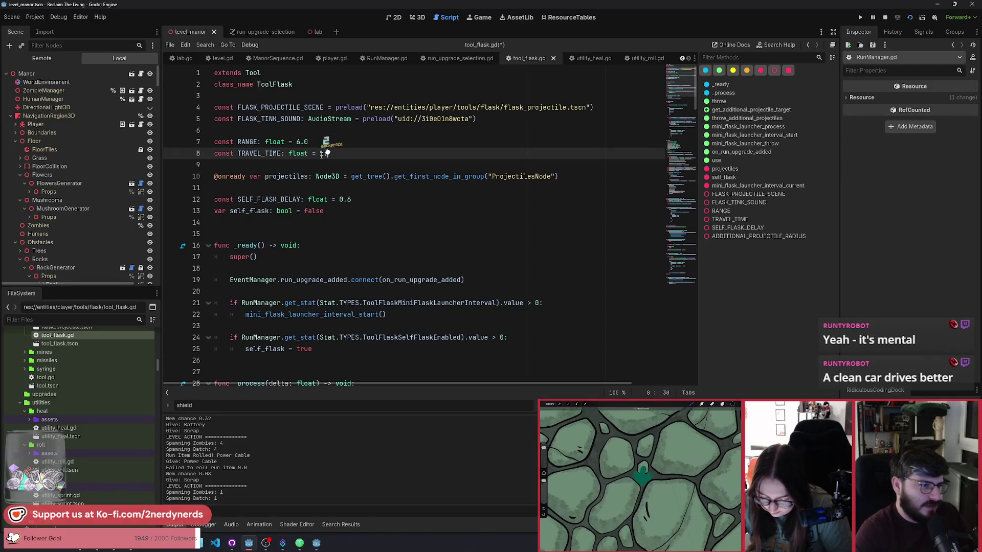
{"action": "key", "text": "alt+Tab"}
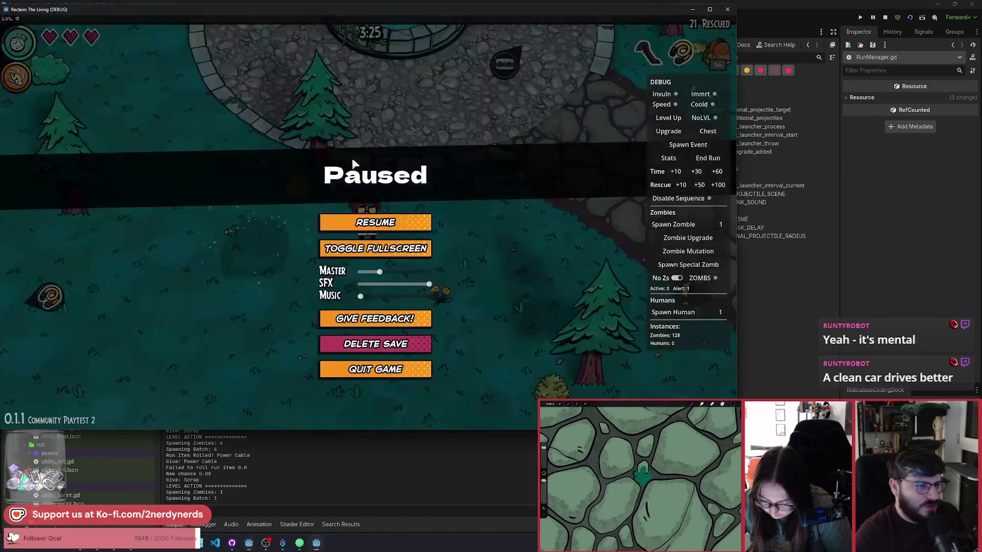
Resume the game, walk across the map, and pick the Field Day virus mutation
{"action": "left_click", "coordinate": [386, 231]}
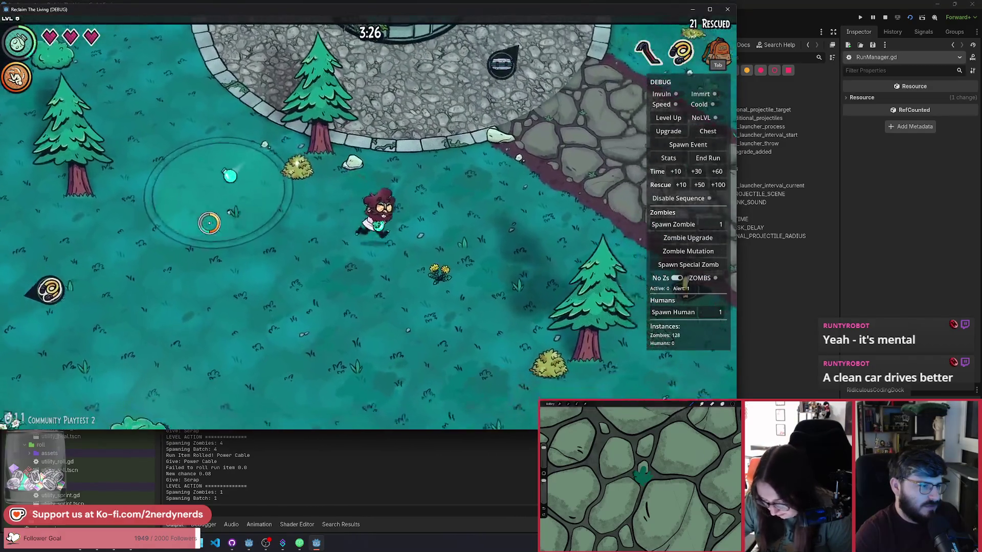
{"action": "key", "text": "a"}
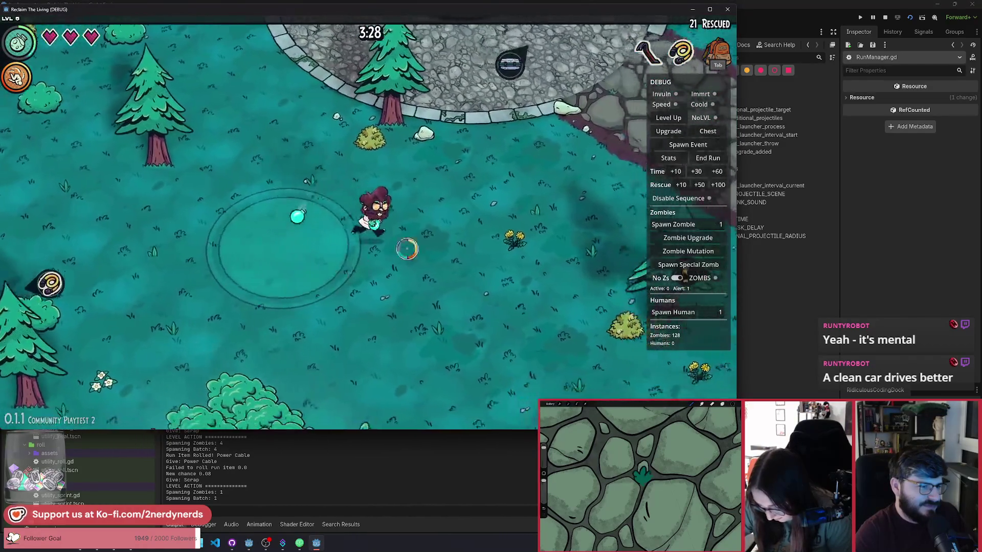
{"action": "key", "text": "d"}
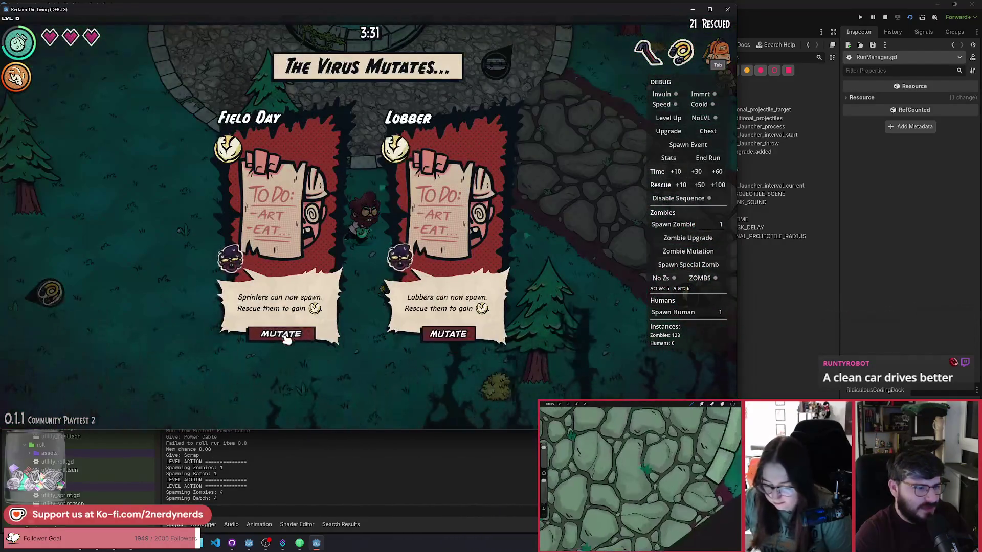
{"action": "left_click", "coordinate": [279, 334]}
Stop the running game and relaunch a fresh debug run with F5
{"action": "key", "text": "d"}
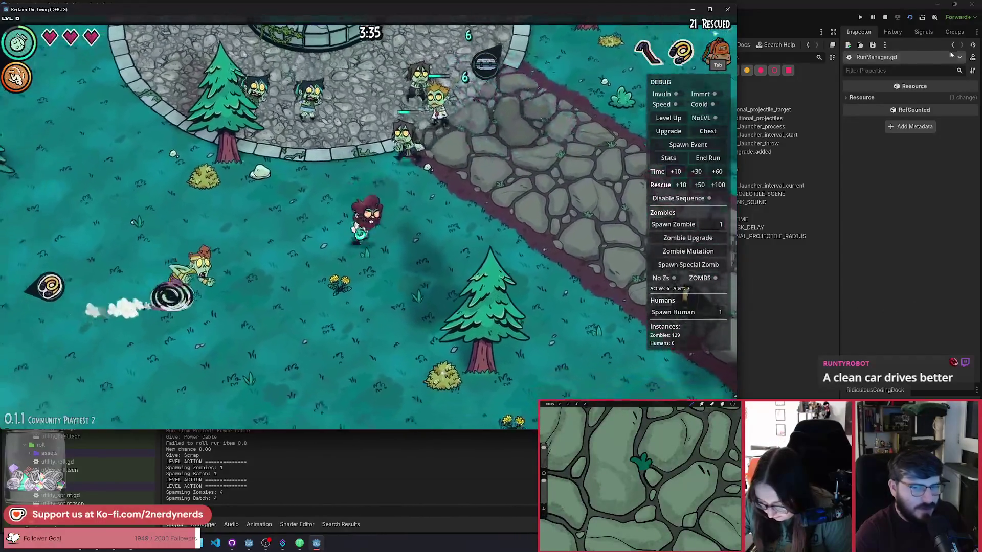
{"action": "left_click", "coordinate": [911, 18]}
{"action": "key", "text": "F5"}
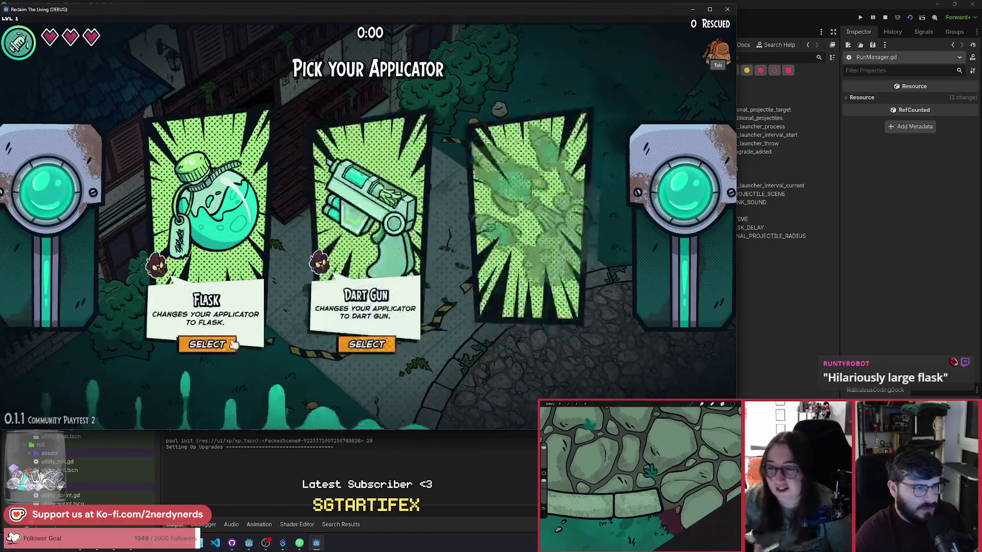
Select the Flask applicator, walk around testing its throws, then stop the run with F8
{"action": "left_click", "coordinate": [387, 271]}
{"action": "key", "text": "d"}
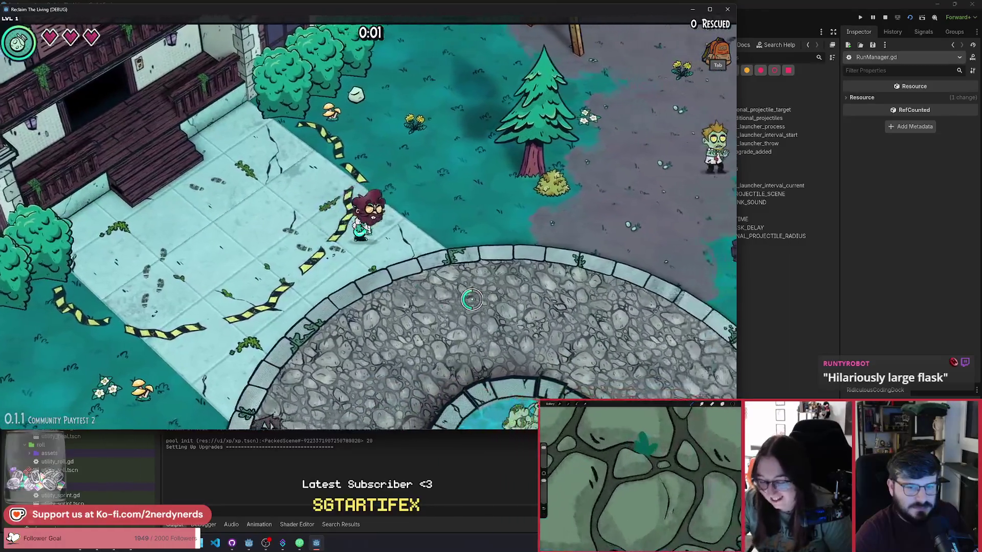
{"action": "key", "text": "d"}
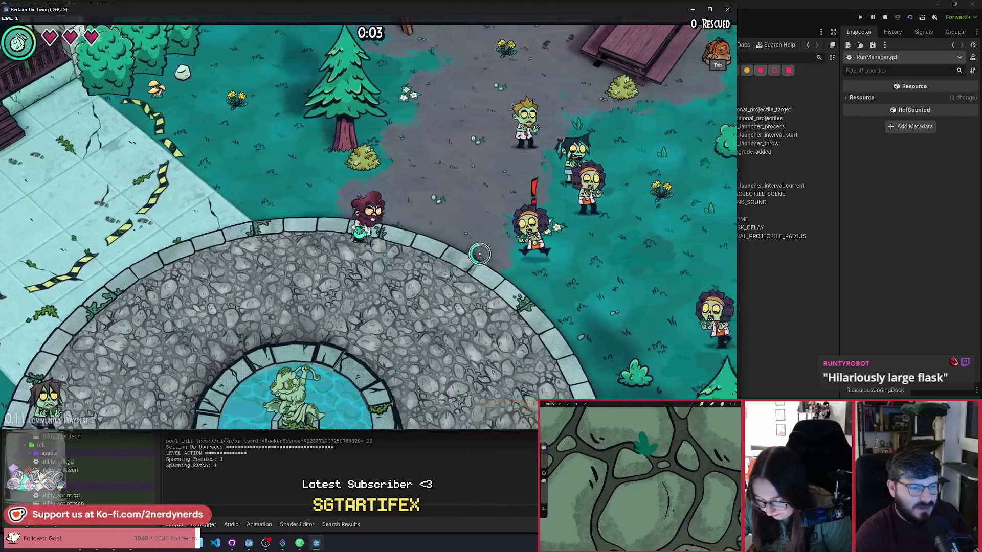
{"action": "key", "text": "a"}
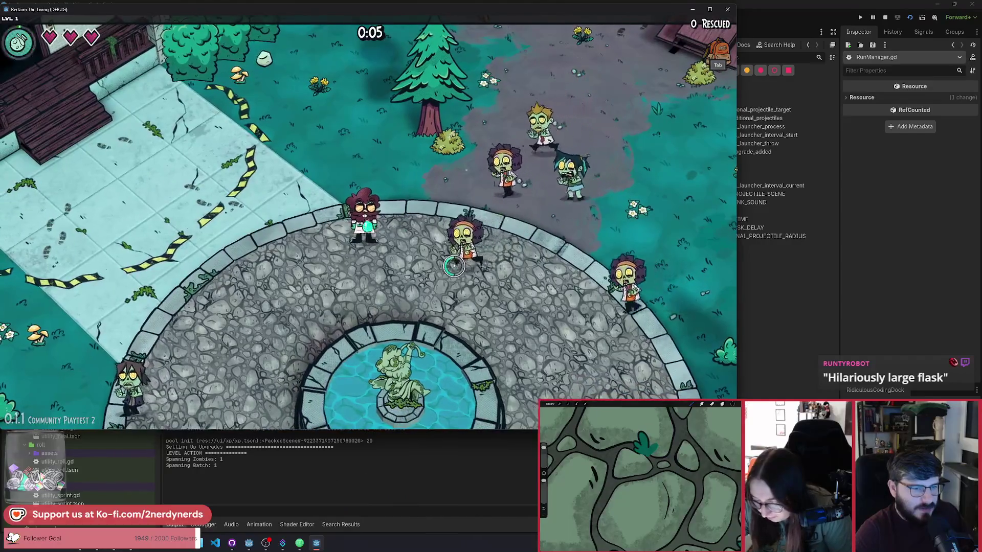
{"action": "key", "text": "a"}
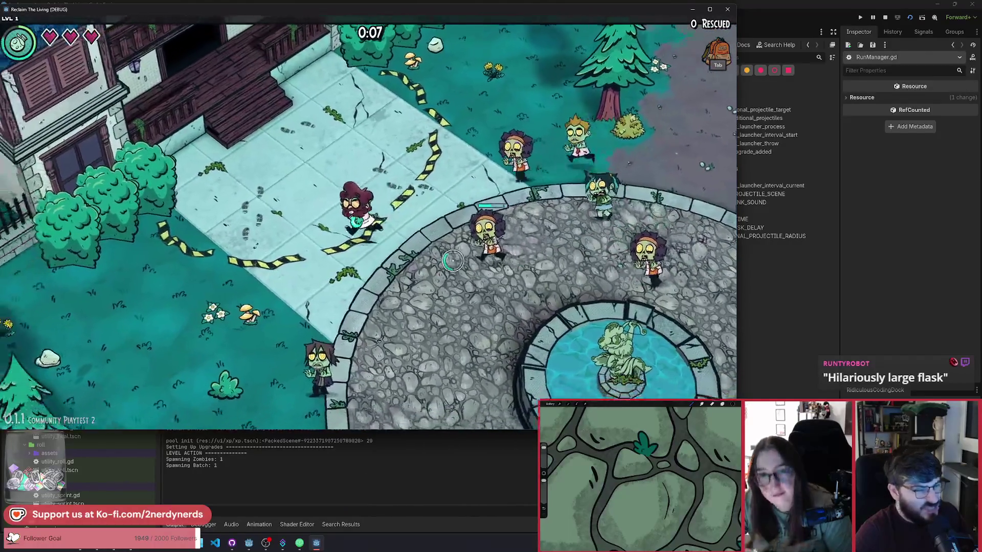
{"action": "key", "text": "s"}
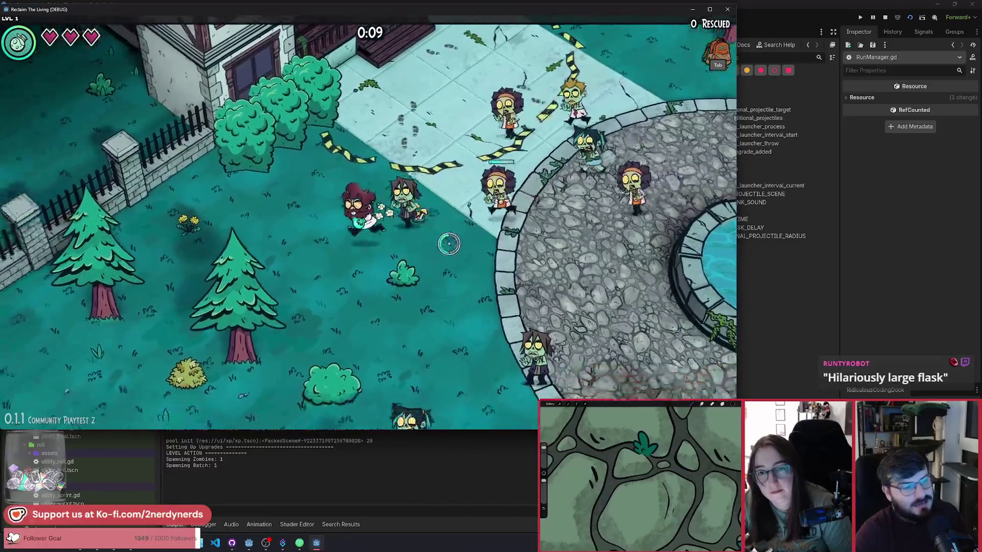
{"action": "key", "text": "s"}
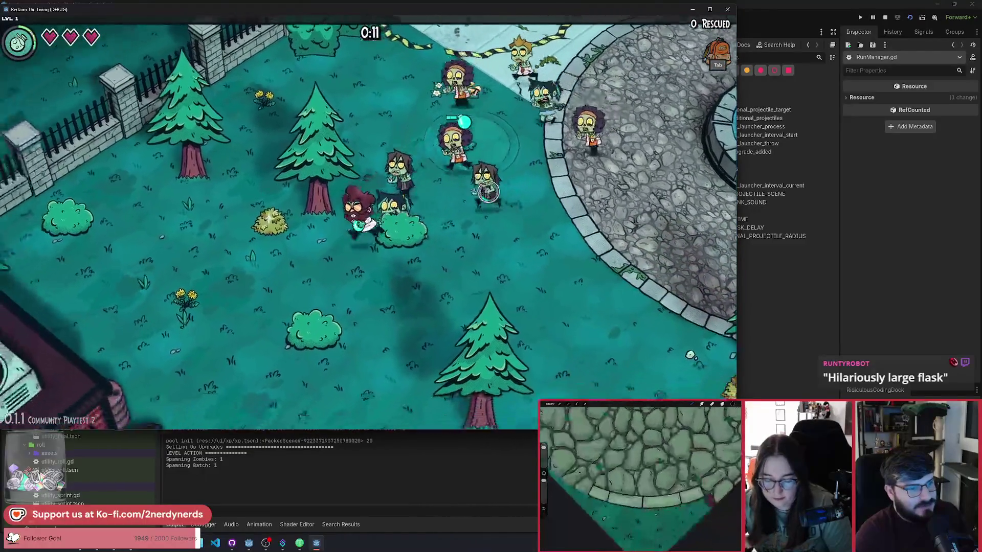
{"action": "key", "text": "s"}
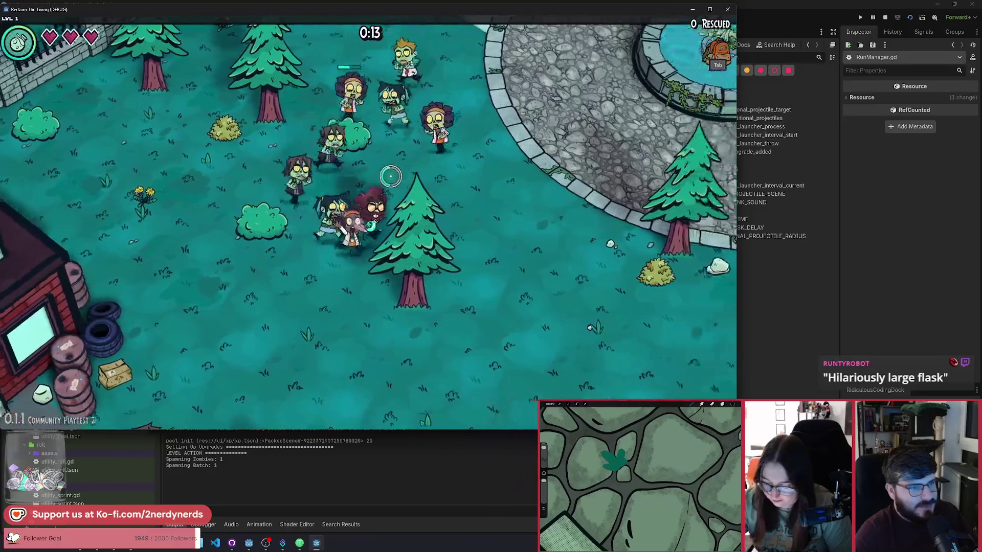
{"action": "key", "text": "d"}
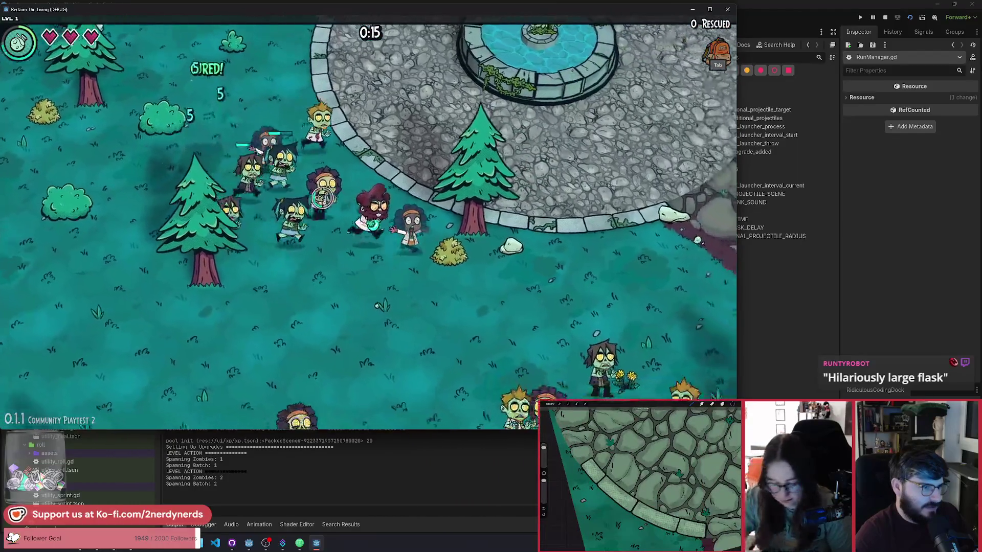
{"action": "key", "text": "d"}
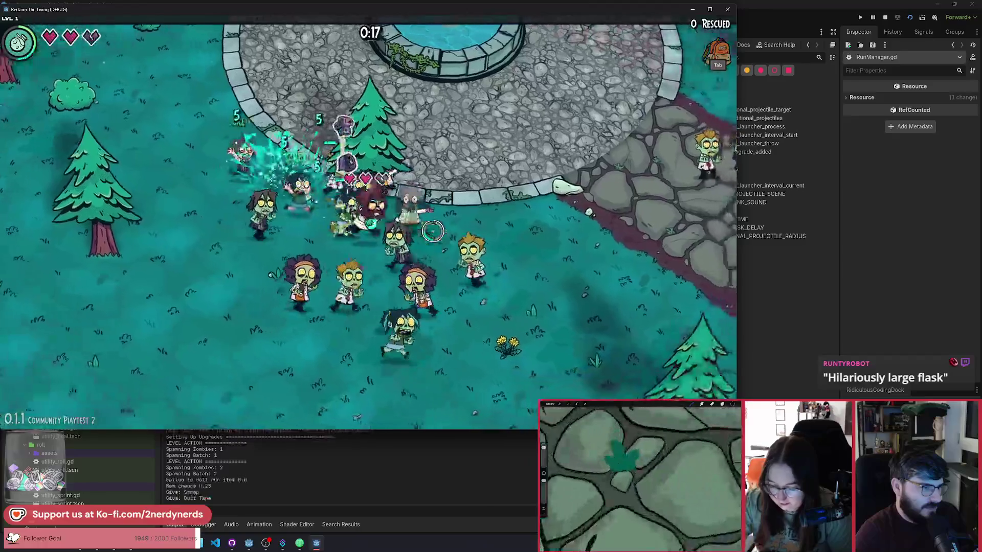
{"action": "key", "text": "d"}
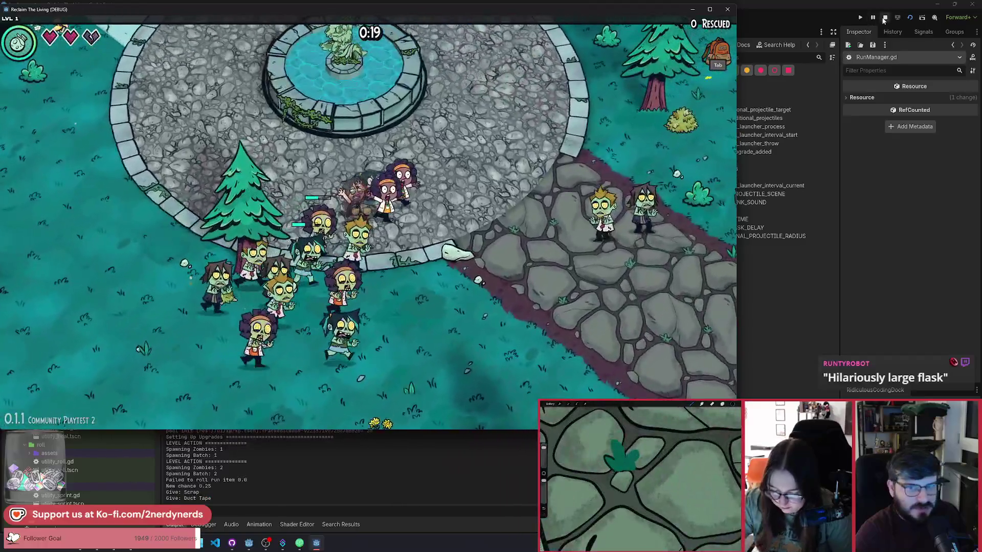
{"action": "key", "text": "F8"}
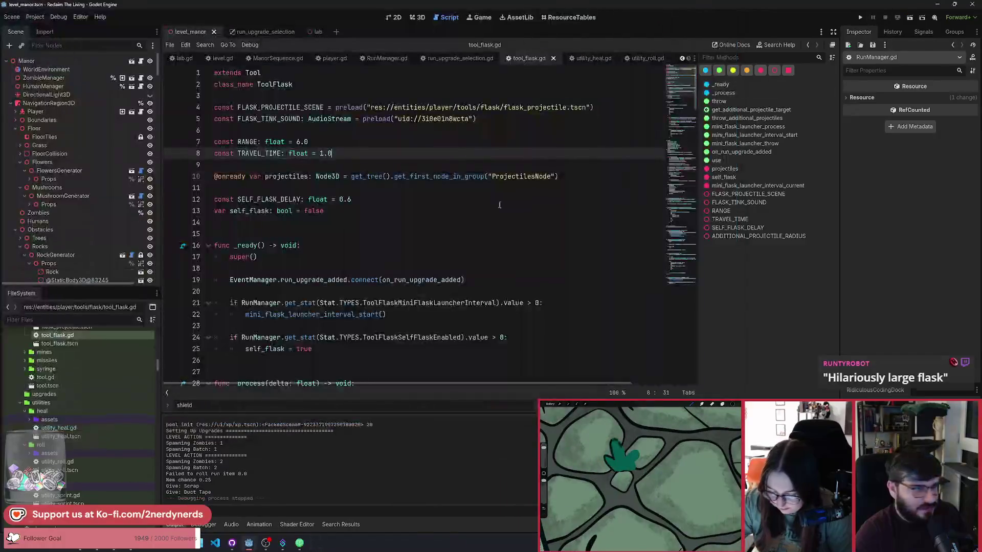
Review the uncommitted RunManager.gd and tool_flask.gd diffs in GitHub Desktop
{"action": "left_click", "coordinate": [233, 544]}
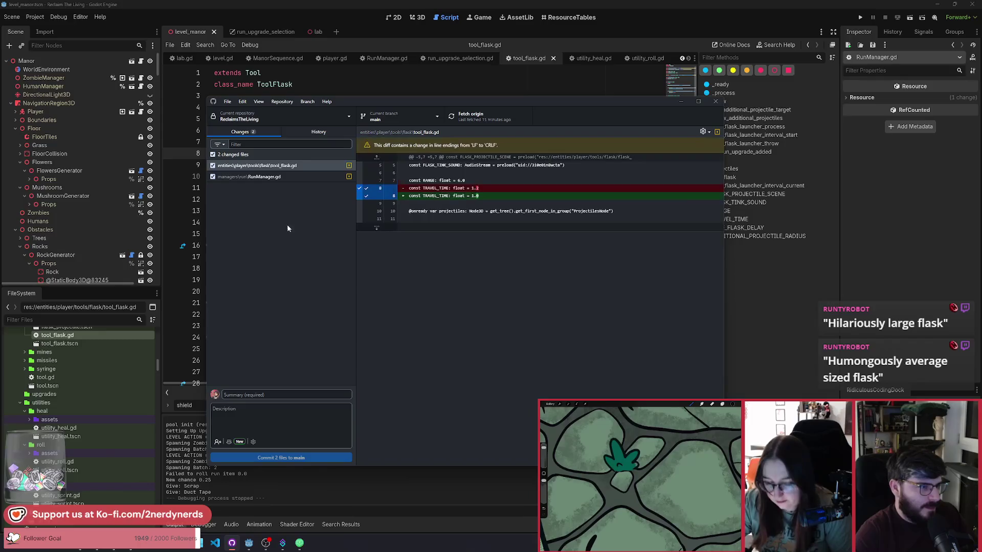
{"action": "left_click", "coordinate": [302, 173]}
{"action": "left_click", "coordinate": [303, 165]}
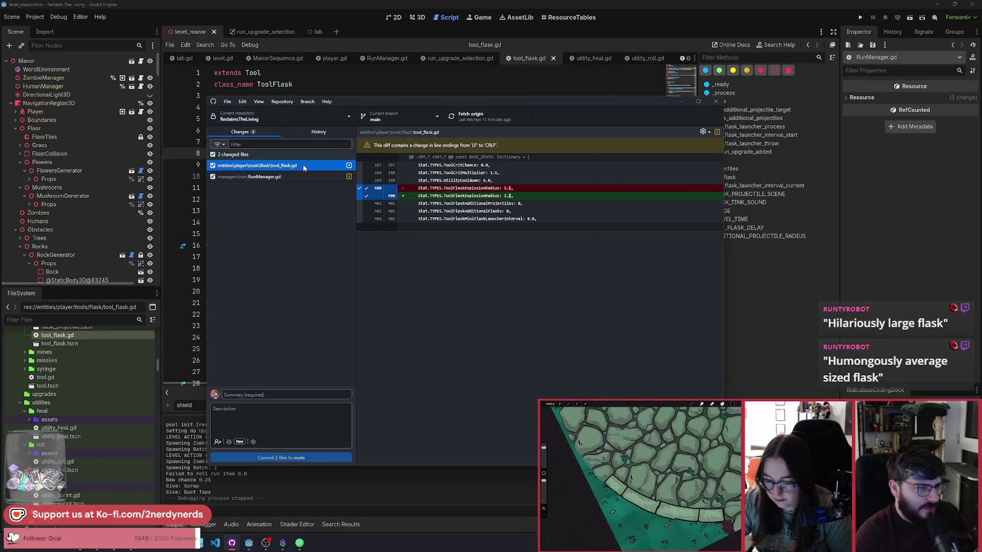
Commit both files to main as 'slightly reduce flask travel time and bas radius'
{"action": "left_click", "coordinate": [283, 394]}
{"action": "type", "text": "s"}
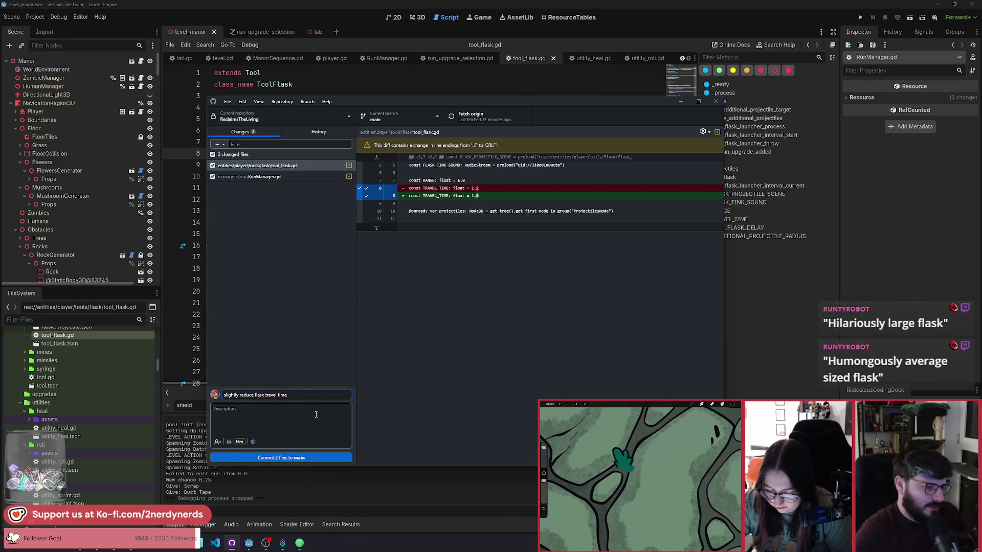
{"action": "type", "text": "bas radius"}
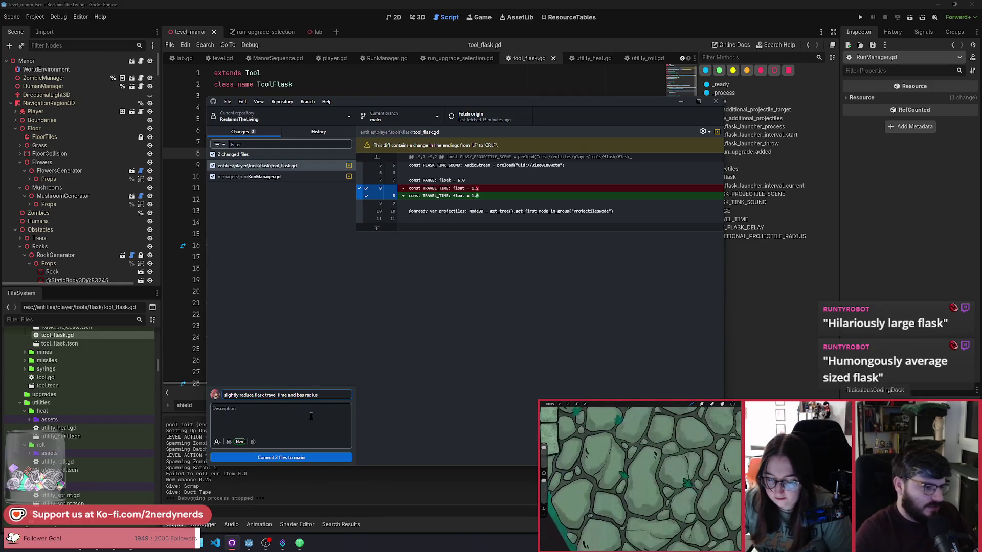
{"action": "left_click", "coordinate": [281, 458]}
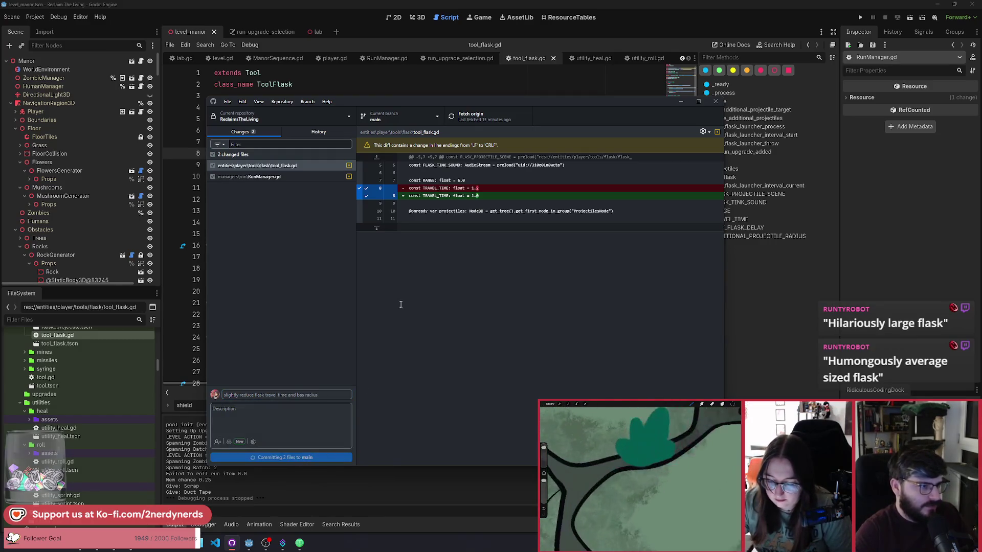
Push the new commit to origin and return to the Godot editor
{"action": "left_click", "coordinate": [489, 122]}
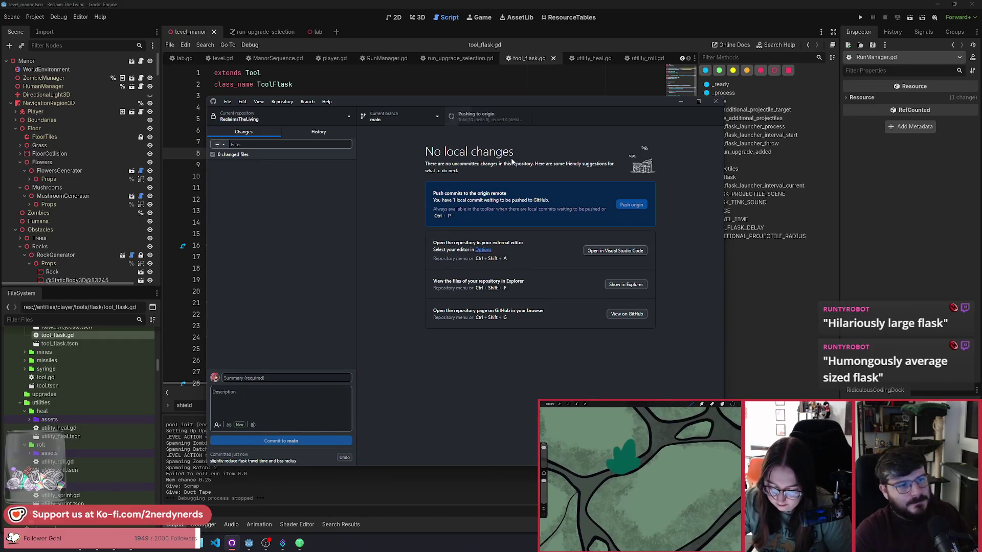
{"action": "left_click", "coordinate": [626, 26]}
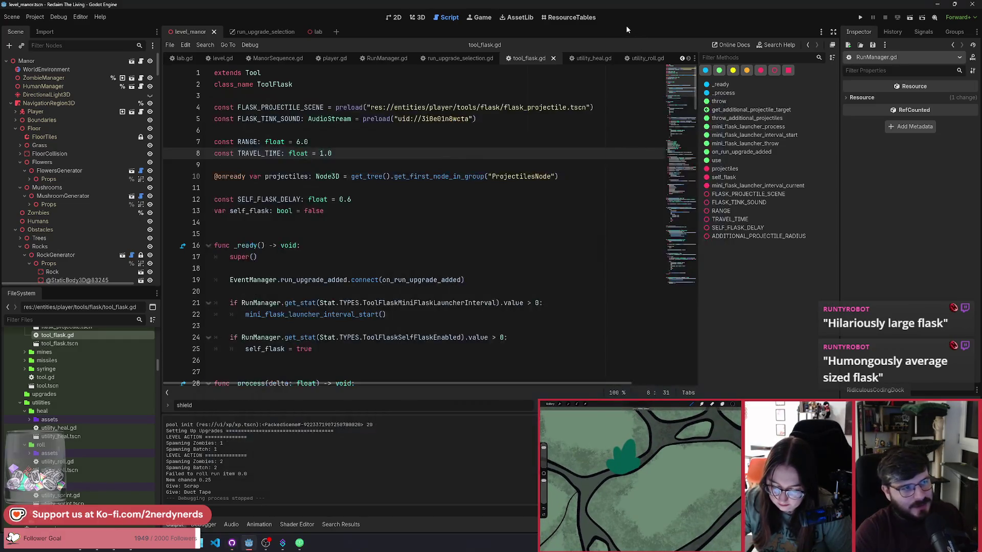
{"action": "key", "text": "alt+Tab"}
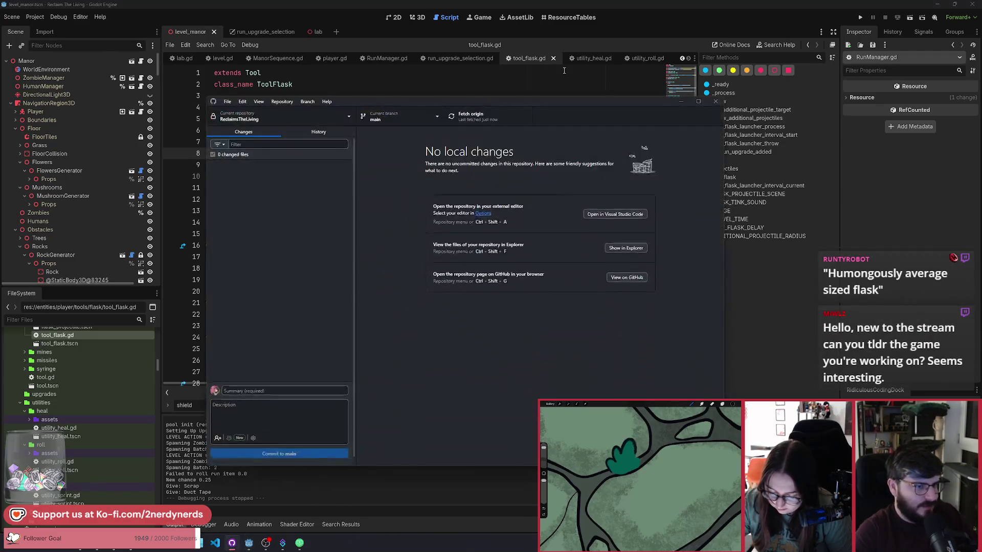
{"action": "left_click", "coordinate": [629, 30]}
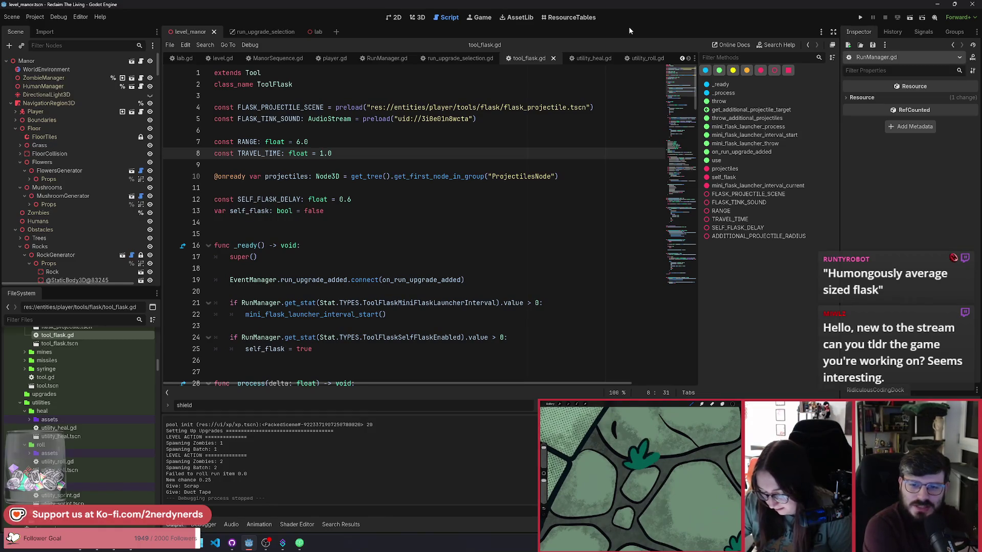
Run the current scene for a new playtest offering Flask, Bottle Rockets and Dart Gun
{"action": "left_click", "coordinate": [909, 16]}
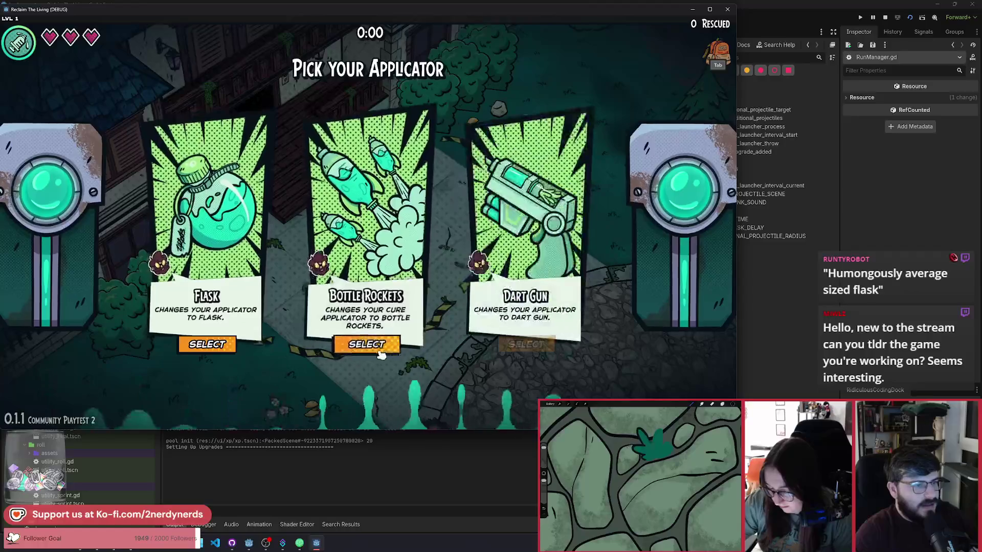
Start the run with the Flask applicator and walk through the park attacking zombies
{"action": "left_click", "coordinate": [220, 345]}
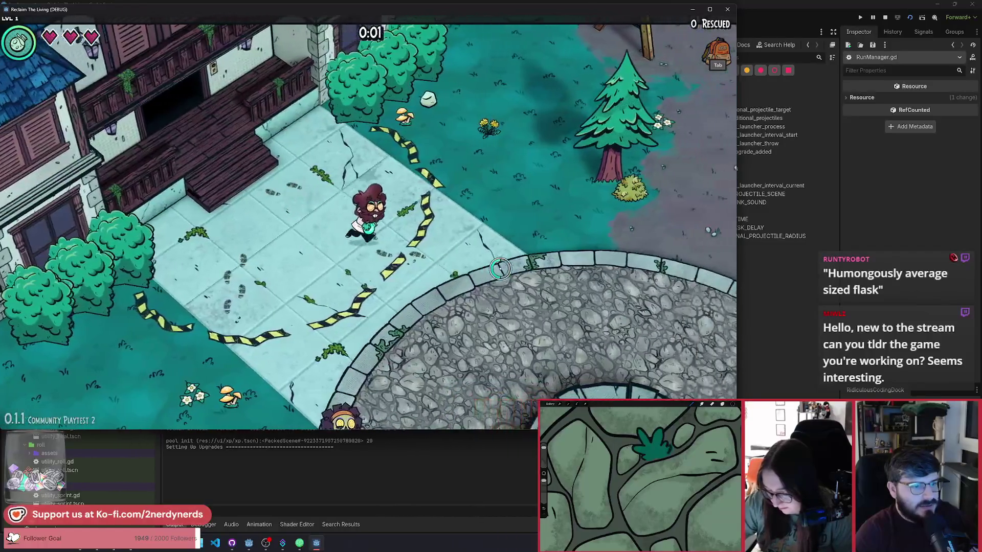
{"action": "key", "text": "d"}
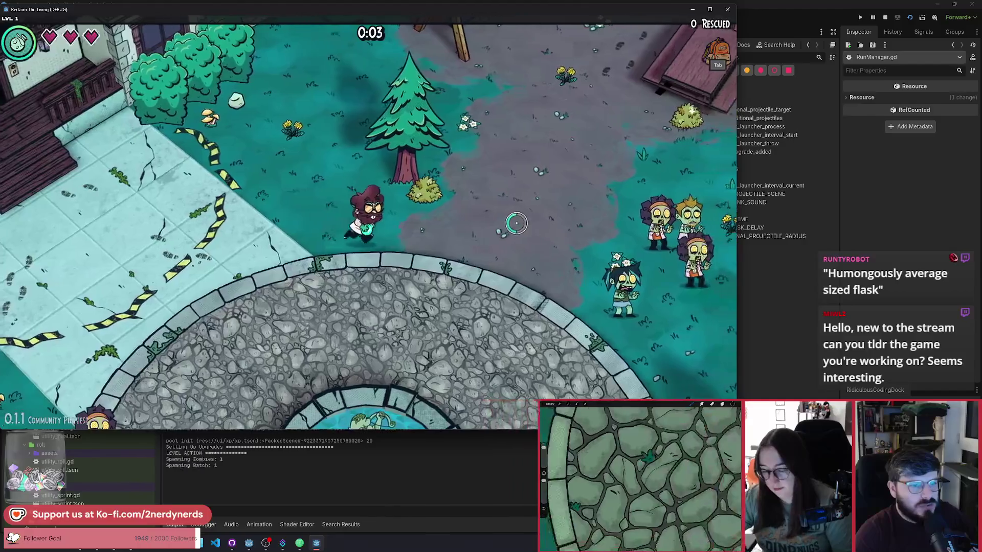
{"action": "key", "text": "w"}
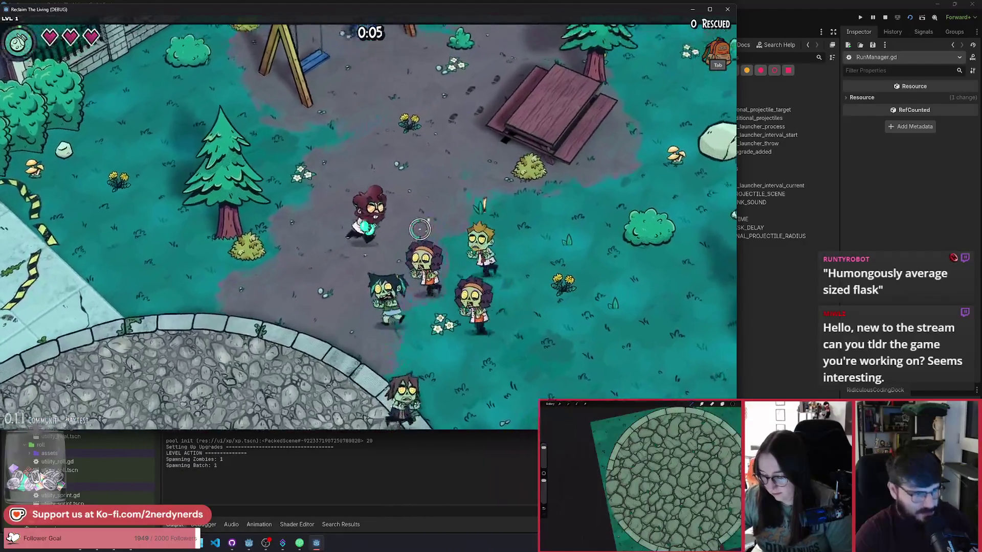
{"action": "key", "text": "w"}
{"action": "key", "text": "d"}
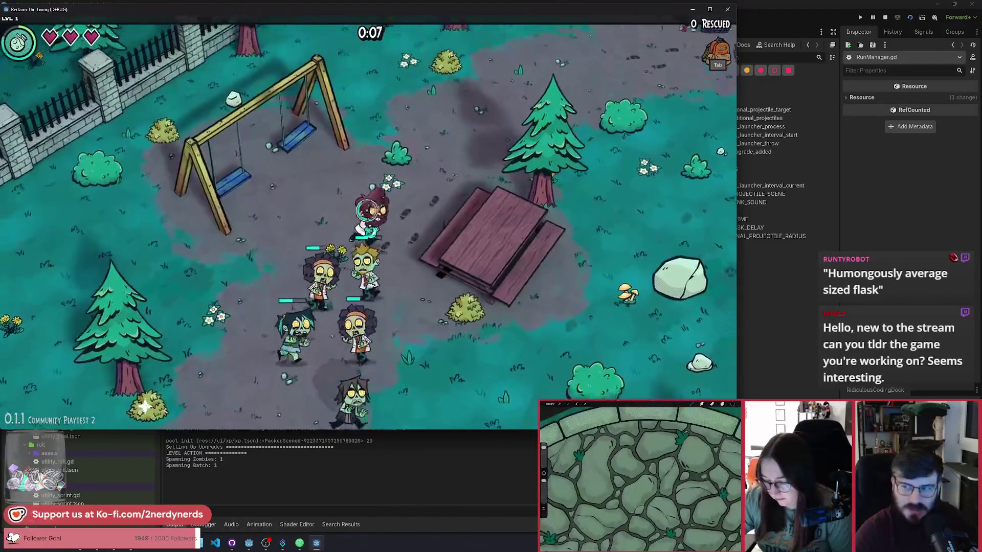
{"action": "key", "text": "w"}
{"action": "key", "text": "d"}
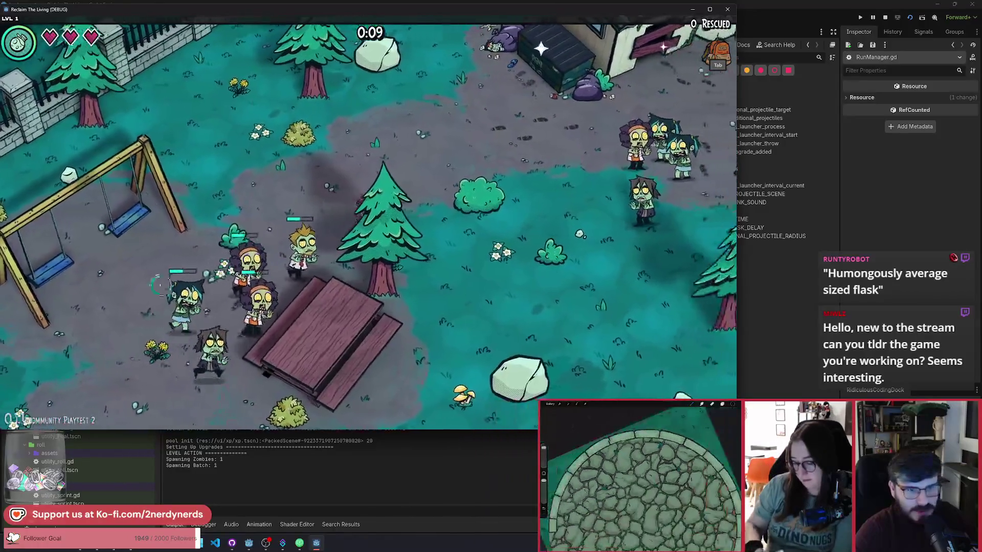
{"action": "key", "text": "s"}
{"action": "key", "text": "d"}
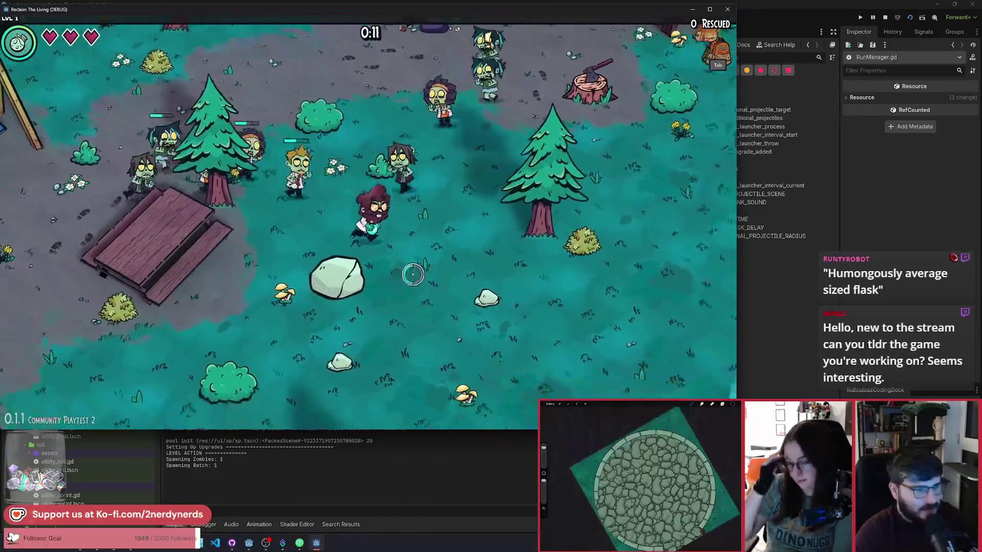
{"action": "key", "text": "s"}
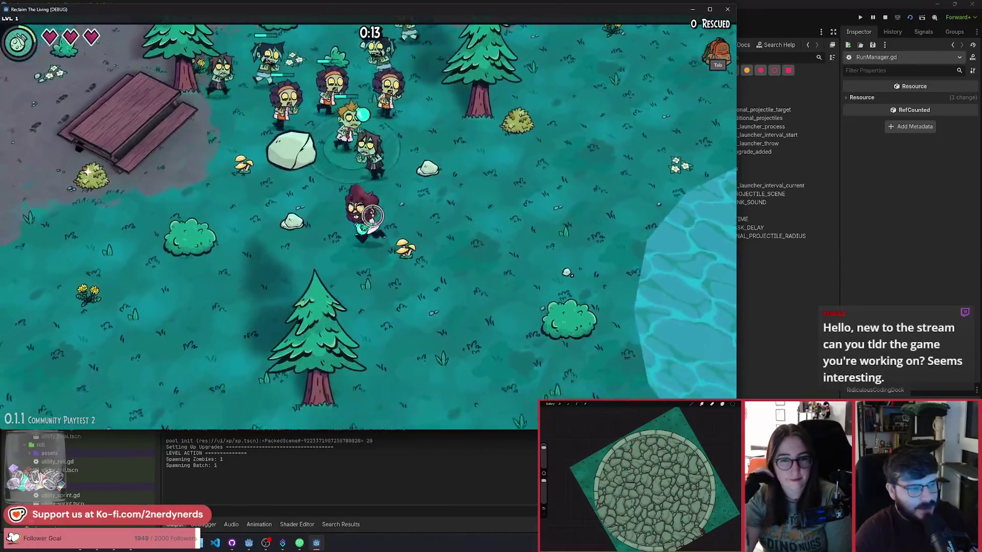
Head to the fountain plaza rescuing survivors and choose Sprint as the new utility
{"action": "key", "text": "a"}
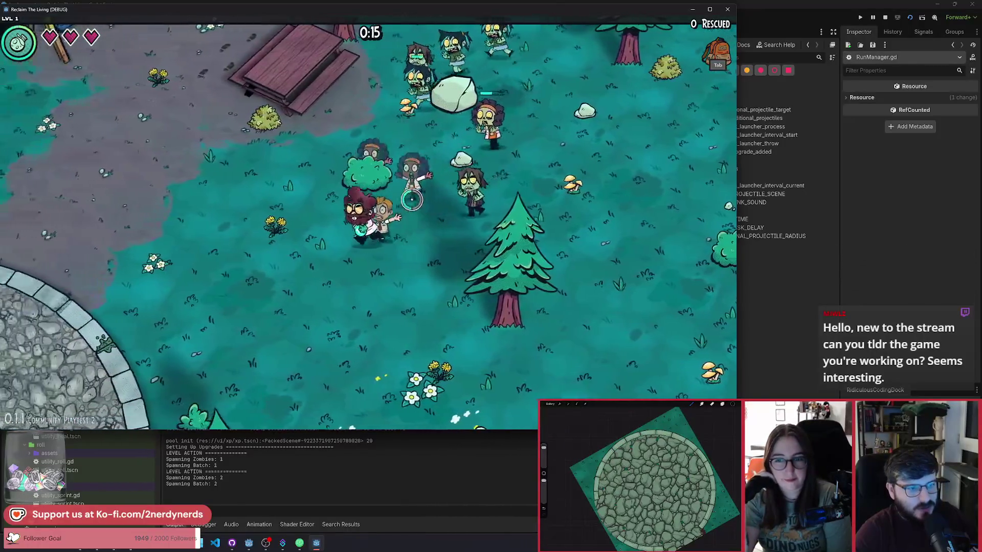
{"action": "key", "text": "a"}
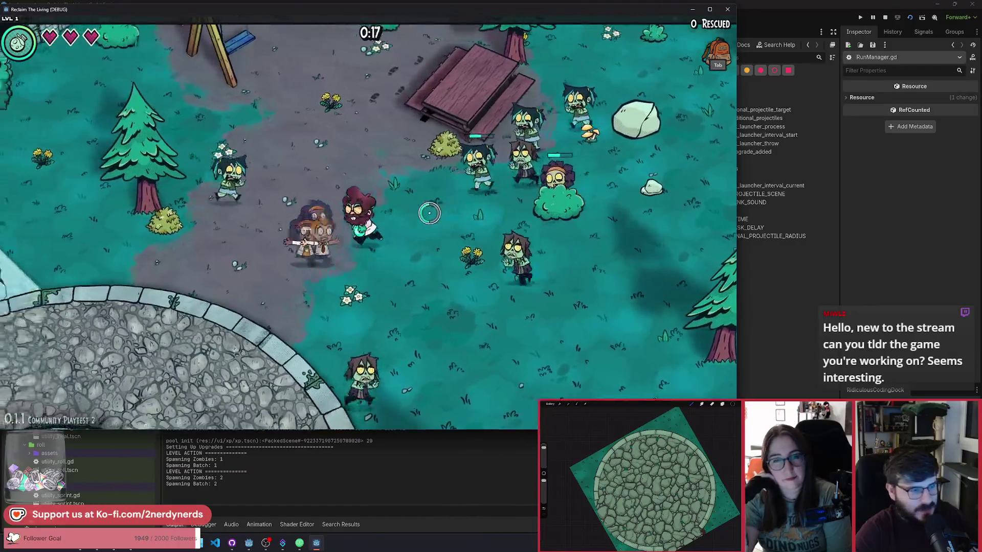
{"action": "key", "text": "a"}
{"action": "key", "text": "s"}
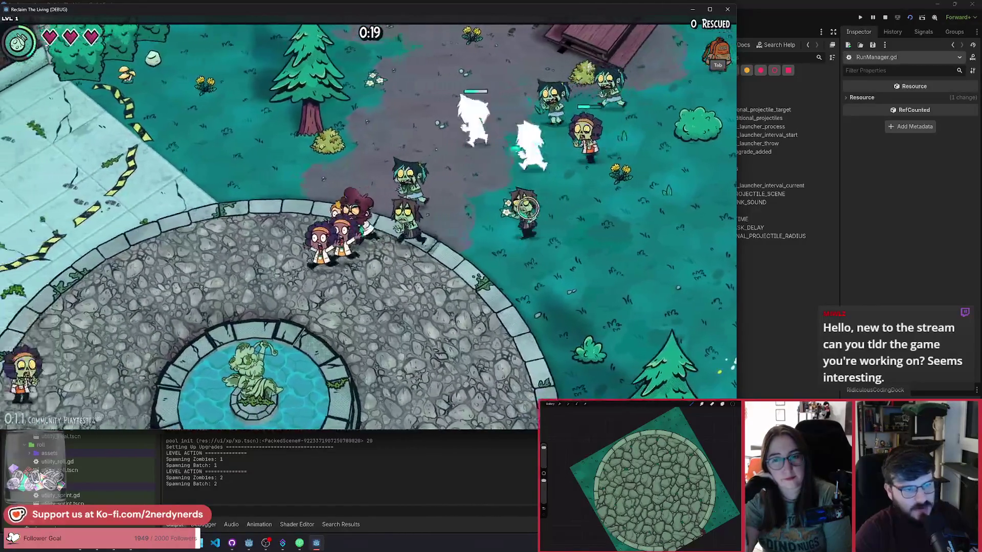
{"action": "key", "text": "w"}
{"action": "key", "text": "a"}
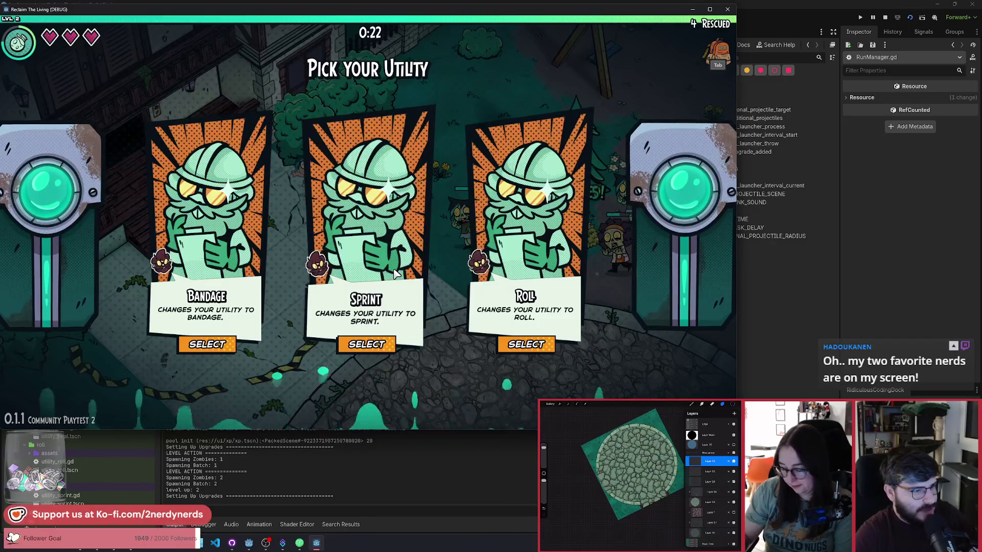
{"action": "left_click", "coordinate": [373, 351]}
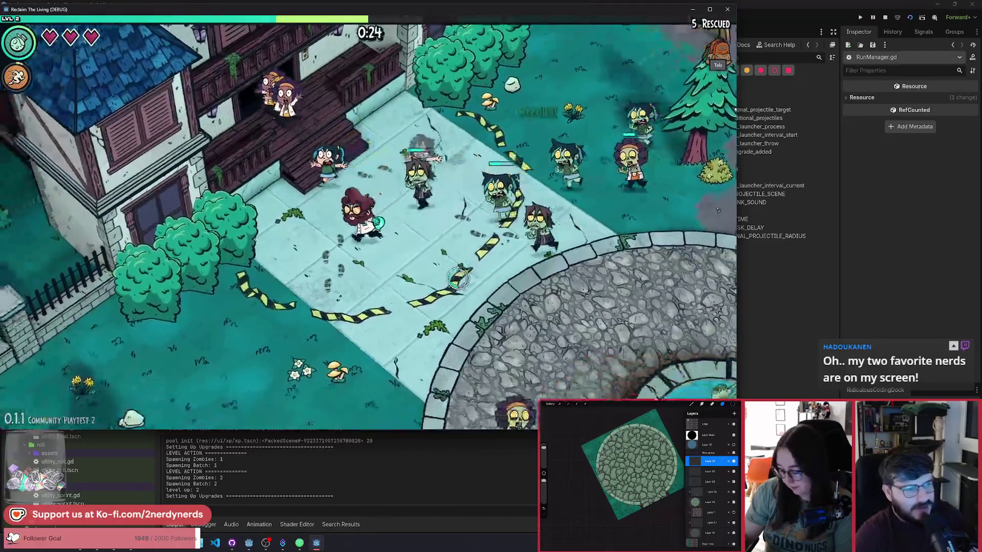
{"action": "key", "text": "s"}
{"action": "key", "text": "a"}
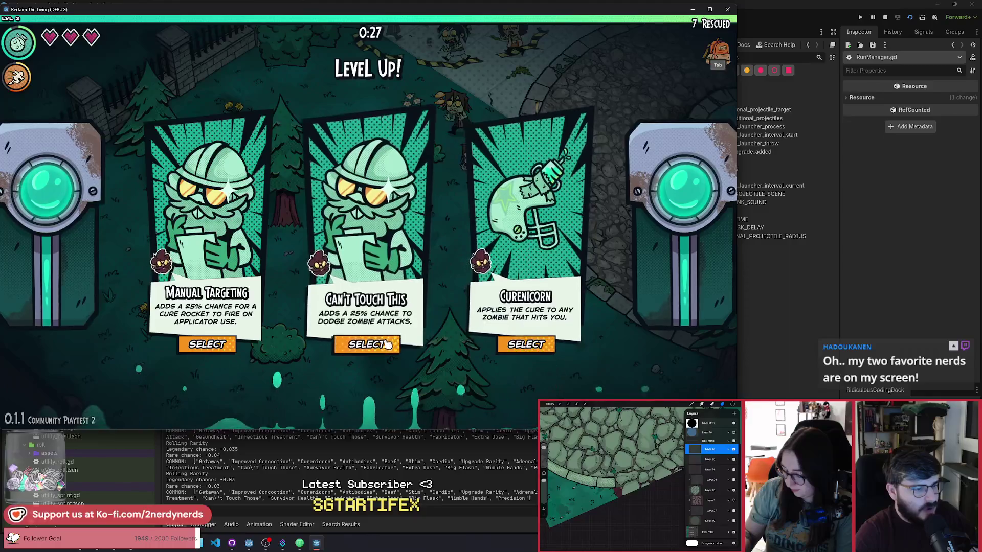
Choose the Curenicorn upgrade and curse zombies around the fountain plaza
{"action": "left_click", "coordinate": [545, 351]}
{"action": "key", "text": "d"}
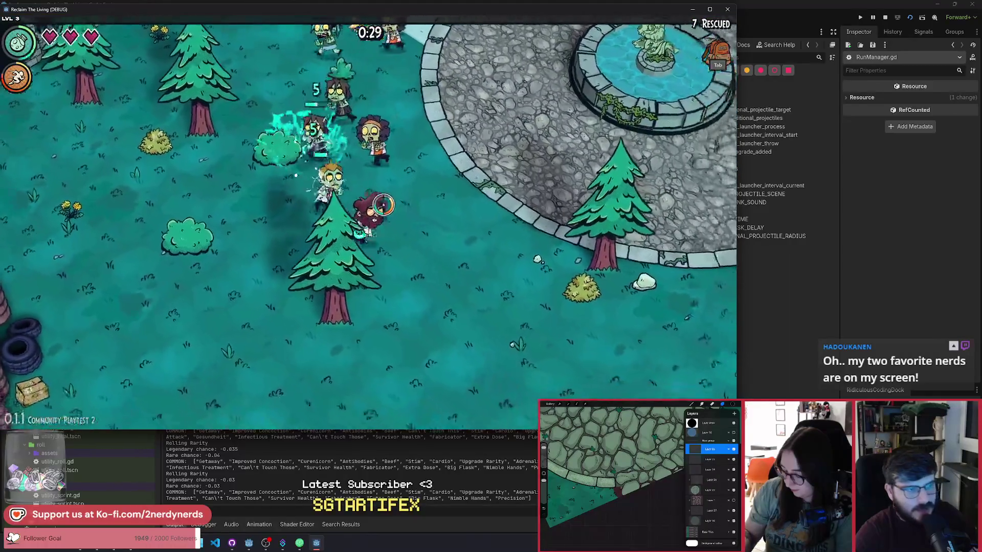
{"action": "key", "text": "d"}
{"action": "key", "text": "s"}
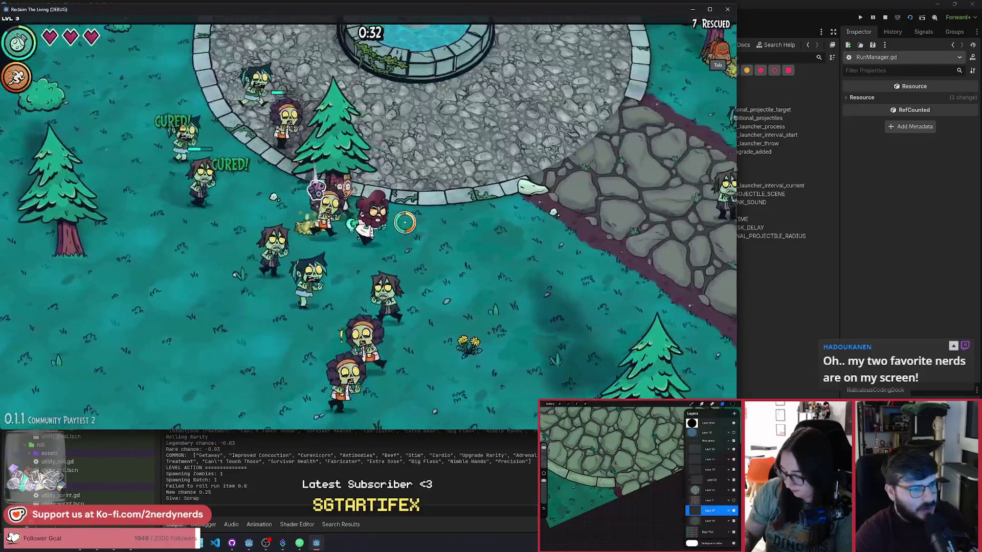
{"action": "key", "text": "w"}
{"action": "key", "text": "d"}
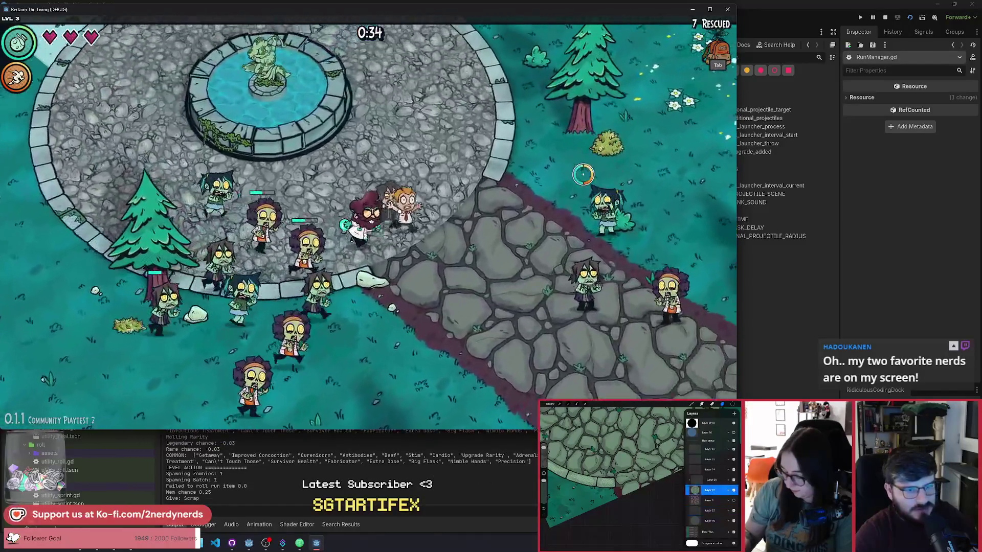
{"action": "key", "text": "w"}
{"action": "key", "text": "d"}
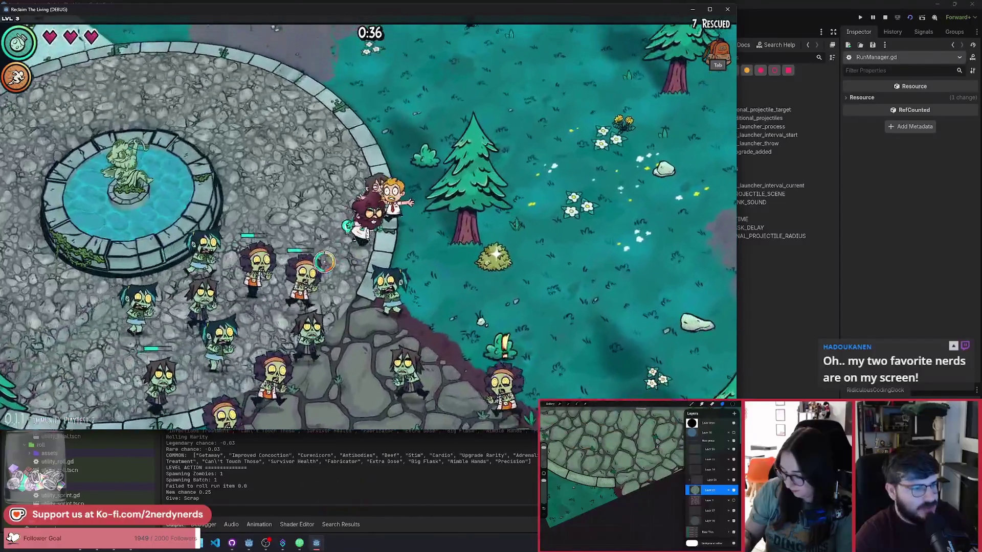
Lead the survivor group around the plaza and through the horde until the Infected screen
{"action": "key", "text": "w"}
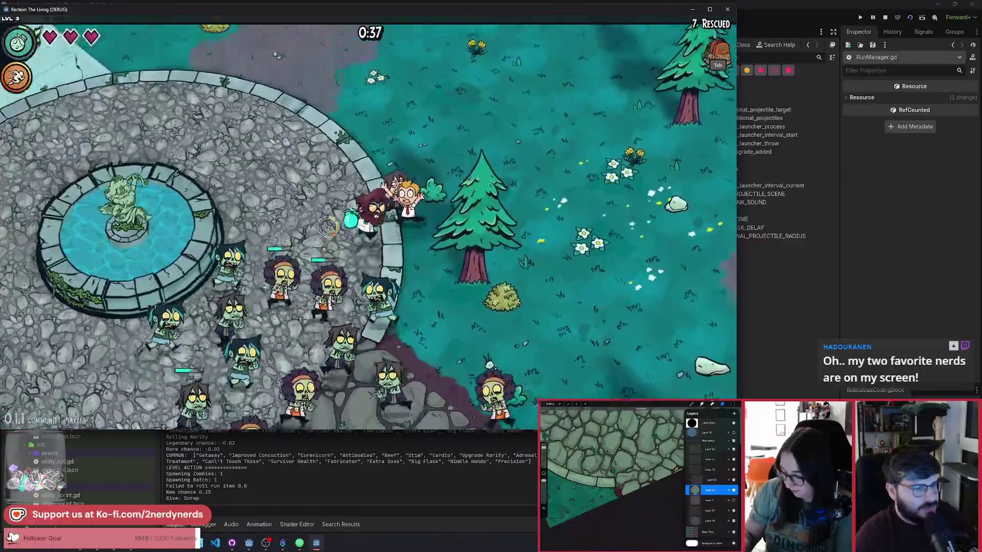
{"action": "key", "text": "a"}
{"action": "key", "text": "w"}
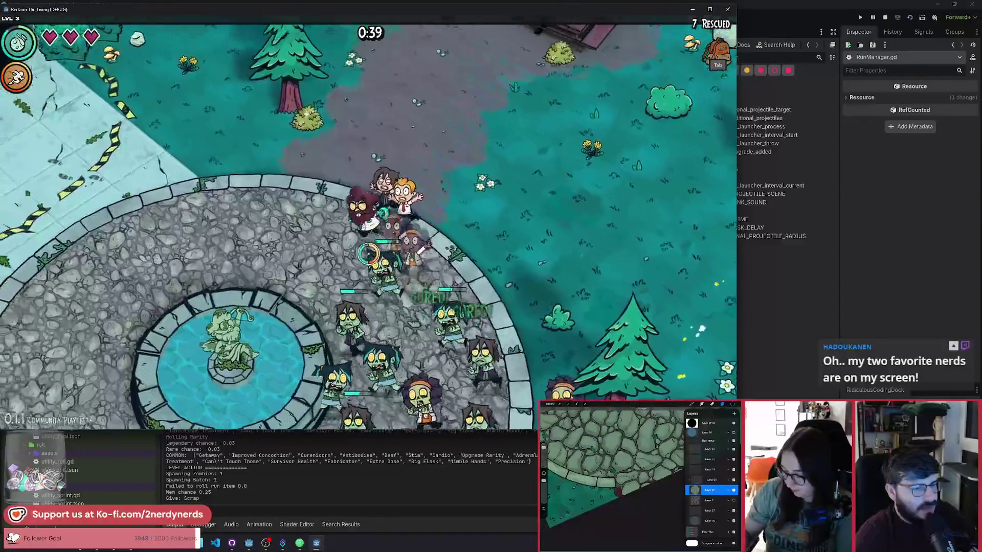
{"action": "key", "text": "d"}
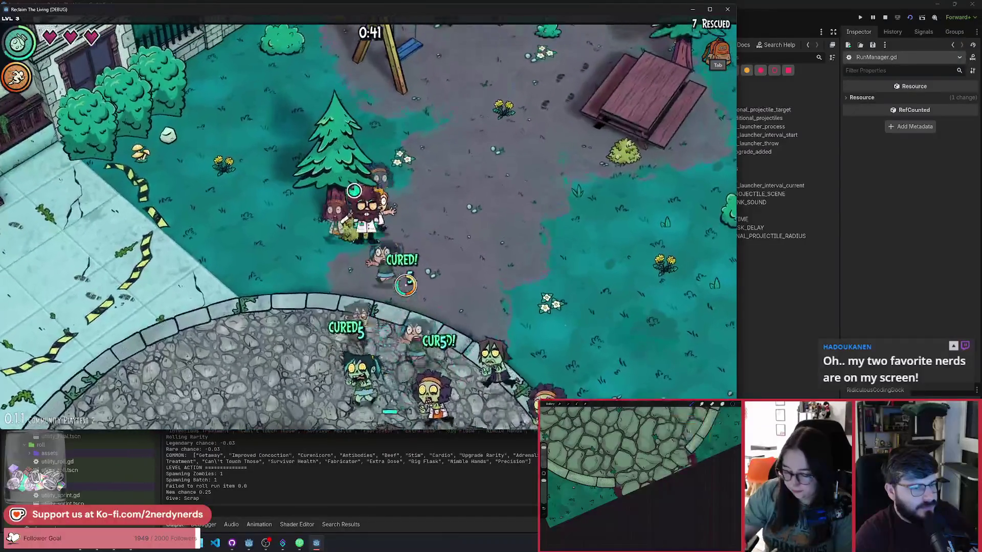
{"action": "key", "text": "s"}
{"action": "key", "text": "d"}
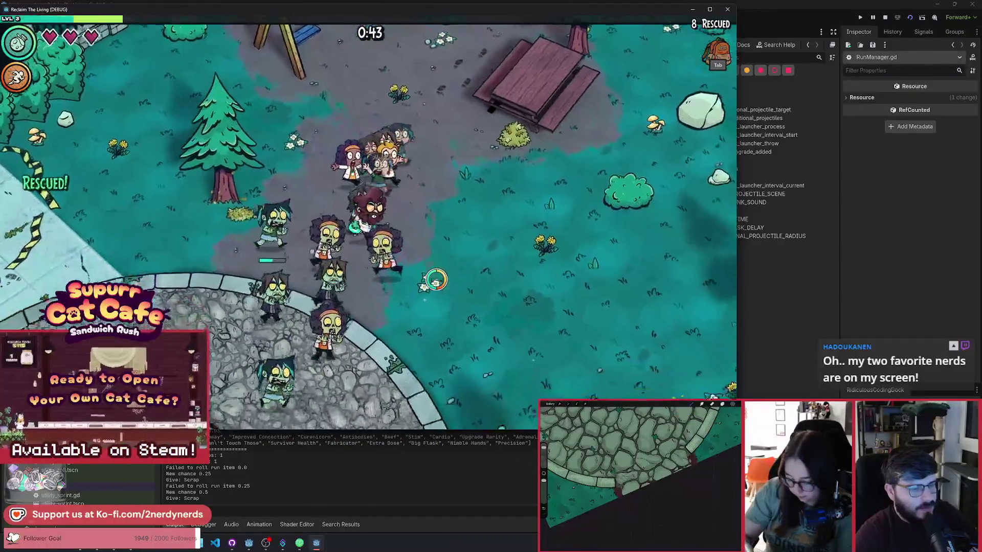
{"action": "key", "text": "d"}
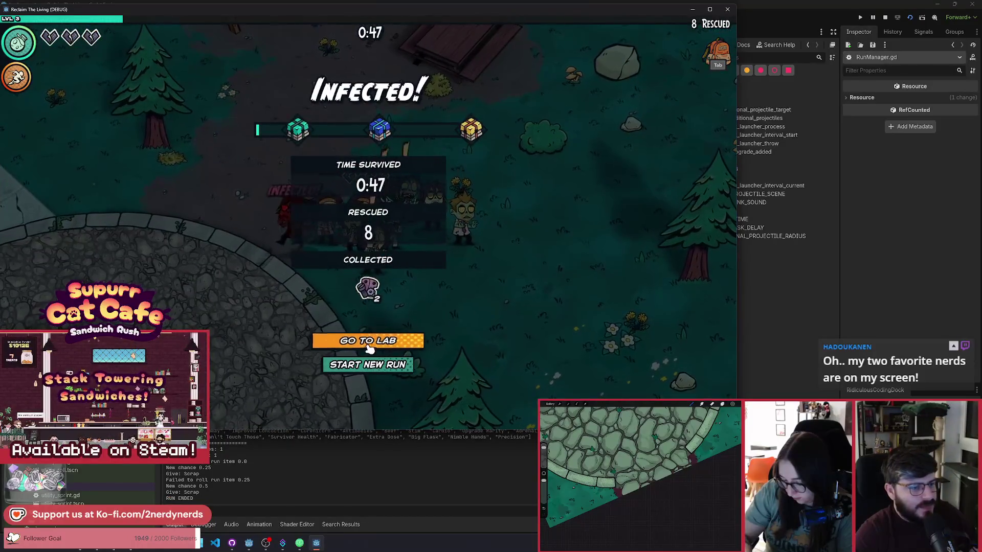
Go to the lab after the run and walk past the Generator picking up cash
{"action": "key", "text": "Return"}
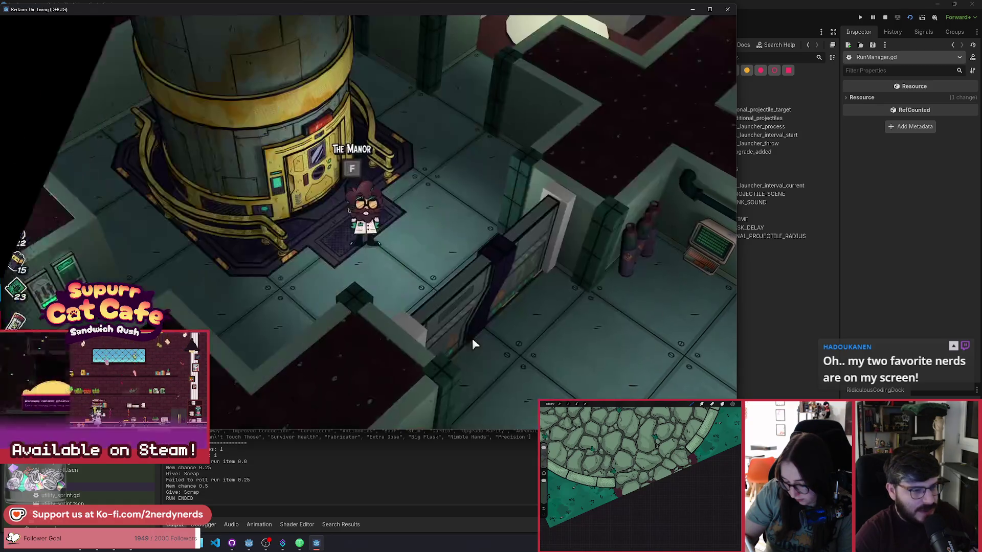
{"action": "key", "text": "d"}
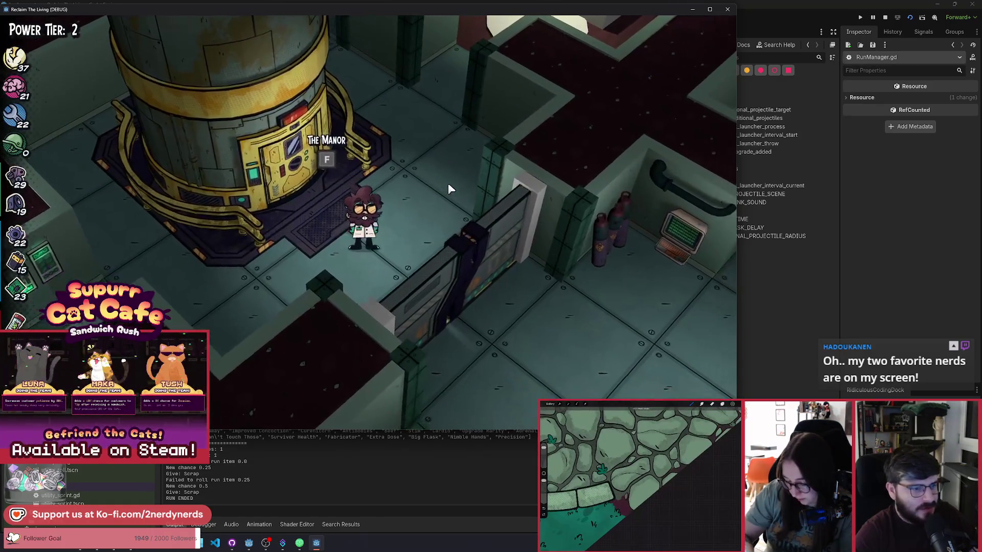
{"action": "key", "text": "d"}
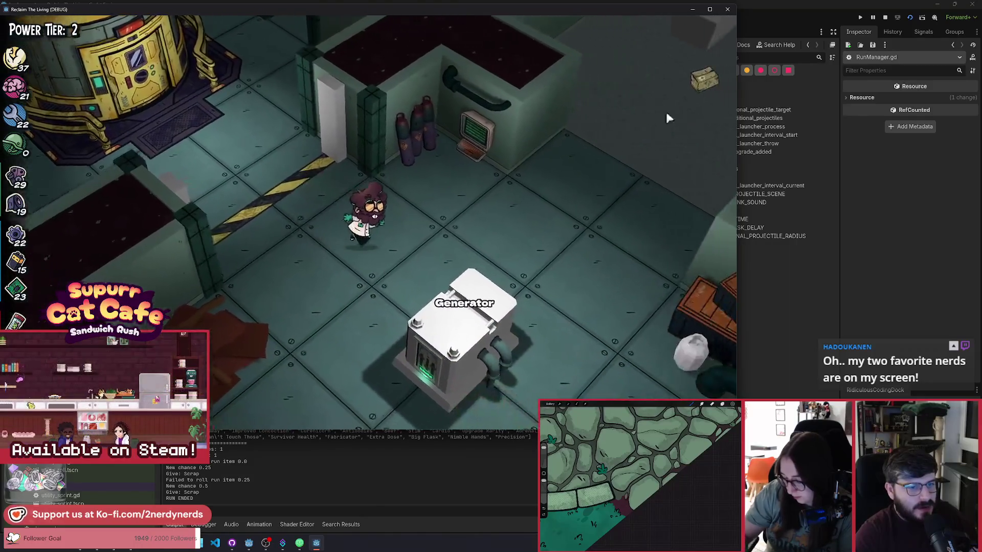
{"action": "key", "text": "w"}
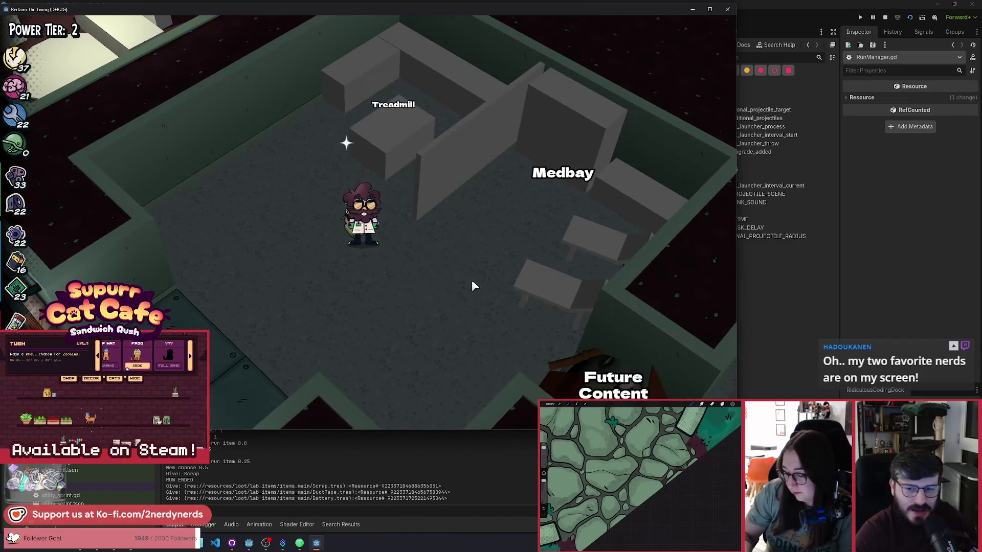
{"action": "key", "text": "a"}
Check the Treadmill and Medbay upgrade panels, then close them
{"action": "key", "text": "w"}
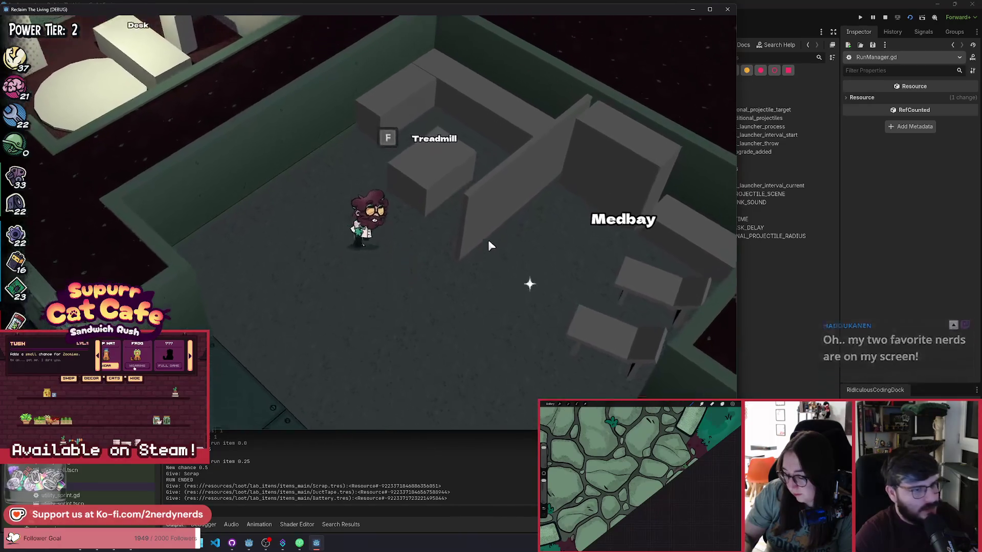
{"action": "key", "text": "e"}
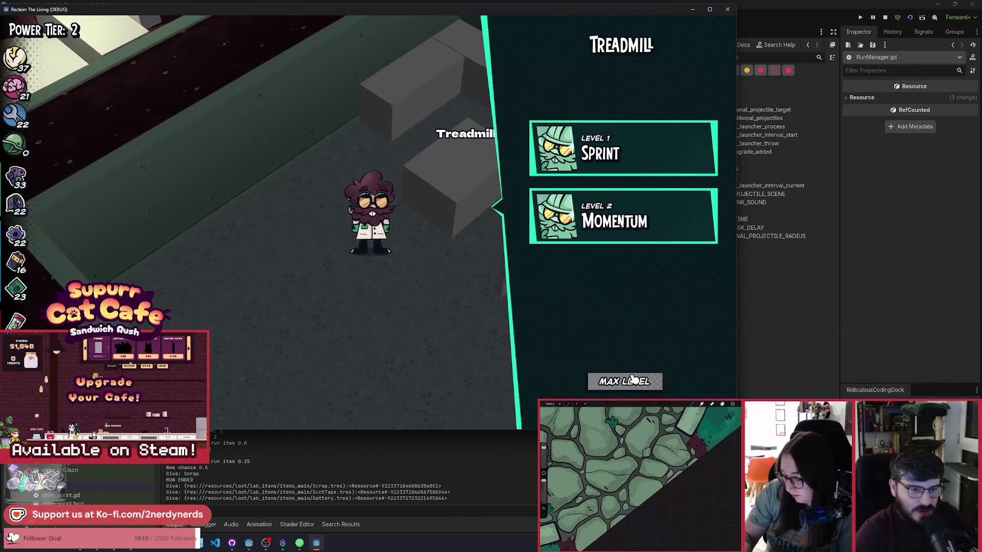
{"action": "key", "text": "d"}
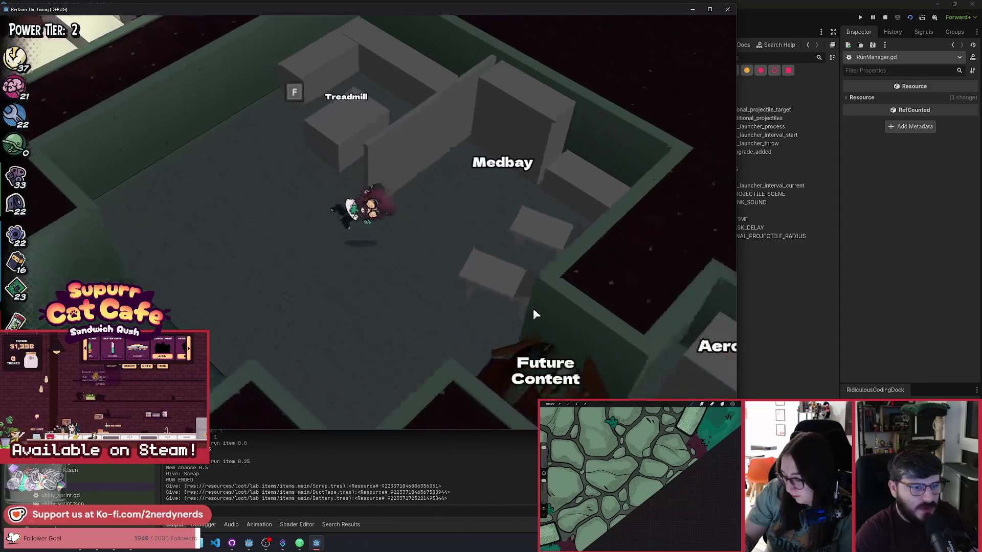
{"action": "key", "text": "e"}
{"action": "key", "text": "s"}
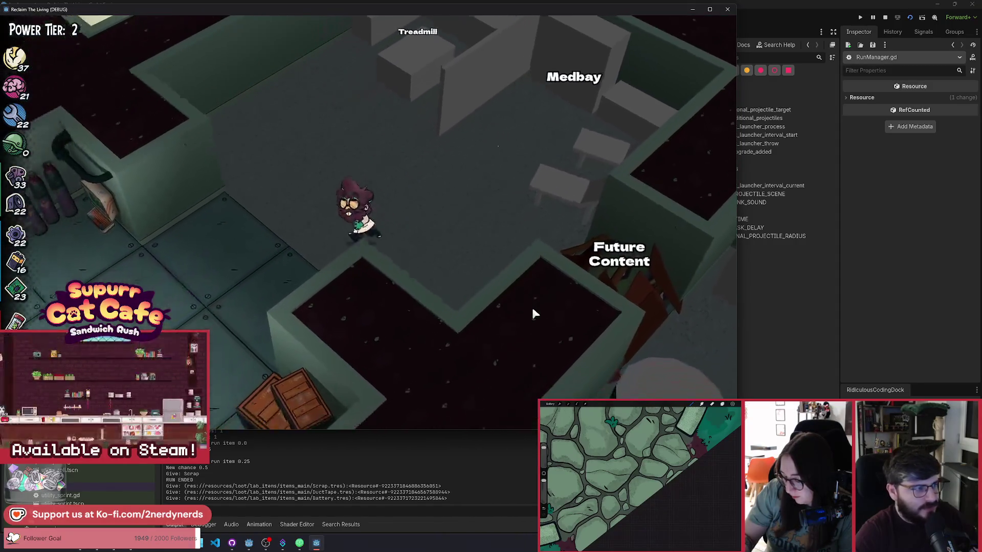
Walk past the Generator and Armory toward the Chemistry Station
{"action": "key", "text": "a"}
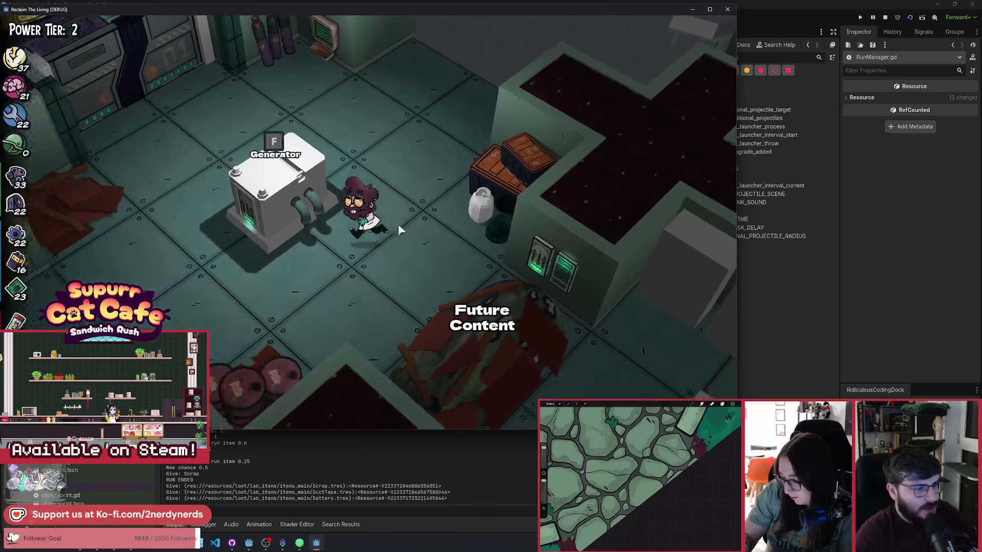
{"action": "key", "text": "s"}
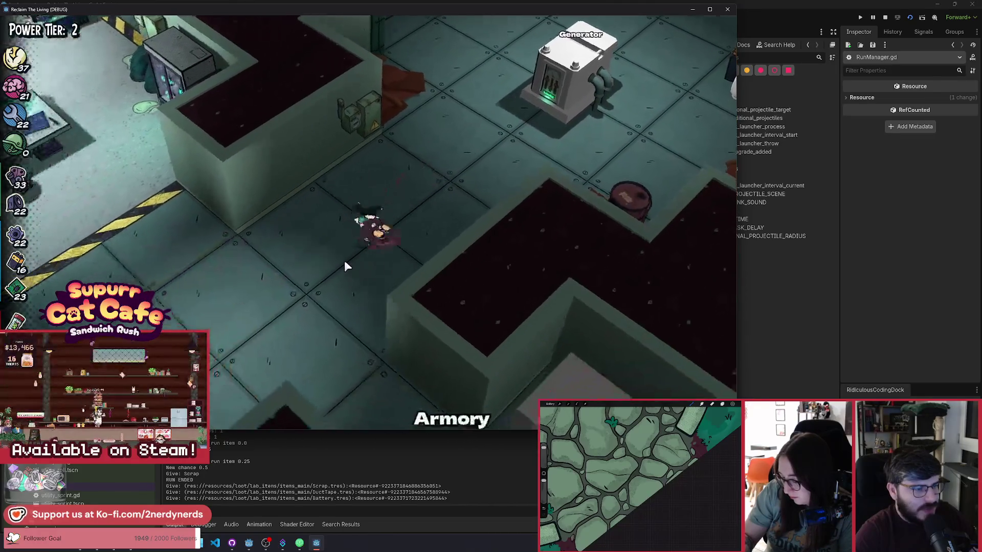
{"action": "key", "text": "w"}
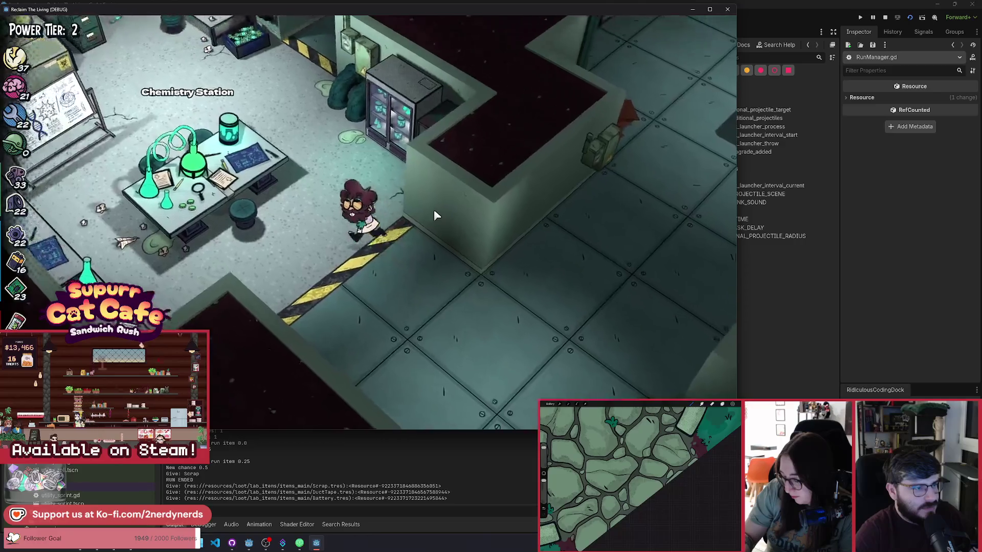
{"action": "key", "text": "a"}
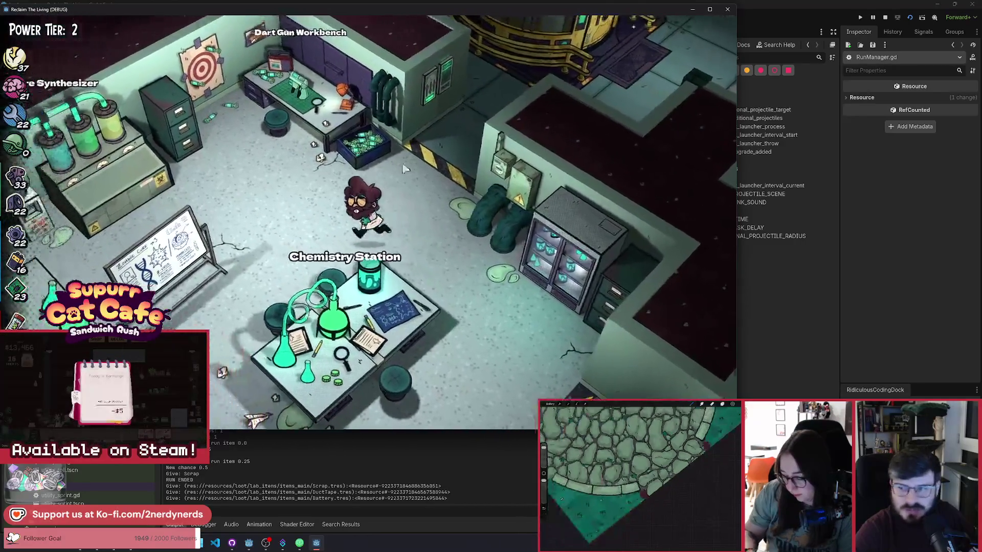
Walk to the Chemistry Station and inspect its Flask upgrade list
{"action": "key", "text": "w"}
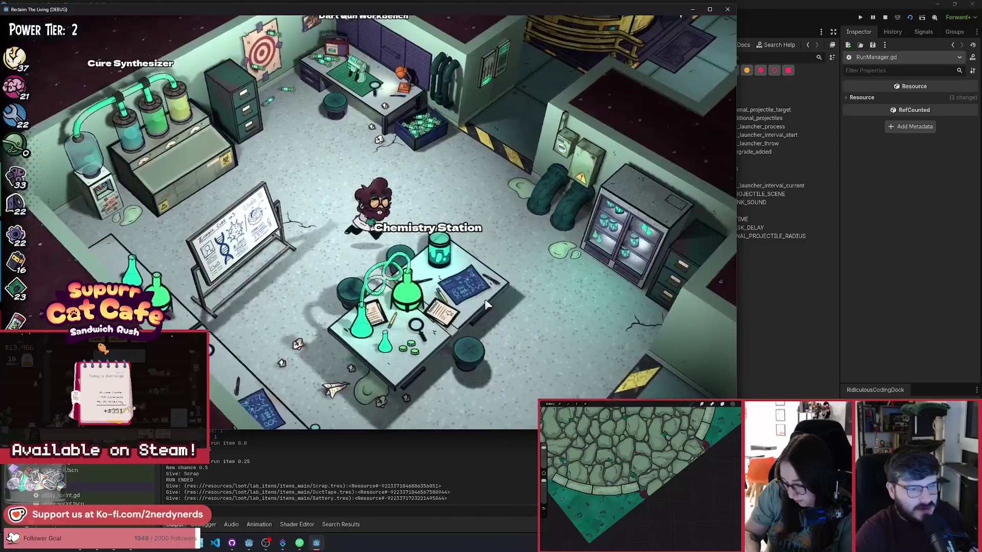
{"action": "key", "text": "d"}
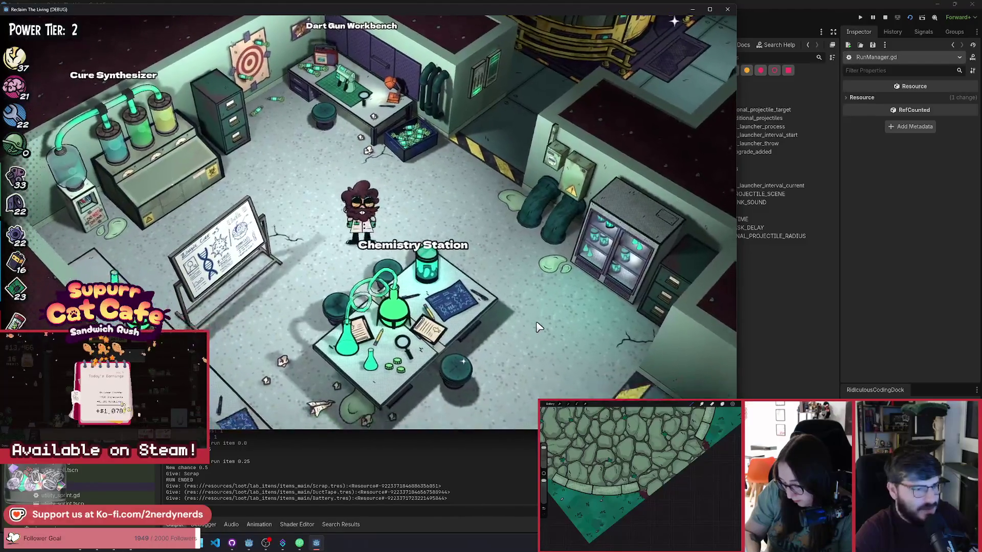
{"action": "key", "text": "s"}
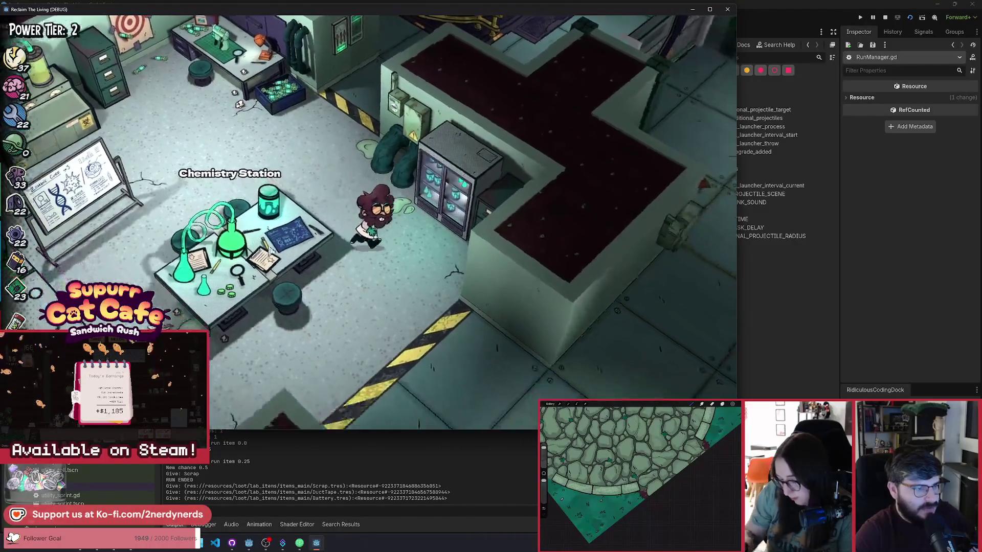
{"action": "key", "text": "e"}
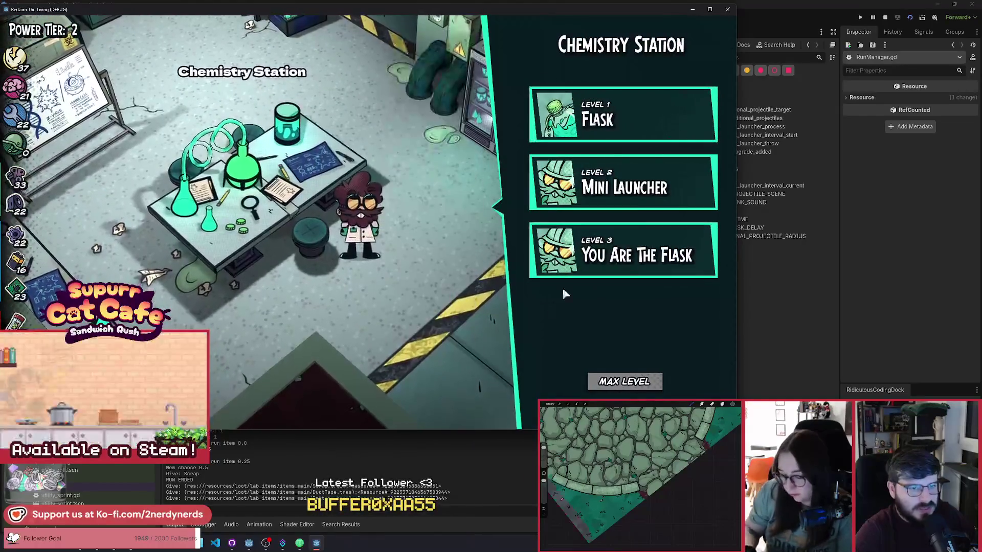
{"action": "mouse_move", "coordinate": [585, 152]}
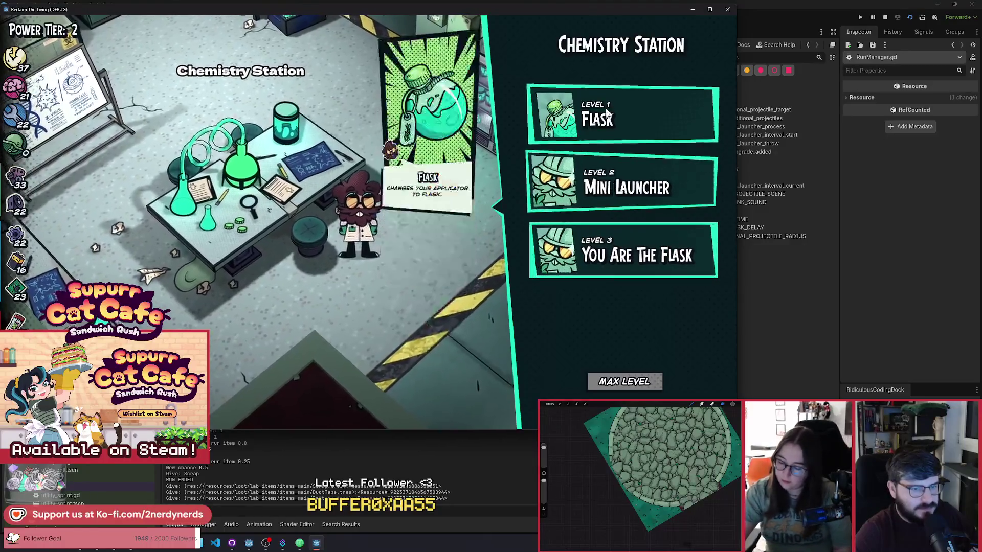
{"action": "mouse_move", "coordinate": [600, 193]}
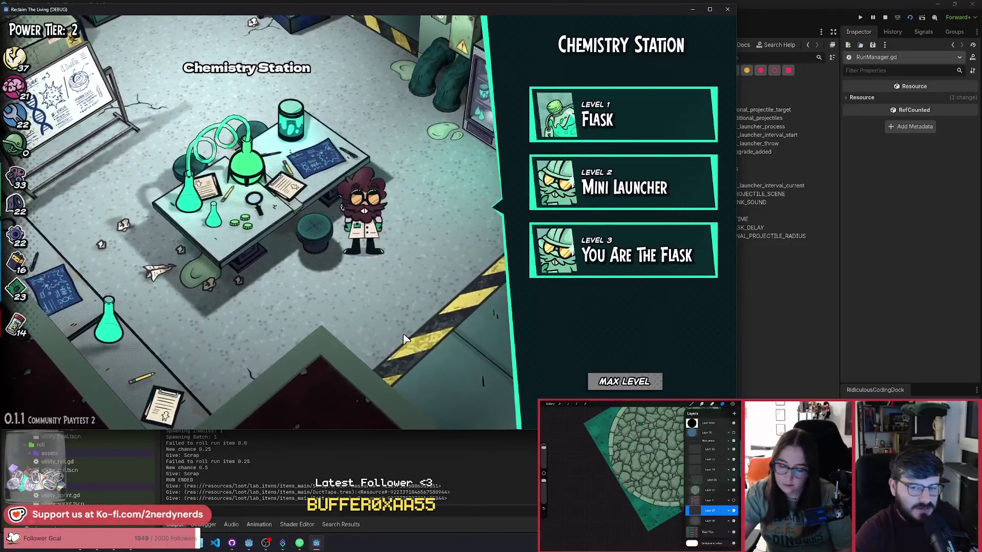
Close the Chemistry Station panel, walk up-left across the lab, and pause the game
{"action": "key", "text": "Escape"}
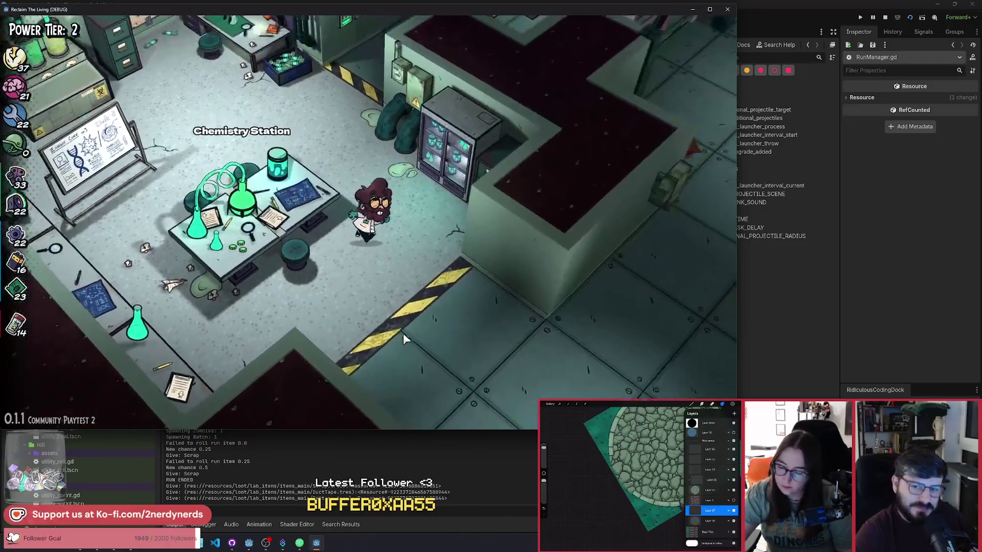
{"action": "key", "text": "w"}
{"action": "key", "text": "a"}
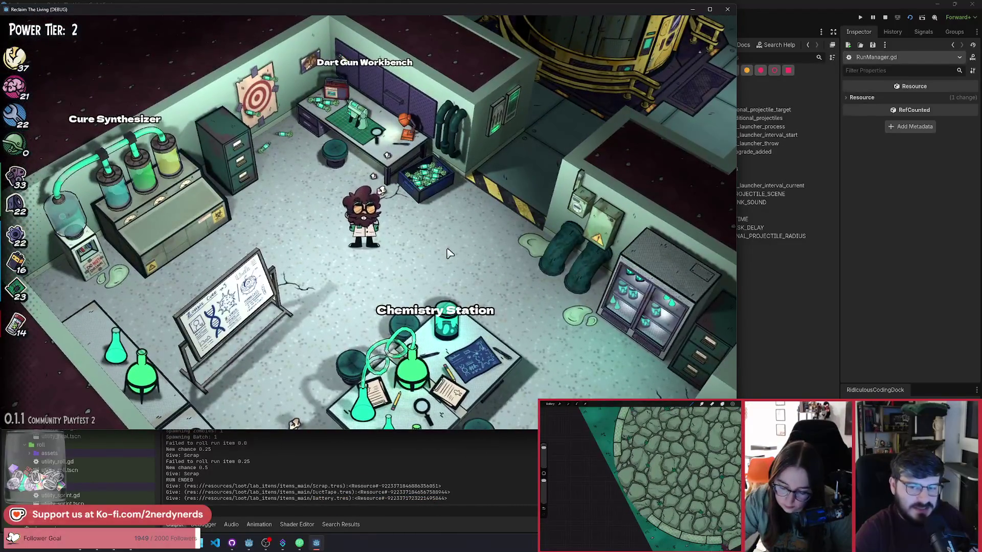
{"action": "key", "text": "w"}
{"action": "key", "text": "a"}
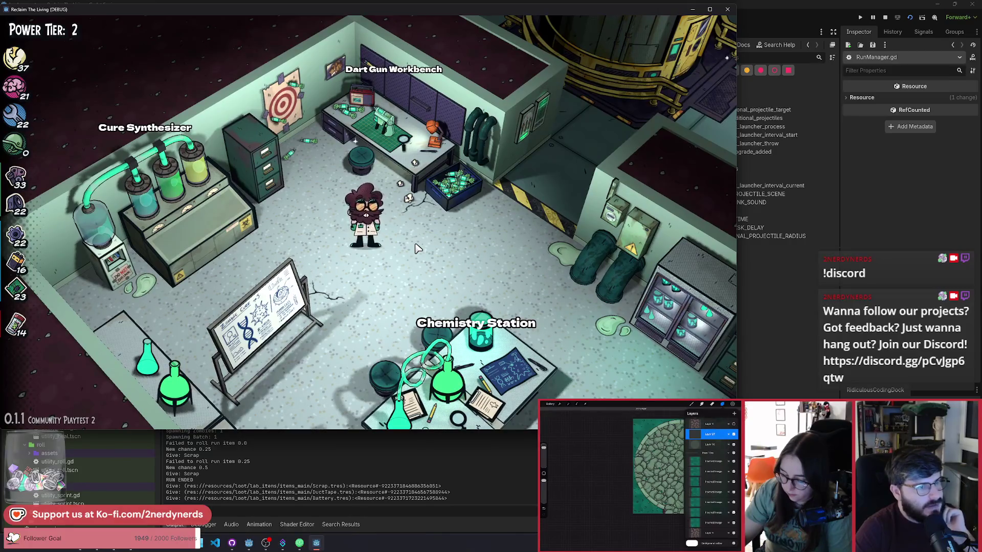
{"action": "key", "text": "Escape"}
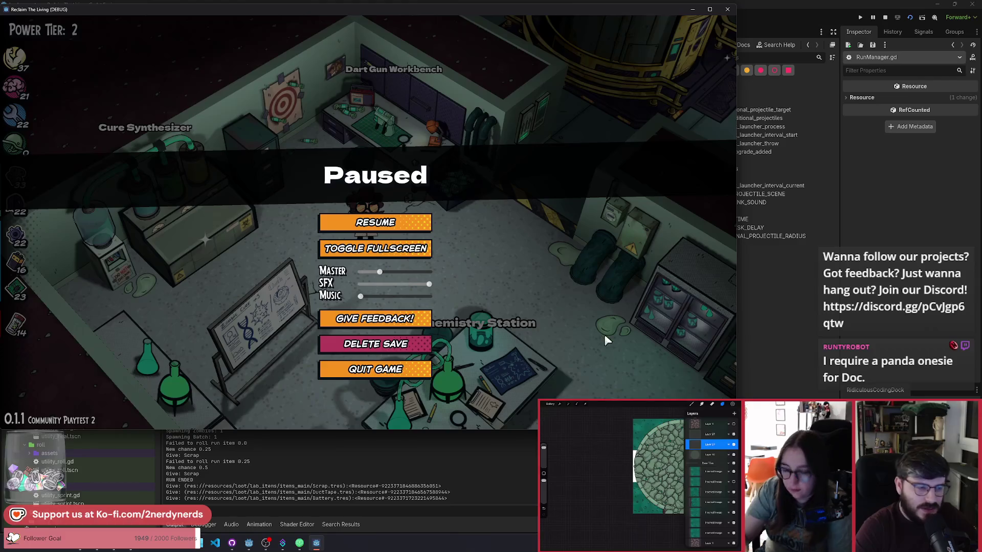
Resume the game and walk out of the lab past the Armory toward the Garage
{"action": "key", "text": "Escape"}
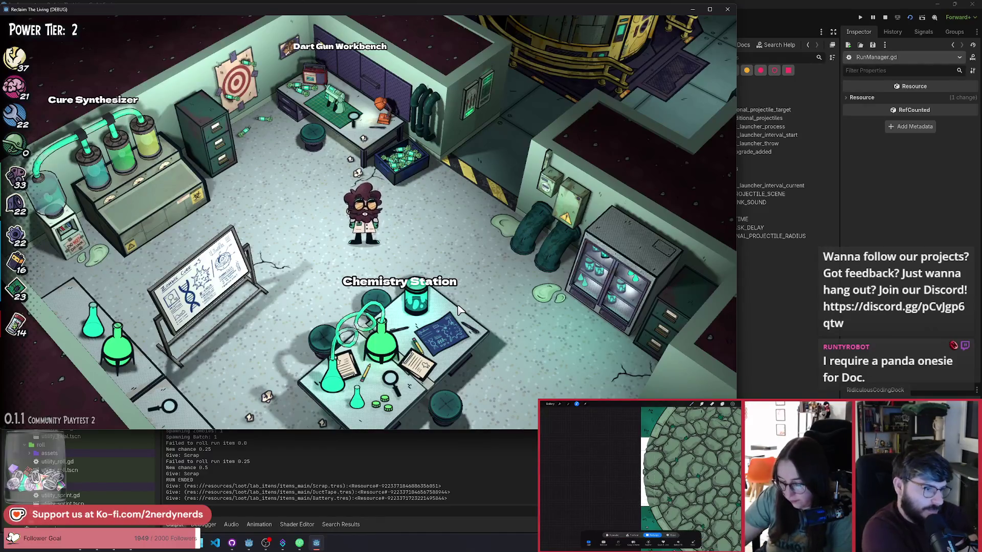
{"action": "key", "text": "s+d"}
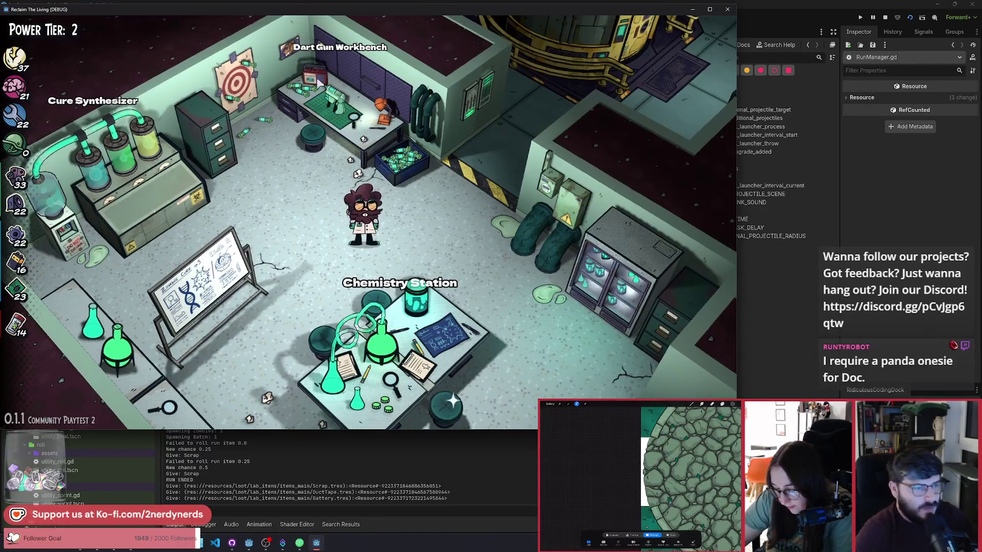
{"action": "key", "text": "s+d"}
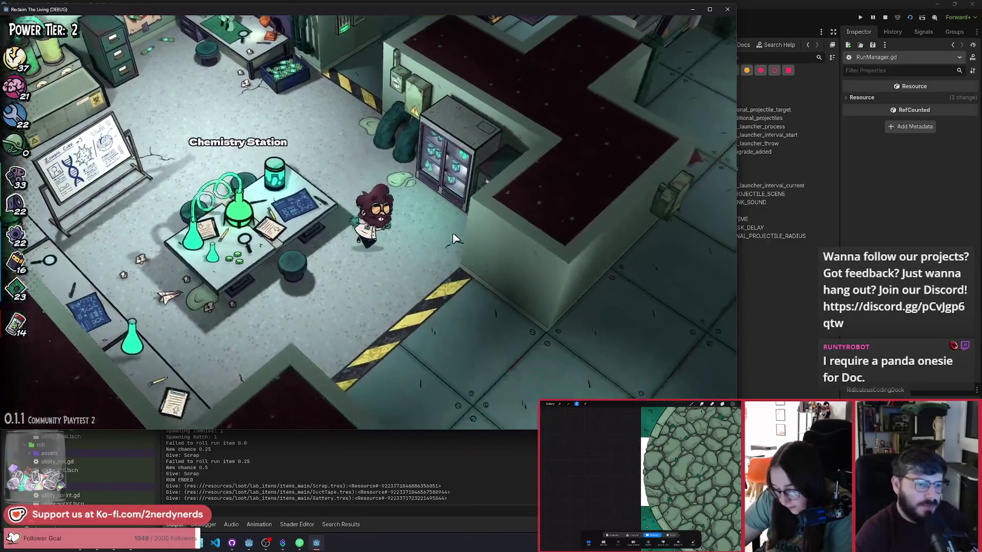
{"action": "key", "text": "s+d"}
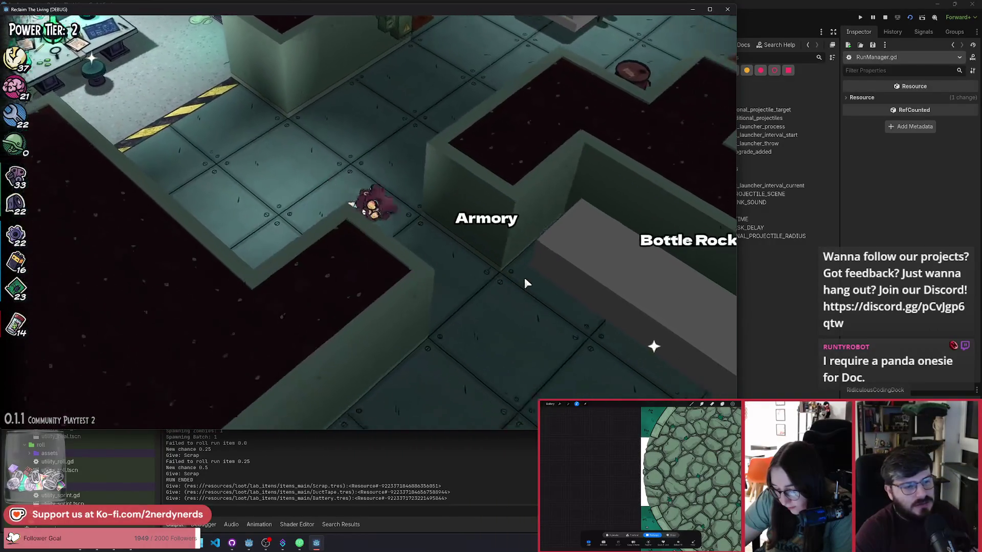
{"action": "key", "text": "s+d"}
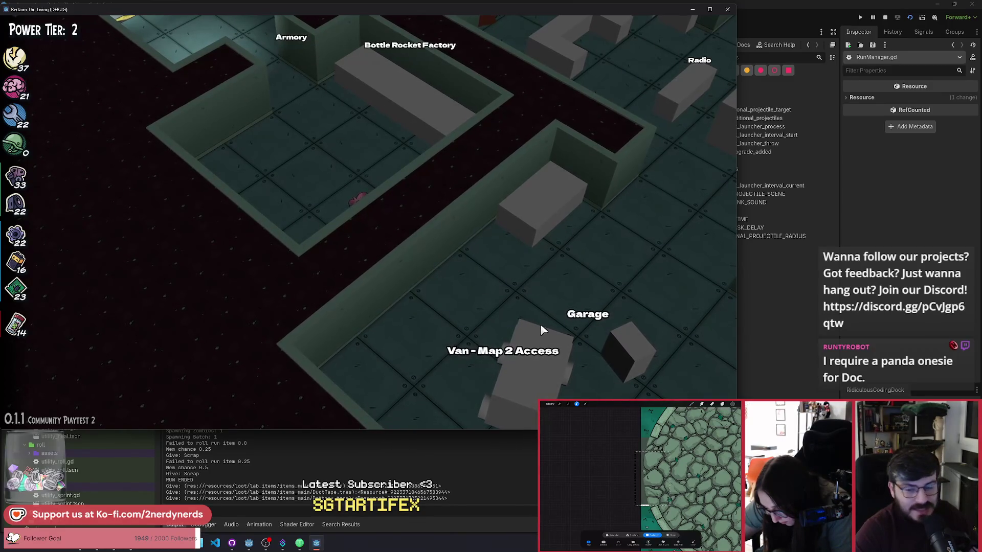
{"action": "scroll", "coordinate": [433, 217], "scroll_direction": "up", "scroll_amount": 3}
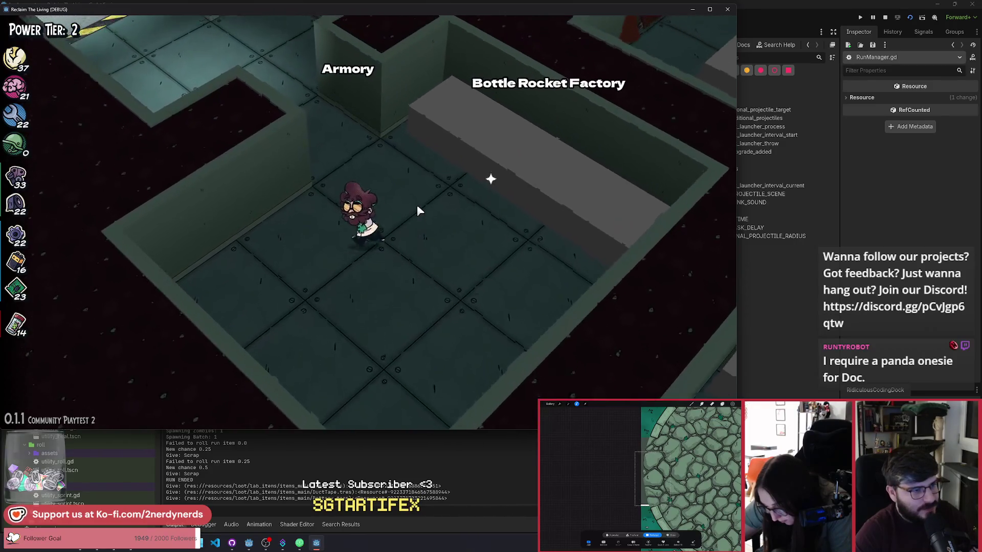
Walk back past the Armory and Generator to The Manor and enter it
{"action": "key", "text": "w+a"}
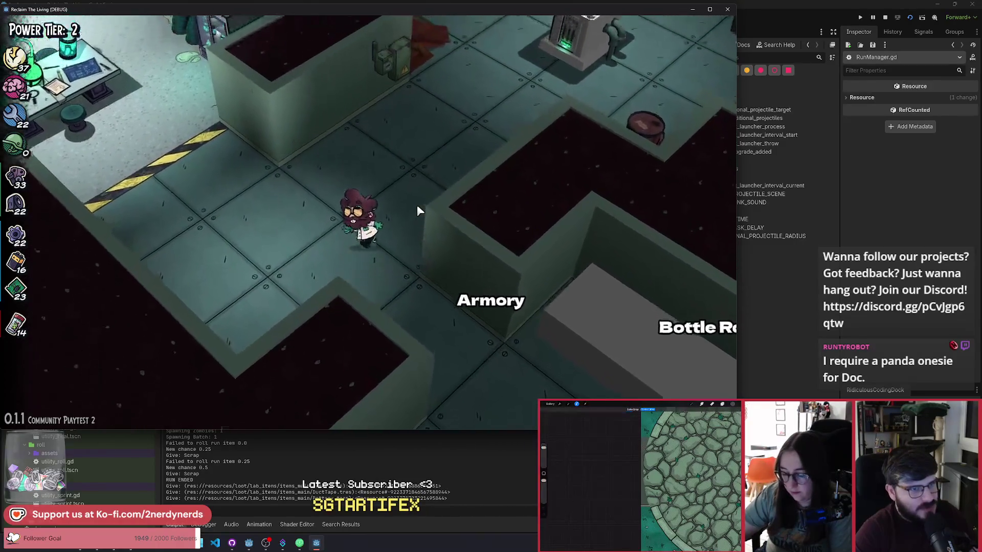
{"action": "key", "text": "w+d"}
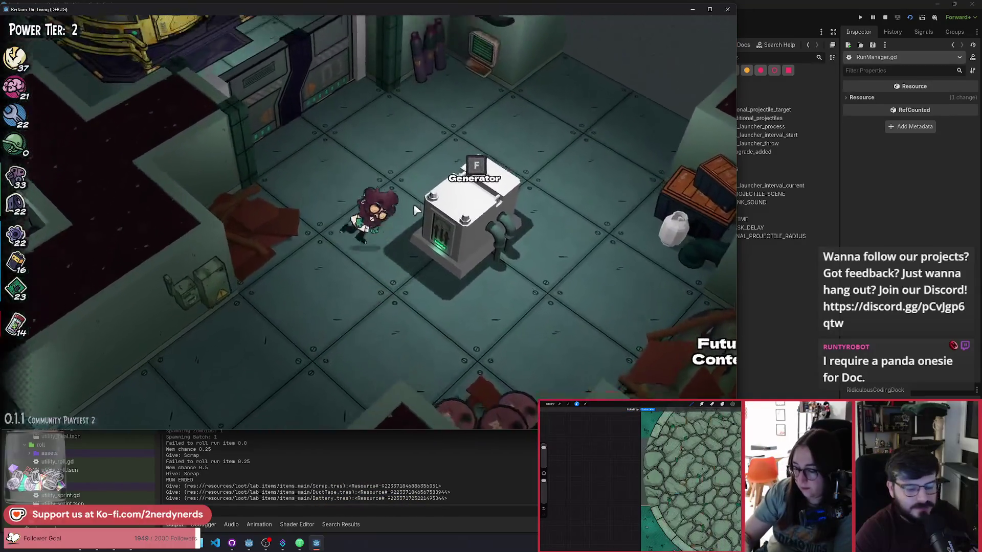
{"action": "key", "text": "w+a"}
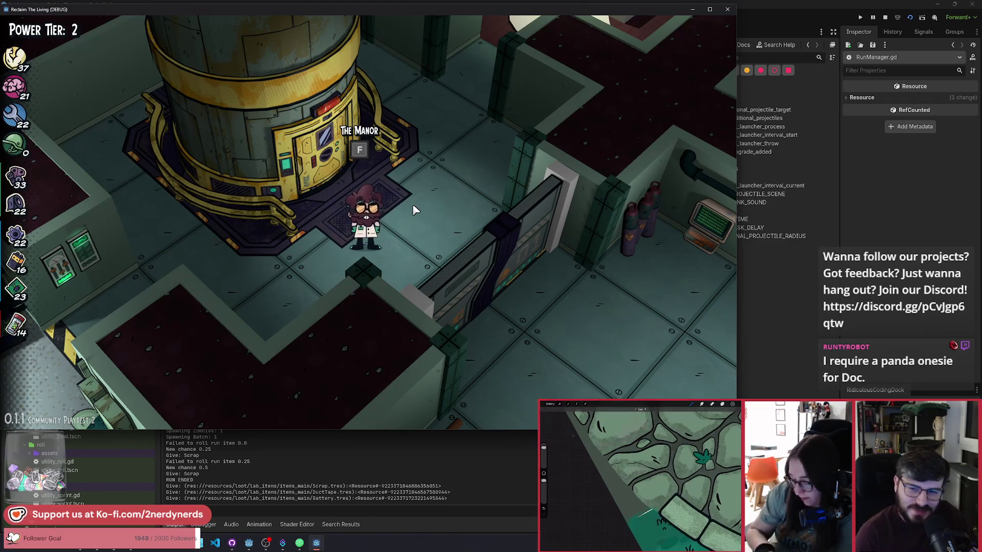
{"action": "scroll", "coordinate": [413, 206], "scroll_direction": "up", "scroll_amount": 2}
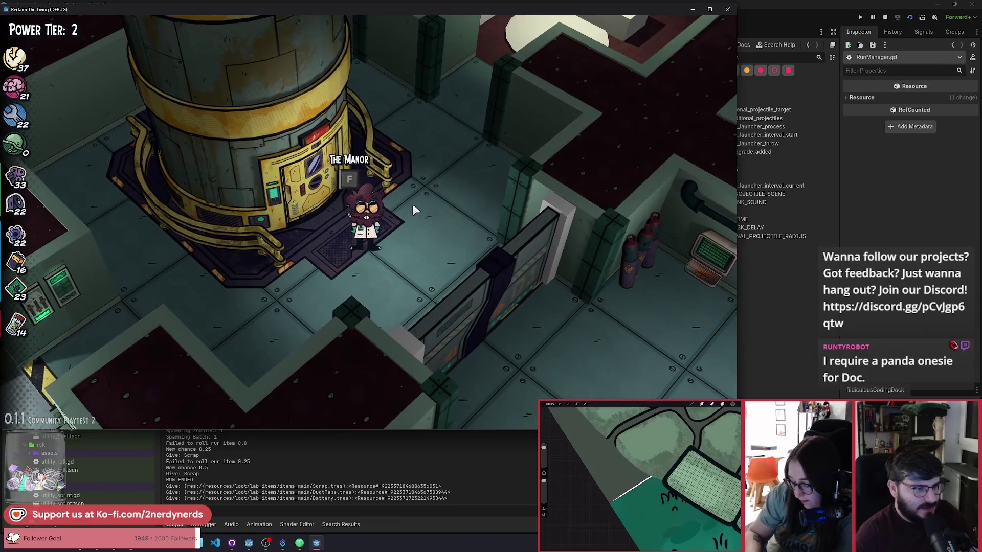
{"action": "scroll", "coordinate": [413, 204], "scroll_direction": "up", "scroll_amount": 2}
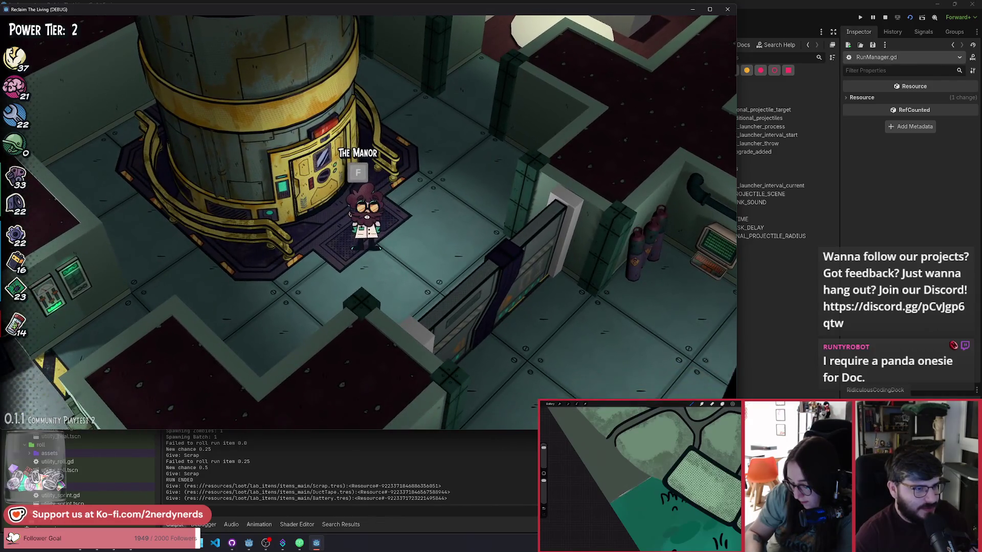
{"action": "key", "text": "f"}
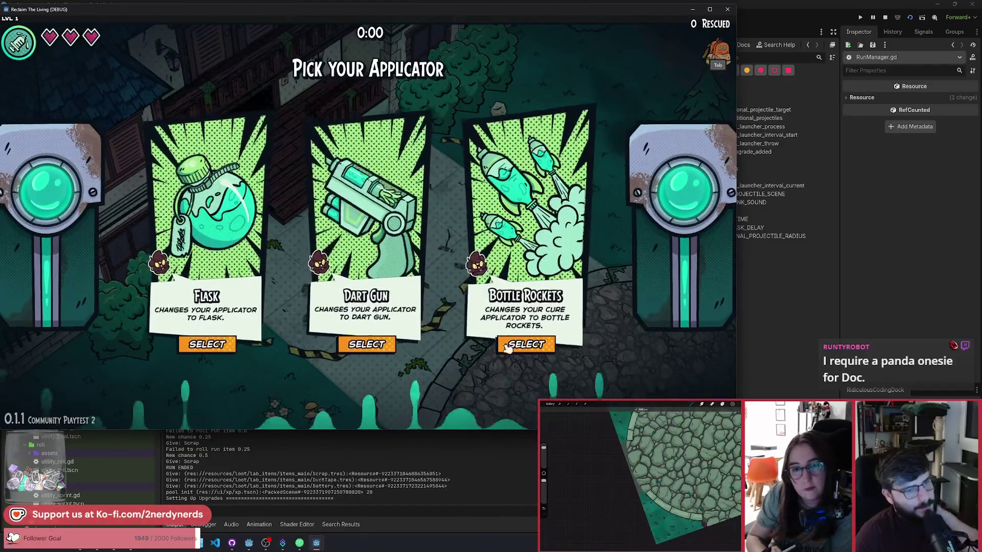
Pick Bottle Rockets as the applicator and walk right across the plaza, then back left
{"action": "left_click", "coordinate": [527, 344]}
{"action": "key", "text": "d"}
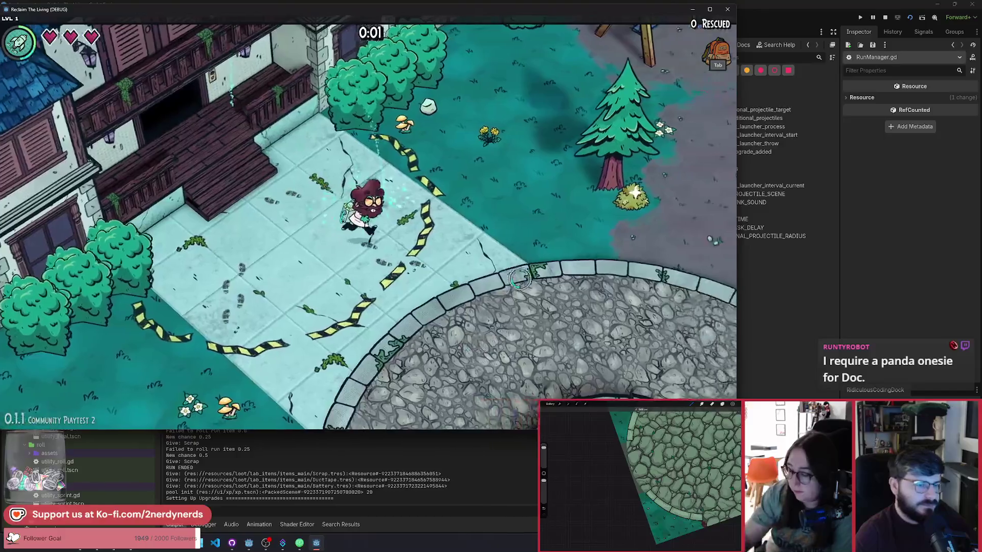
{"action": "key", "text": "d"}
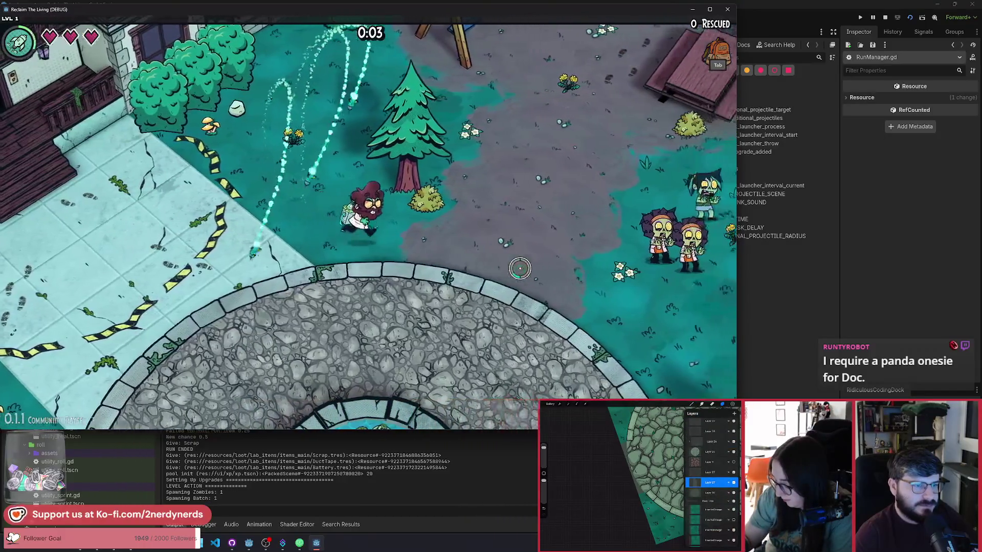
{"action": "key", "text": "a"}
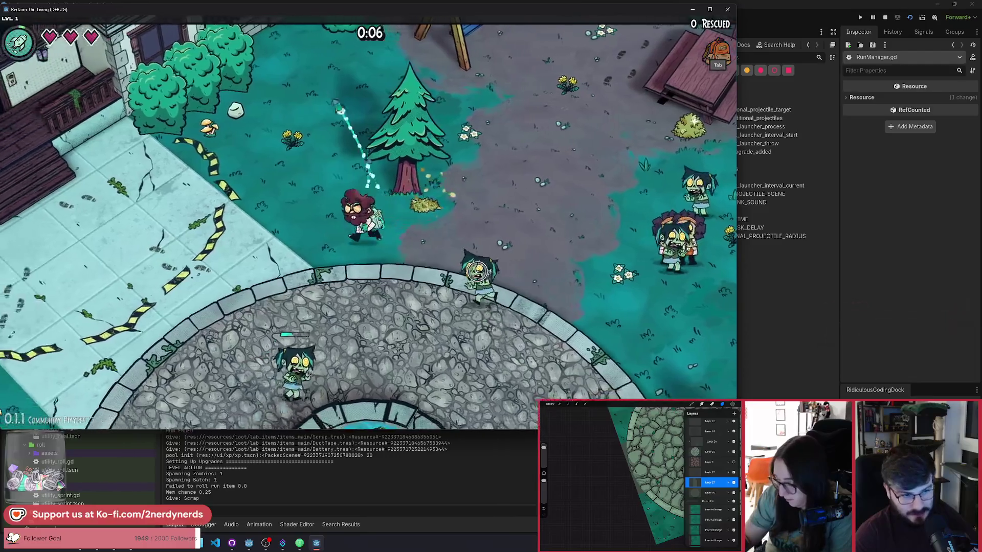
{"action": "key", "text": "a"}
{"action": "key", "text": "w"}
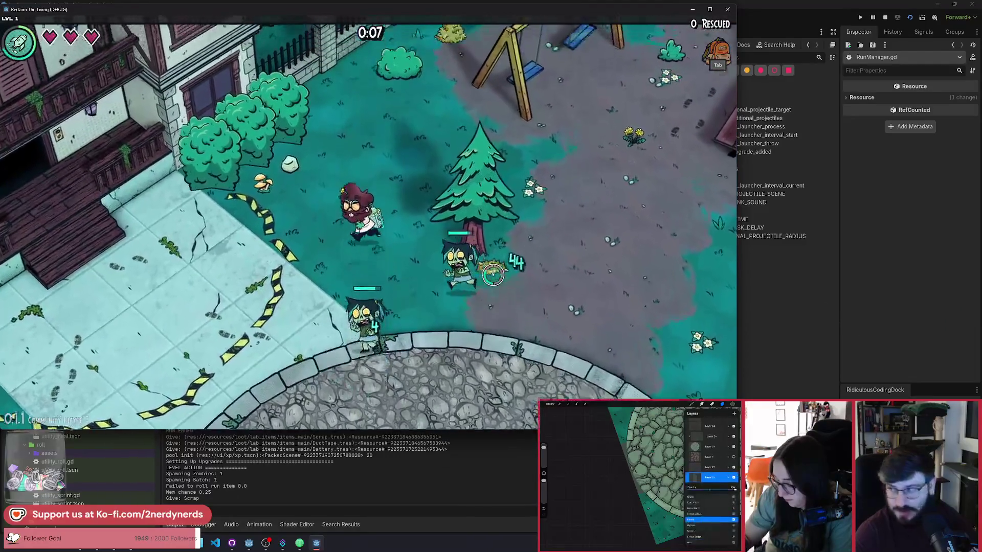
Lead rescued survivors past the swings, down to the fountain, then up across the playground
{"action": "key", "text": "d"}
{"action": "key", "text": "w"}
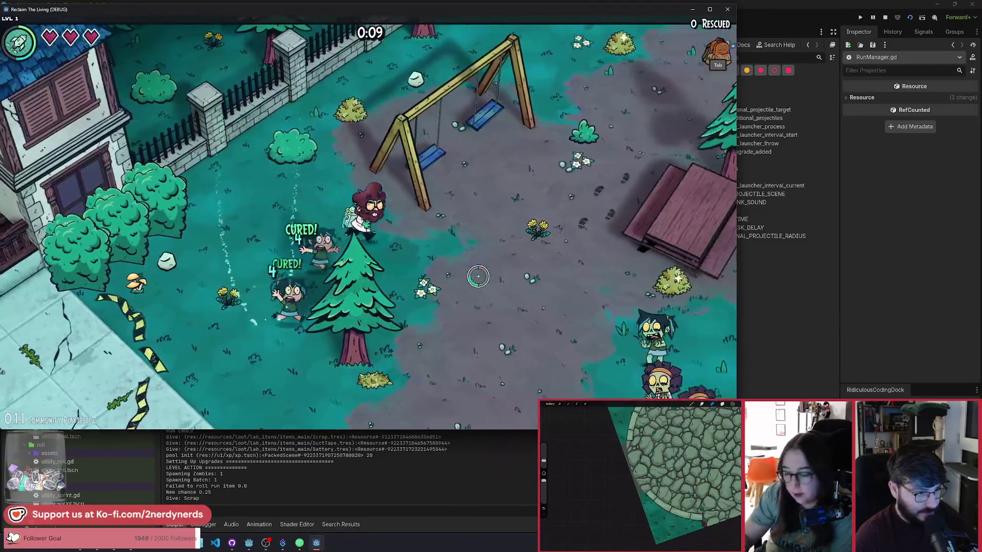
{"action": "key", "text": "d"}
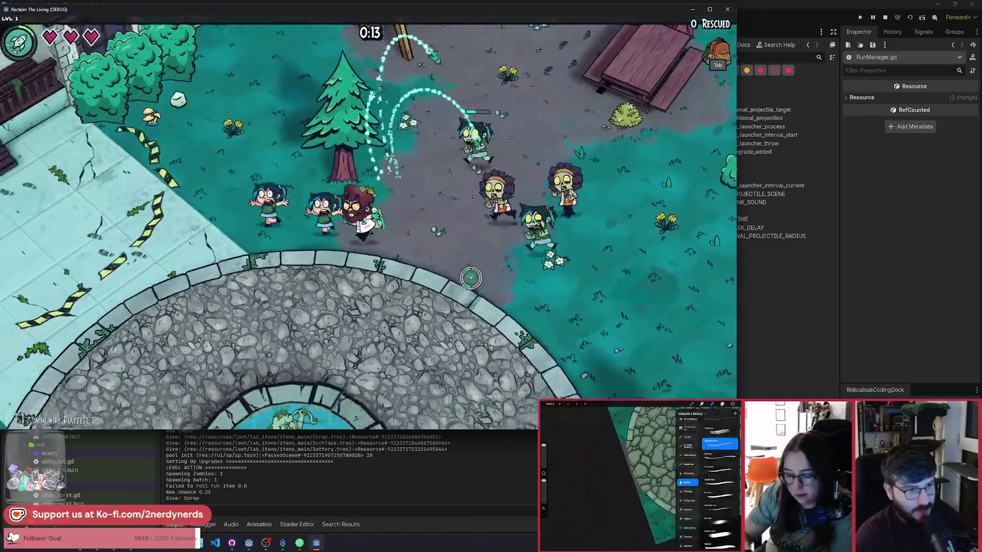
{"action": "key", "text": "a"}
{"action": "key", "text": "s"}
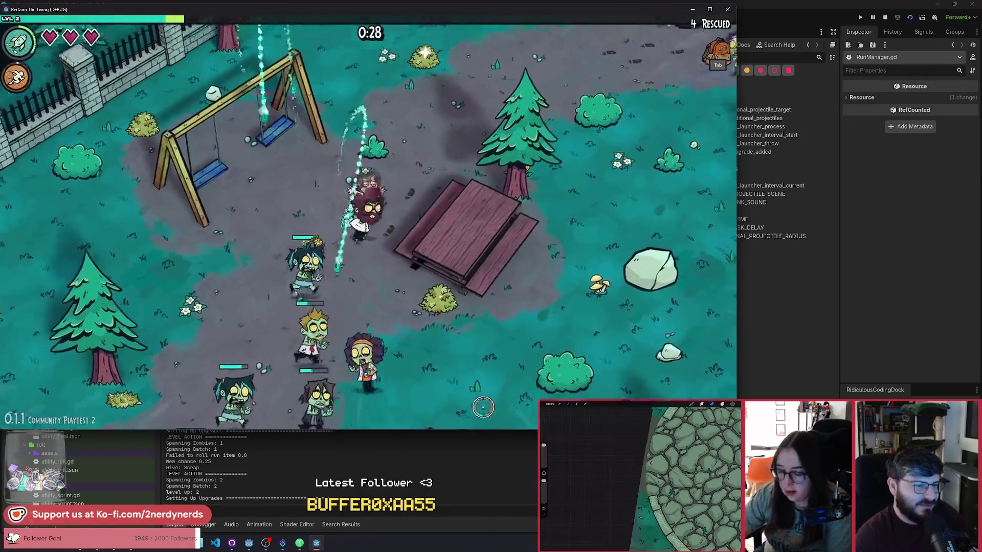
{"action": "key", "text": "w"}
{"action": "key", "text": "d"}
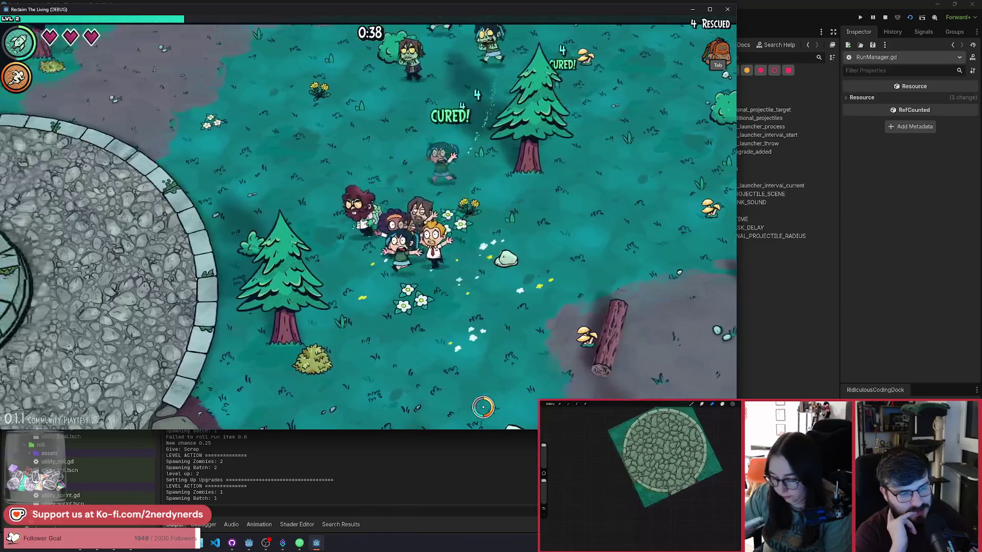
Lead the survivor group left and up across the map, rescuing more survivors
{"action": "key", "text": "a"}
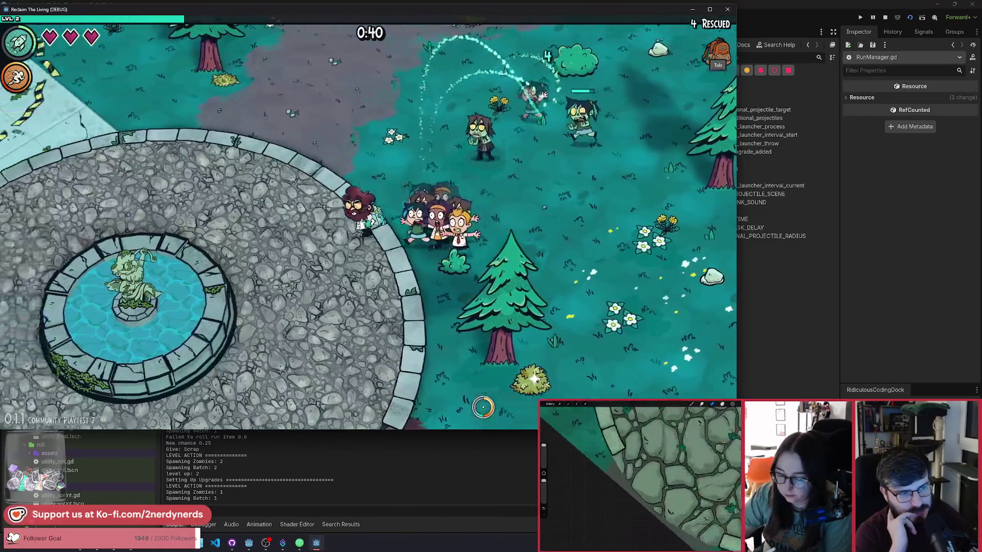
{"action": "key", "text": "w"}
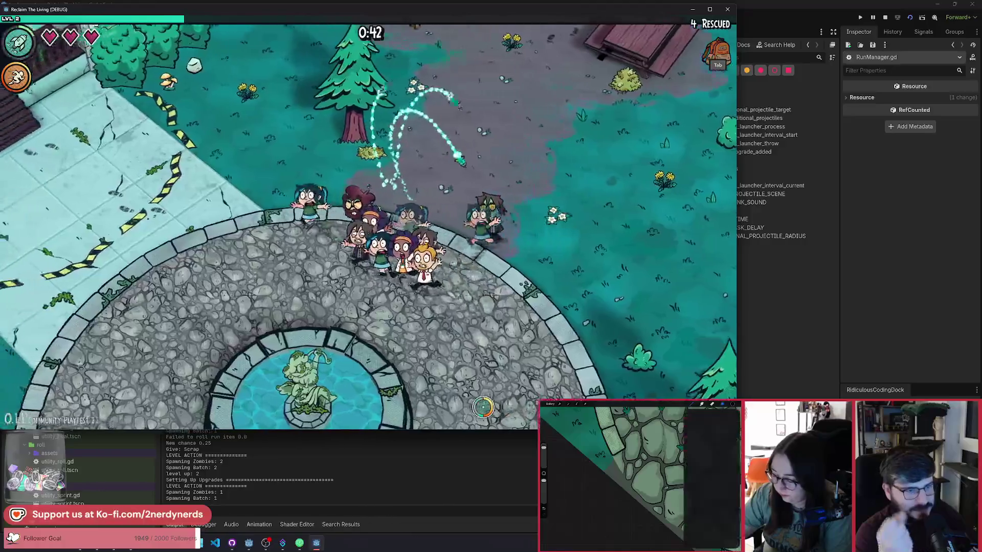
{"action": "key", "text": "a"}
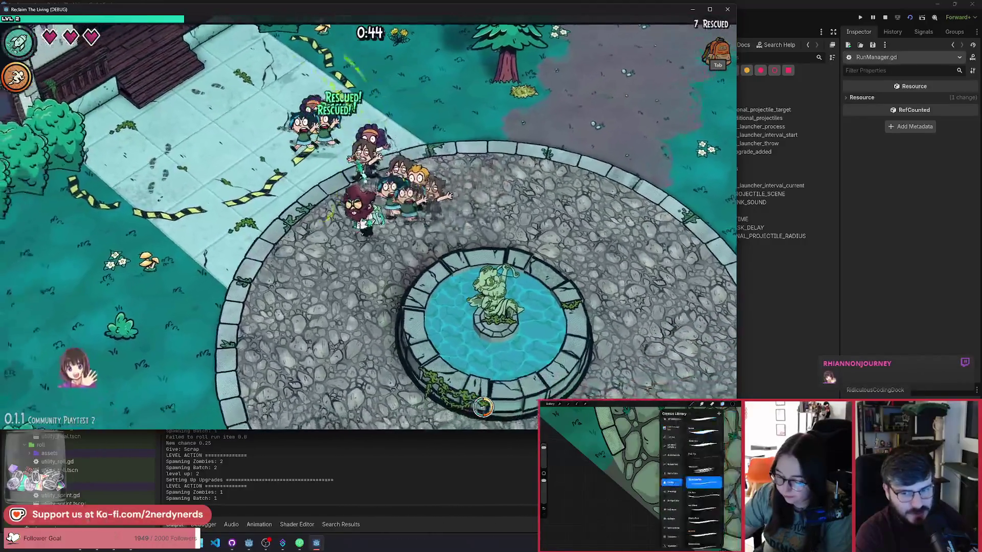
{"action": "key", "text": "a"}
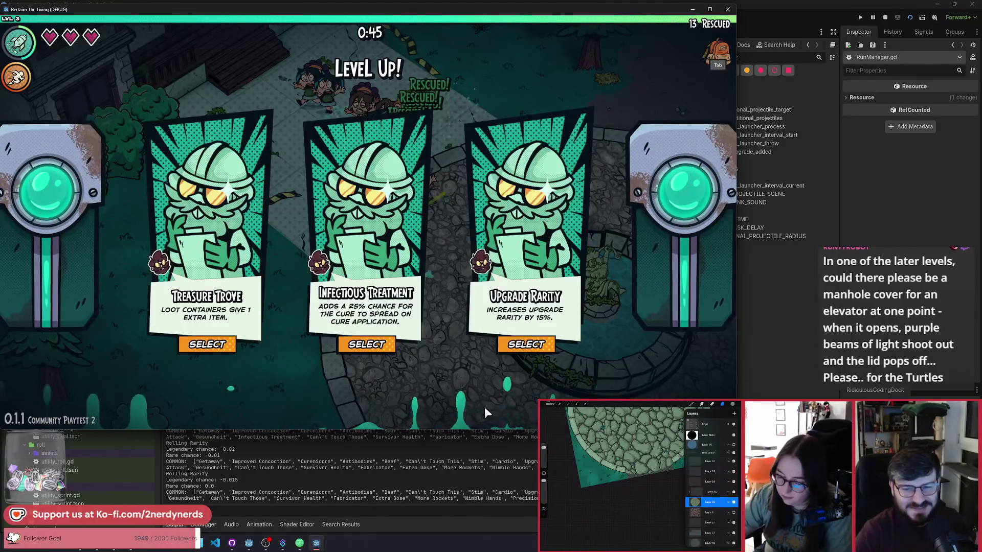
Take the Infectious Treatment upgrade, walk to the next level-up, and take Antibodies
{"action": "left_click", "coordinate": [404, 332]}
{"action": "key", "text": "s"}
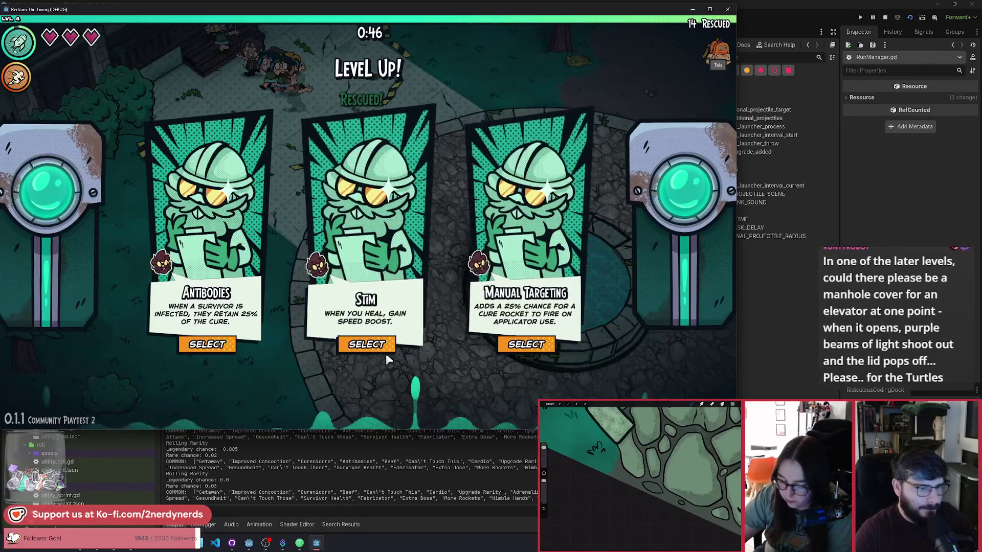
{"action": "left_click", "coordinate": [204, 351]}
{"action": "key", "text": "w+d"}
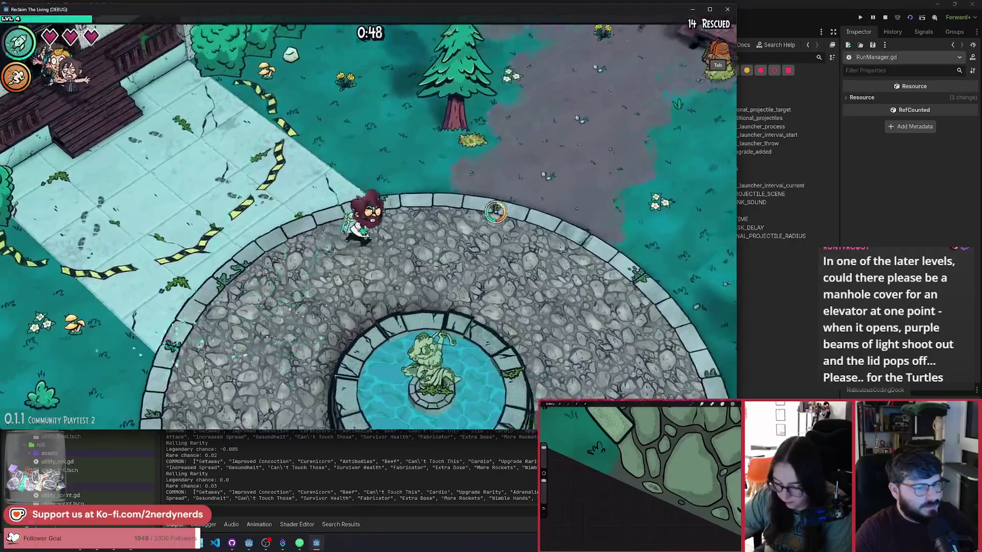
Walk through the playground past the picnic table and back across the stone plaza
{"action": "key", "text": "w+d"}
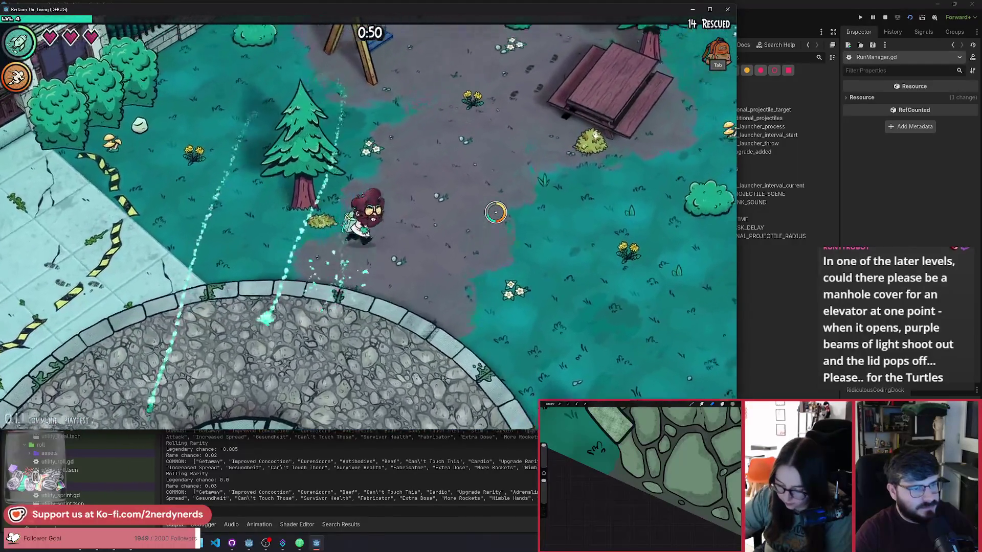
{"action": "key", "text": "d"}
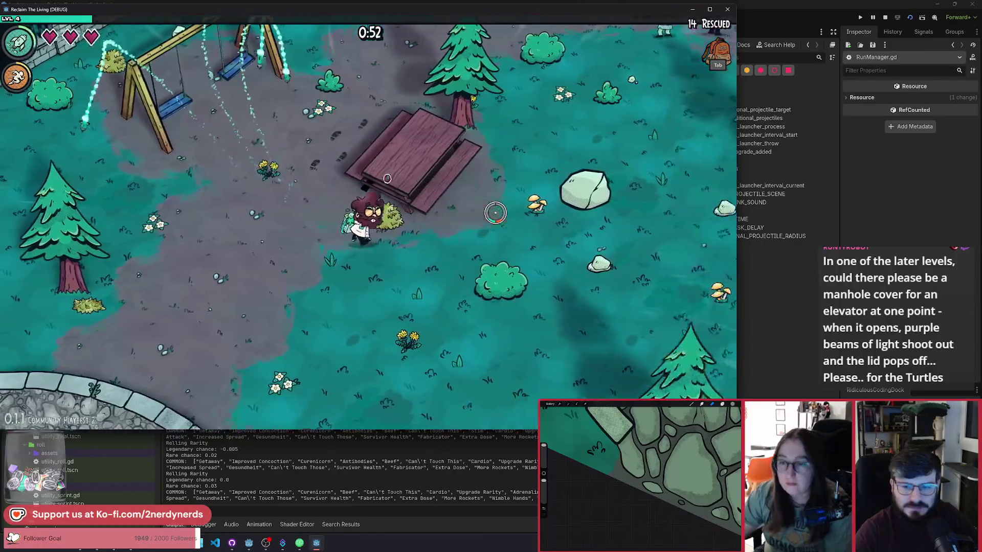
{"action": "key", "text": "a+s"}
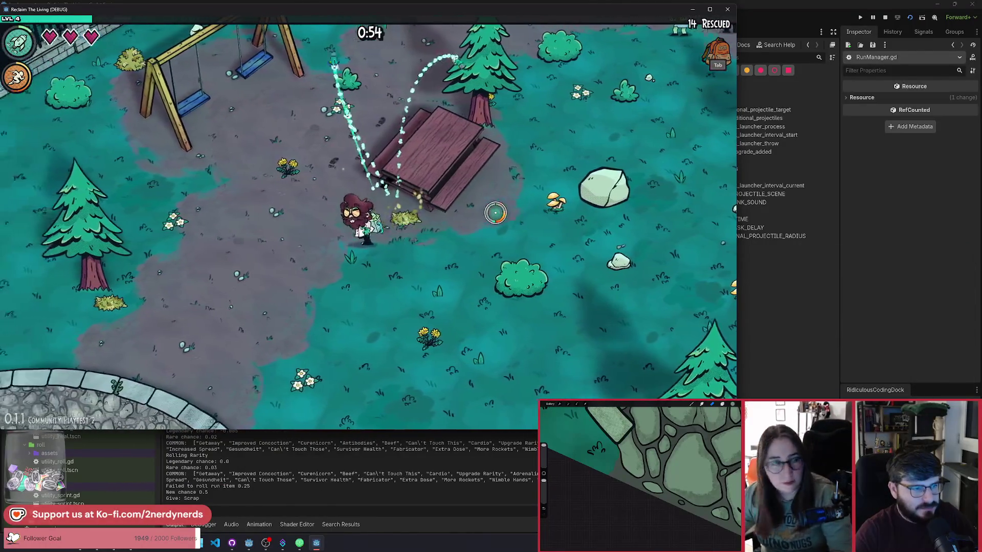
{"action": "key", "text": "a+s"}
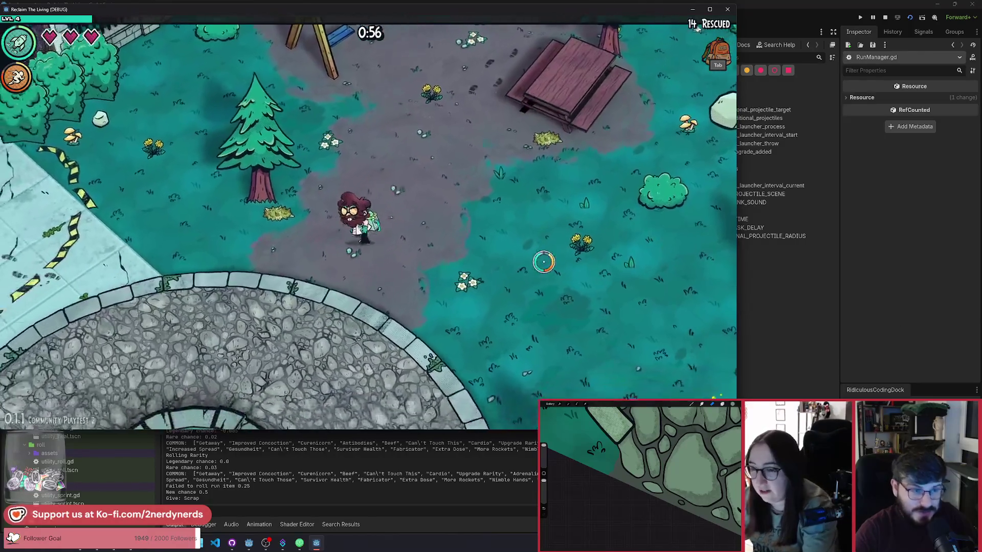
{"action": "key", "text": "a"}
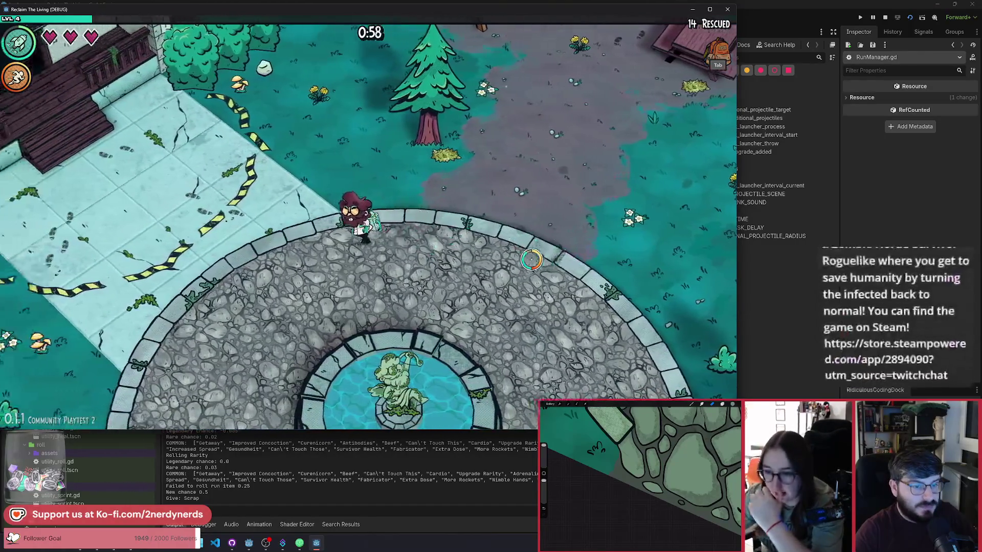
{"action": "key", "text": "a+s"}
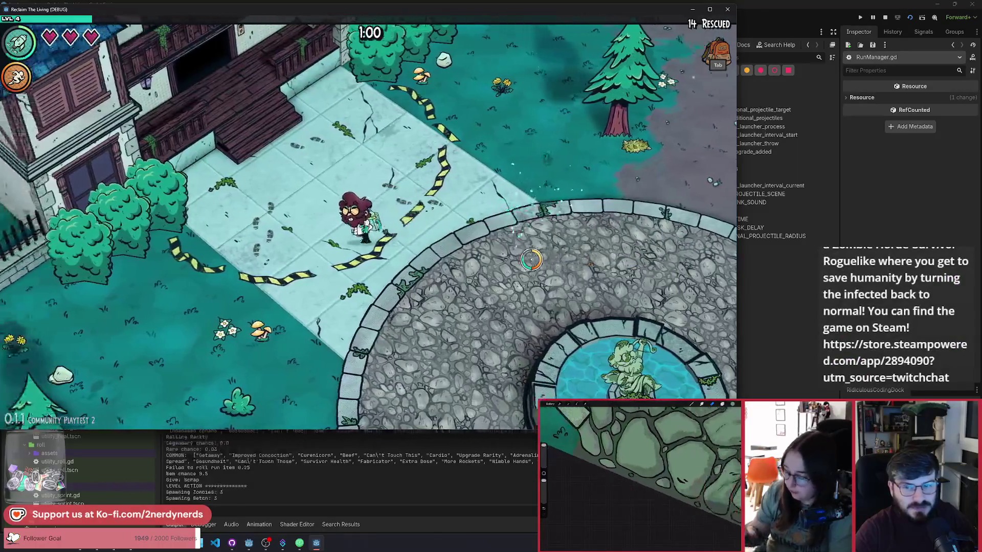
{"action": "key", "text": "d"}
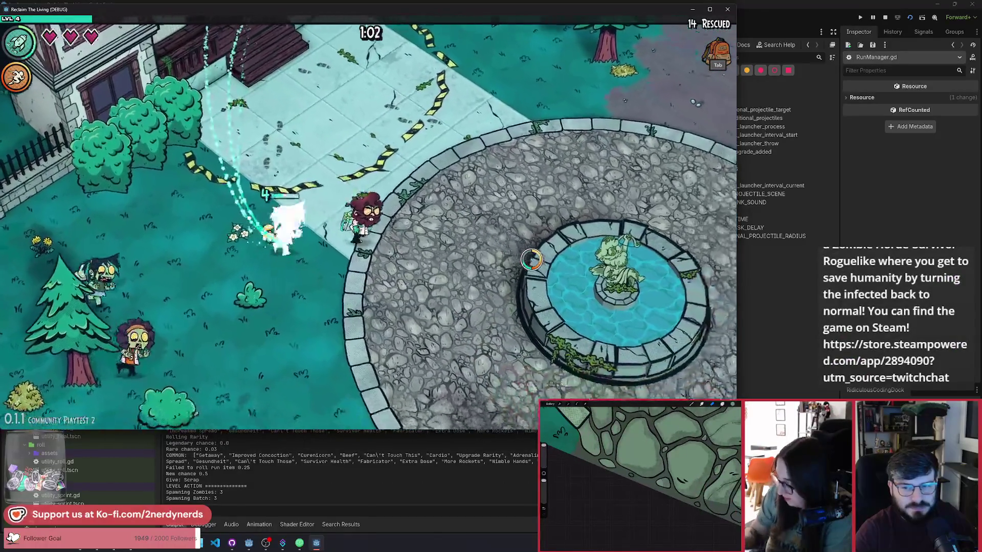
{"action": "key", "text": "a"}
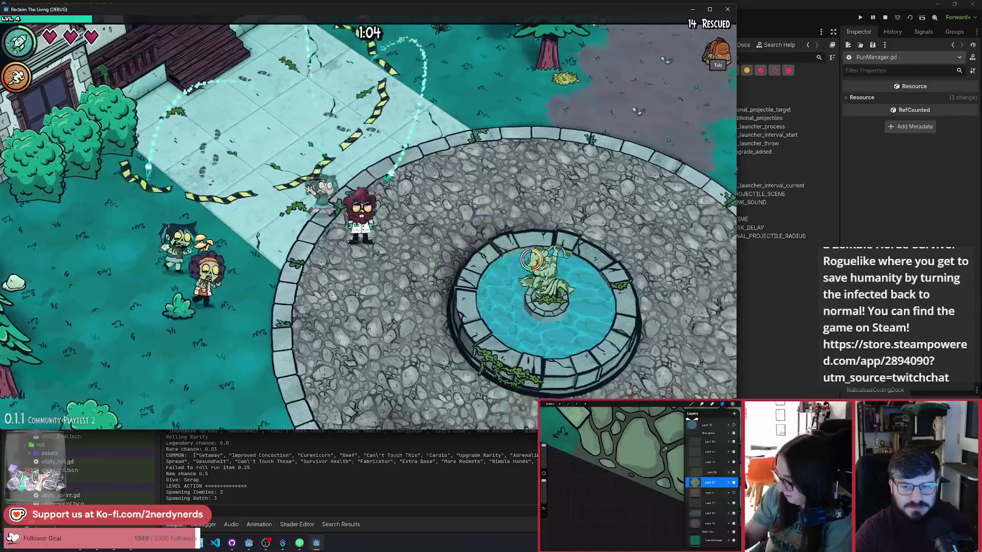
Walk up-right into the forest curing zombies, then back down-left toward the plaza
{"action": "key", "text": "w+d"}
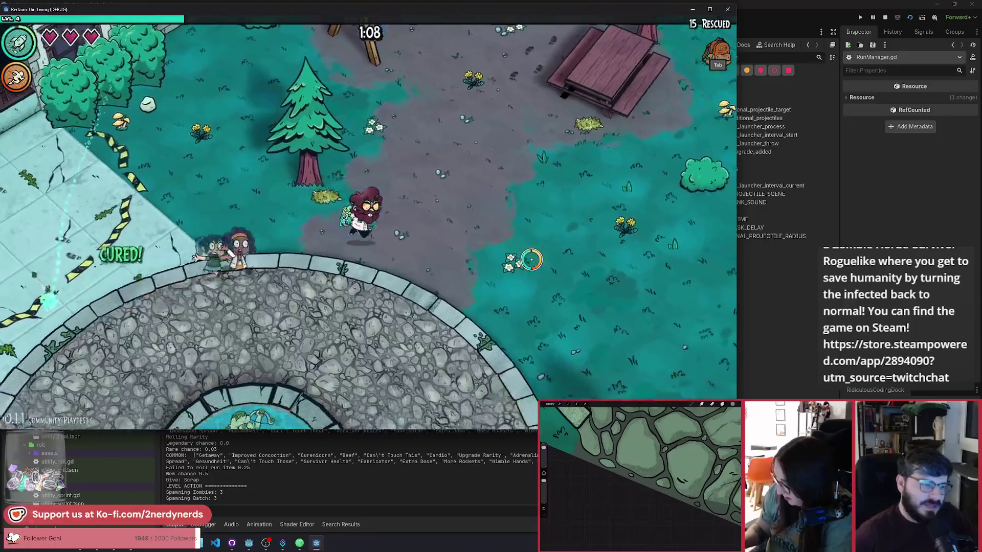
{"action": "key", "text": "w+d"}
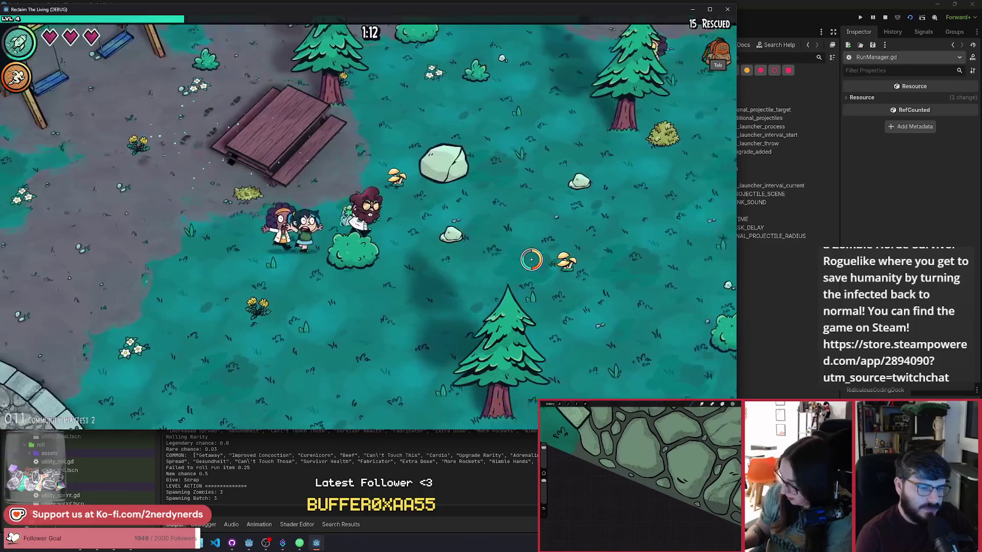
{"action": "key", "text": "d"}
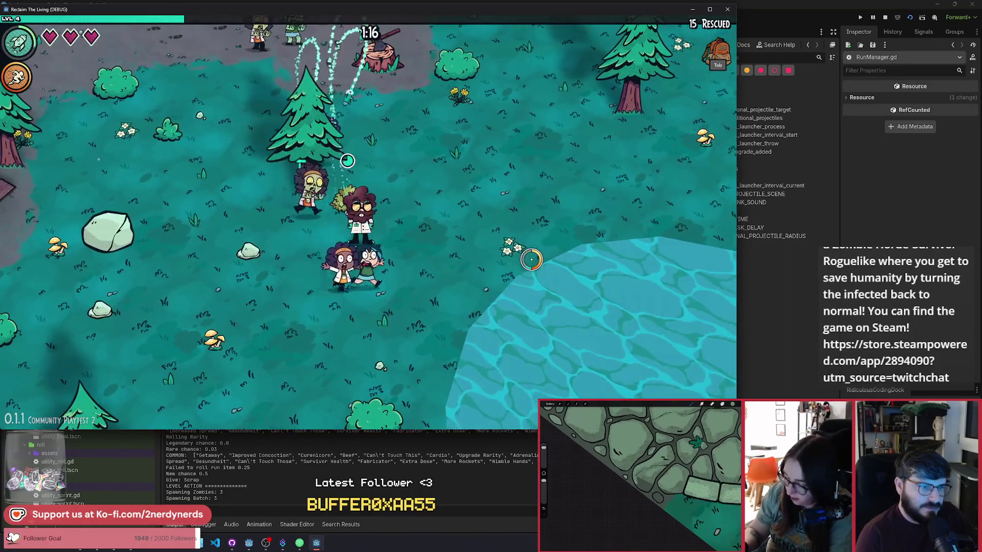
{"action": "key", "text": "w+d"}
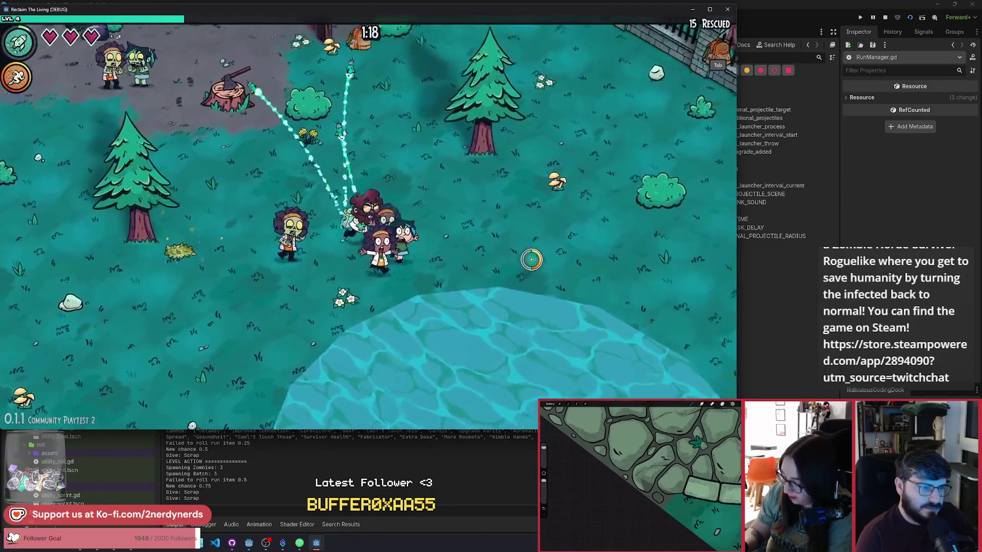
{"action": "key", "text": "a"}
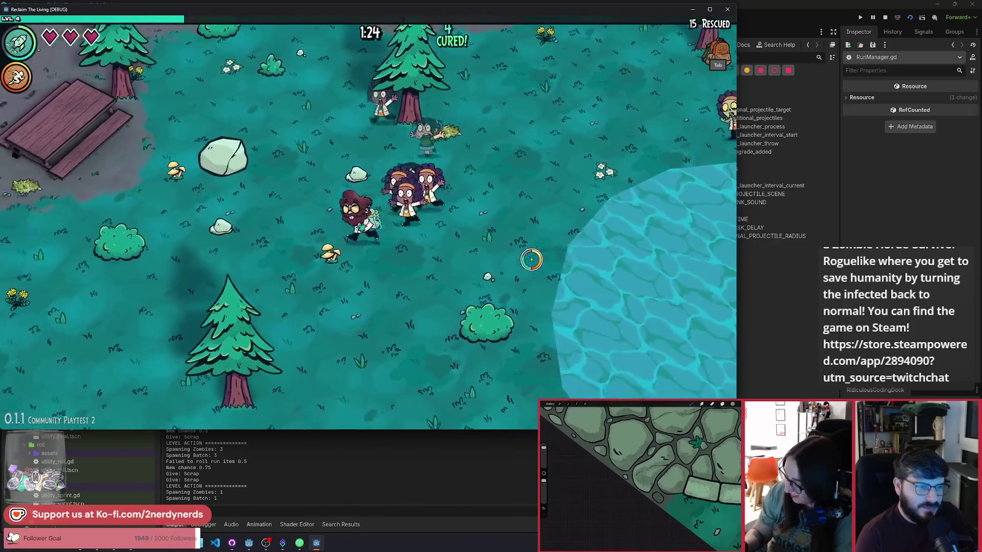
{"action": "key", "text": "a"}
{"action": "key", "text": "s"}
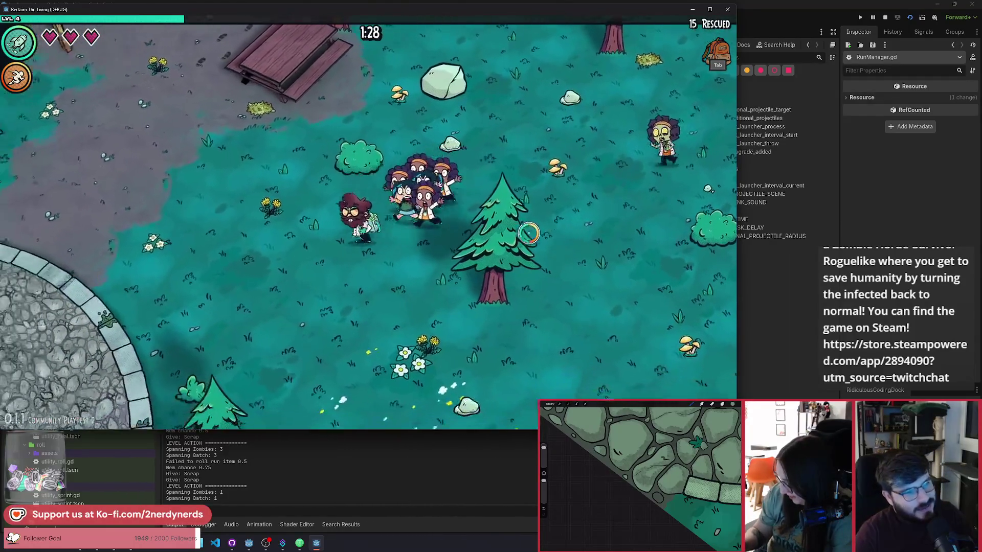
{"action": "key", "text": "a"}
{"action": "key", "text": "s"}
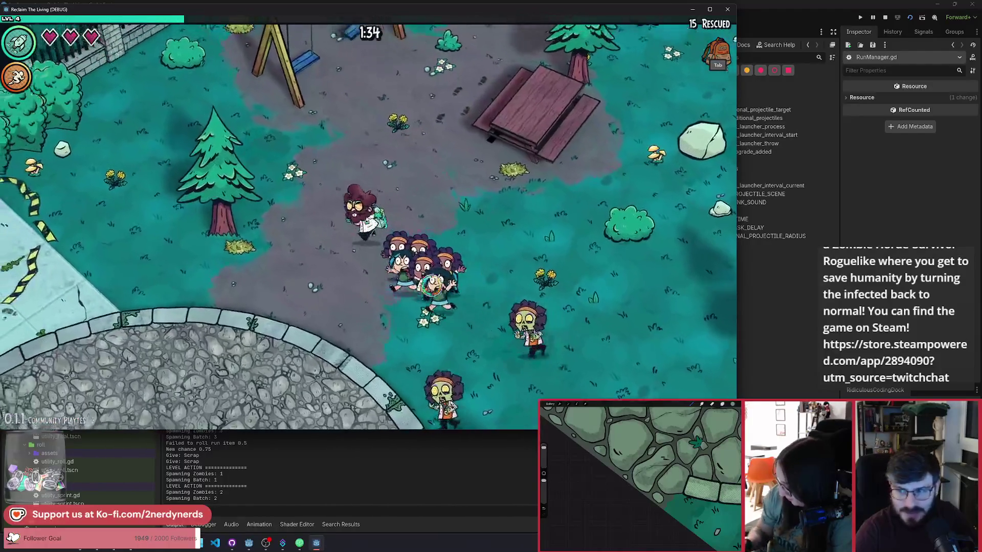
Loop through the park past the swings and water back to the fountain, then pause at 1:55
{"action": "key", "text": "w"}
{"action": "key", "text": "d"}
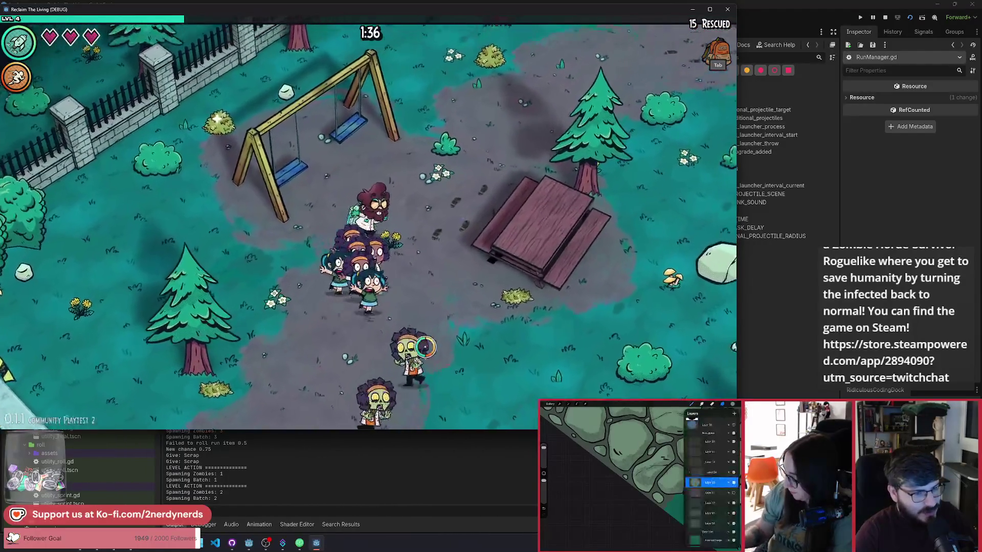
{"action": "key", "text": "w"}
{"action": "key", "text": "d"}
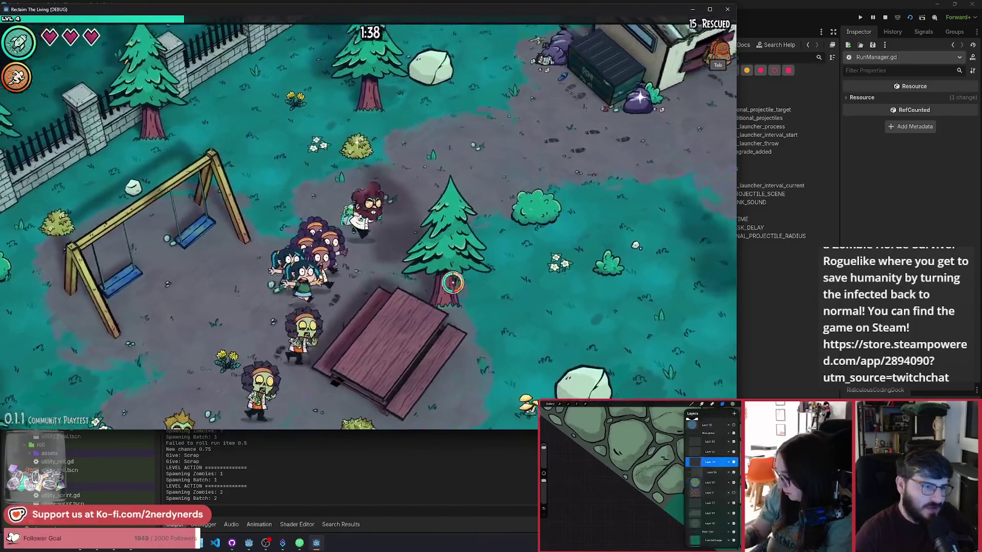
{"action": "key", "text": "d"}
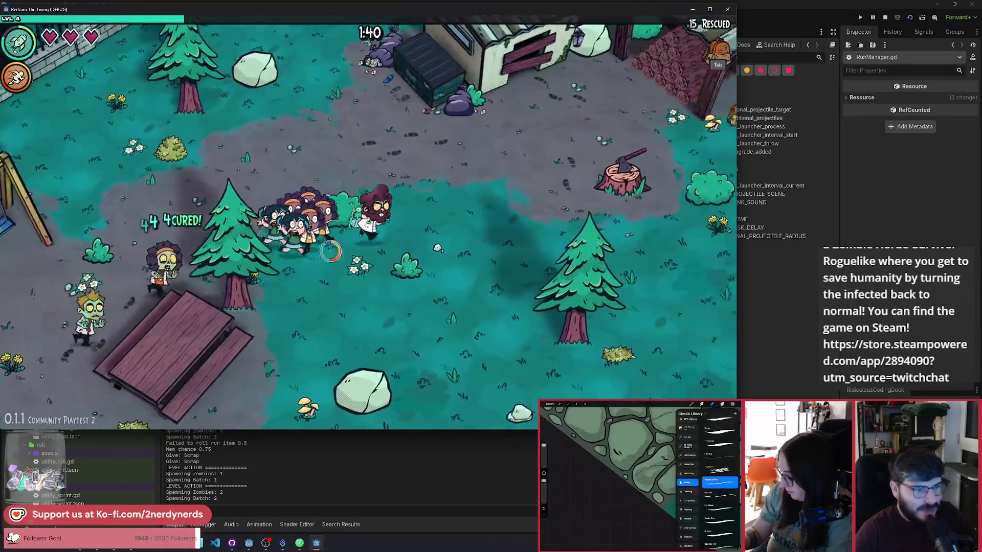
{"action": "key", "text": "d"}
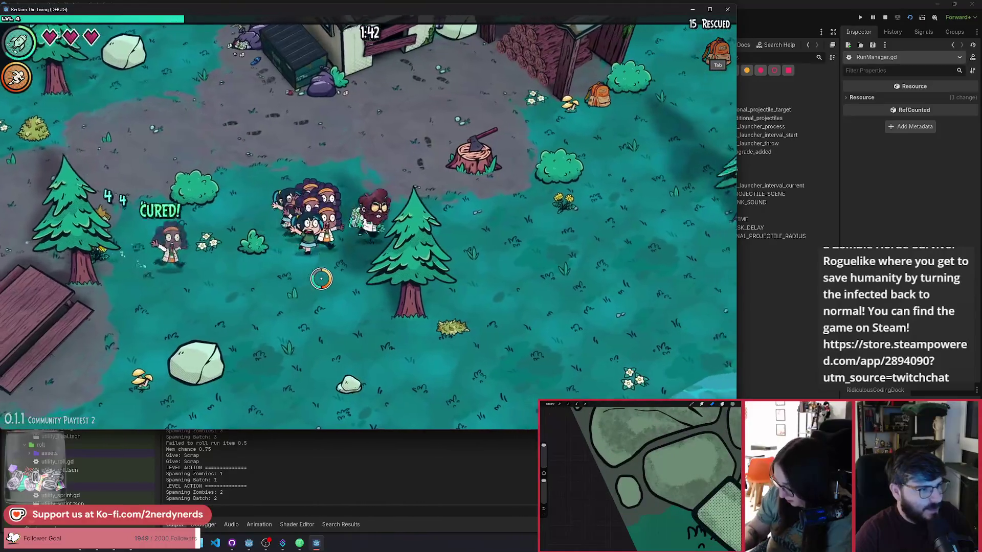
{"action": "key", "text": "d"}
{"action": "key", "text": "s"}
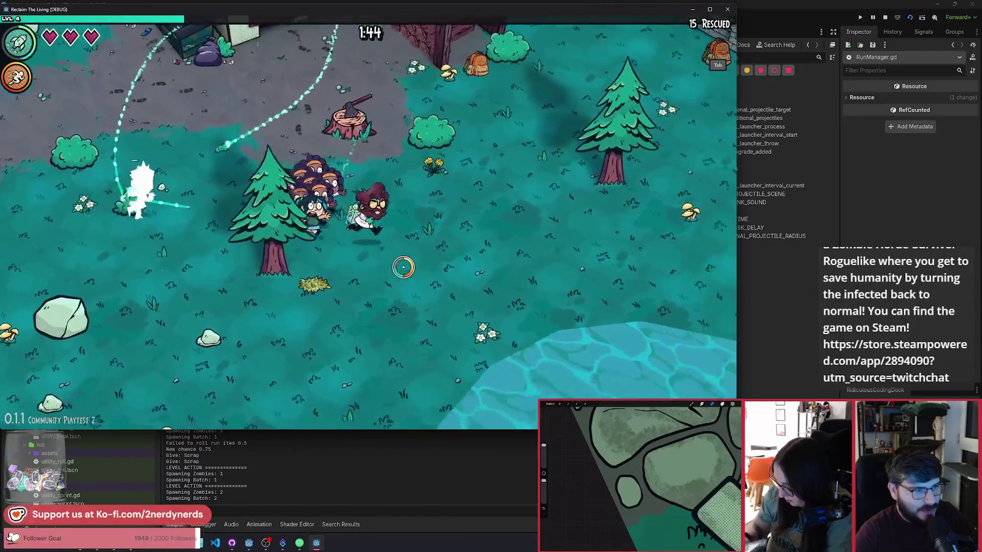
{"action": "key", "text": "s"}
{"action": "key", "text": "a"}
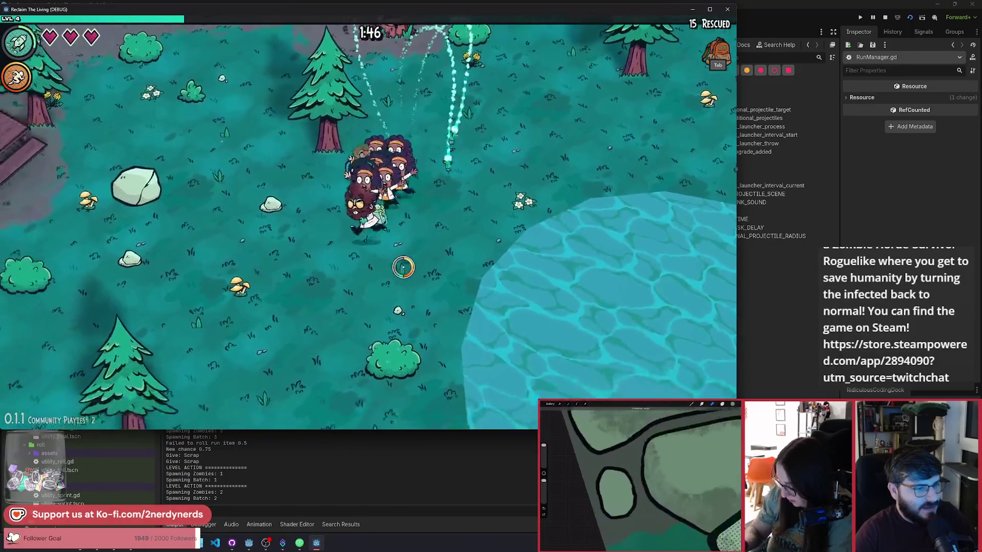
{"action": "key", "text": "a"}
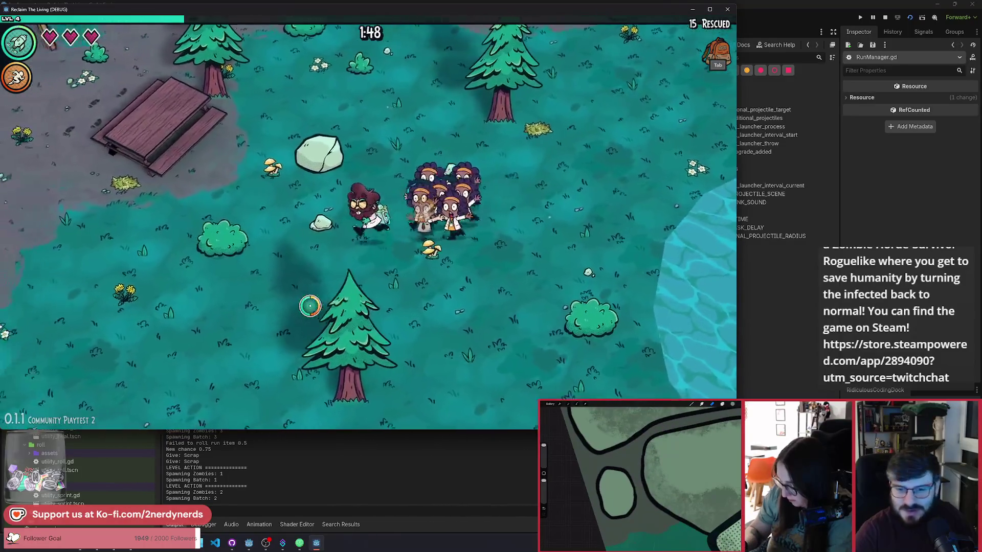
{"action": "key", "text": "a"}
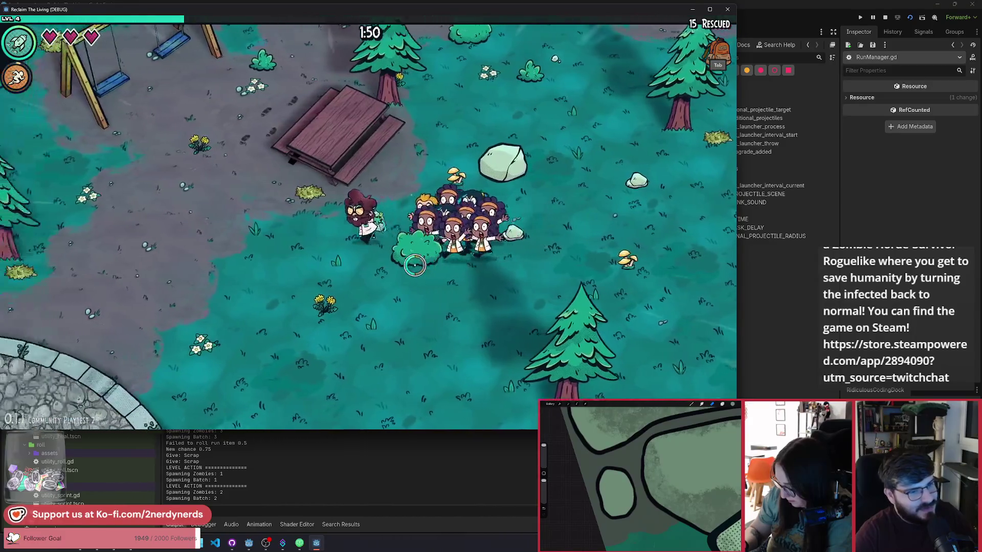
{"action": "key", "text": "s"}
{"action": "key", "text": "a"}
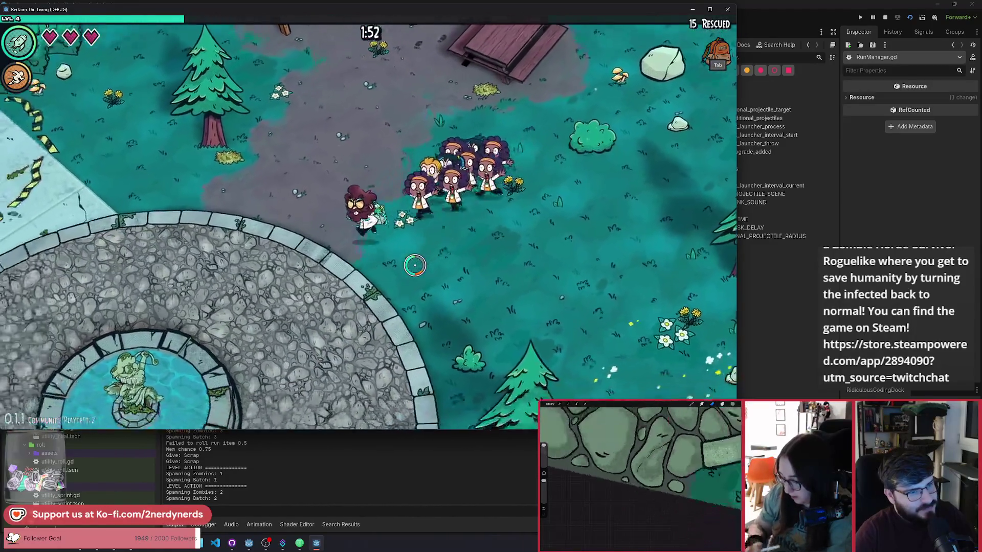
{"action": "key", "text": "a"}
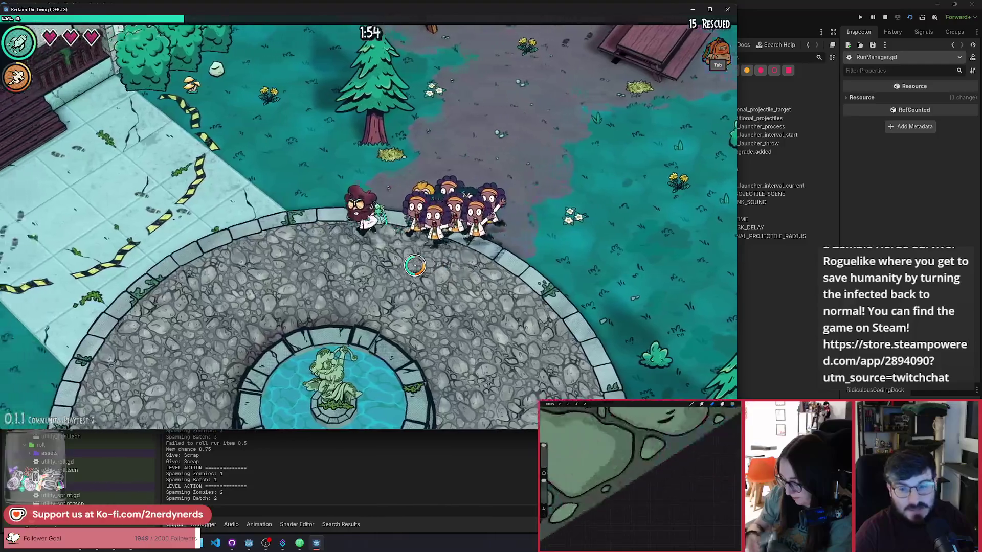
{"action": "key", "text": "Escape"}
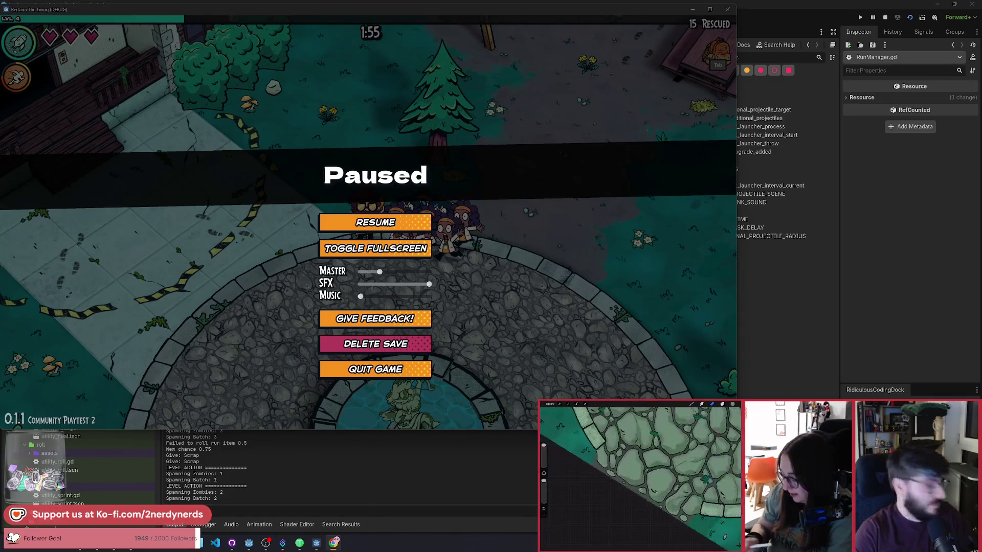
Bring the Miro board window over the game, maximize it, and pan the board
{"action": "left_click_drag", "start_coordinate": [981, 109], "coordinate": [657, 111]}
{"action": "double_click", "coordinate": [656, 110]}
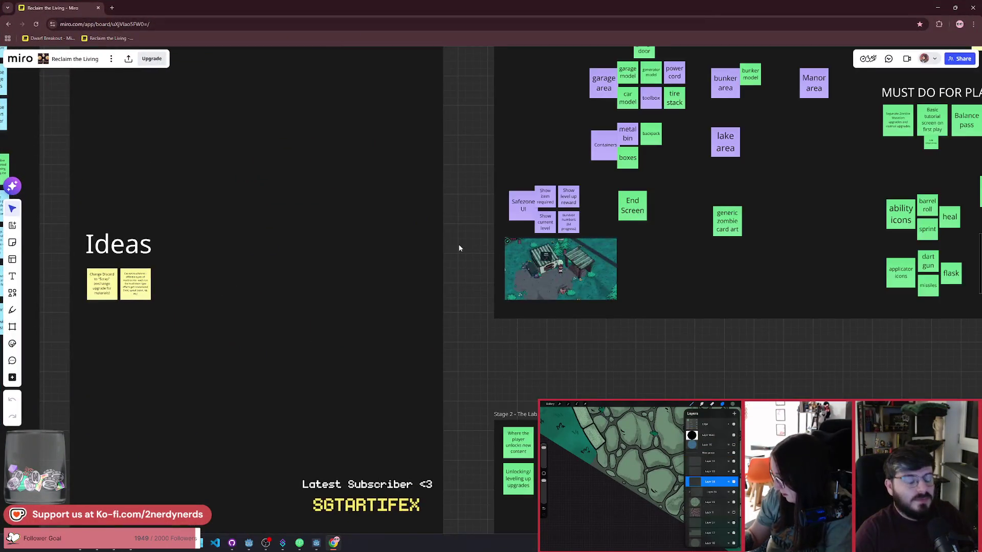
{"action": "scroll", "coordinate": [460, 245], "scroll_direction": "down", "scroll_amount": 5}
{"action": "left_click_drag", "start_coordinate": [605, 265], "coordinate": [556, 273]}
{"action": "scroll", "coordinate": [554, 273], "scroll_direction": "down", "scroll_amount": 3}
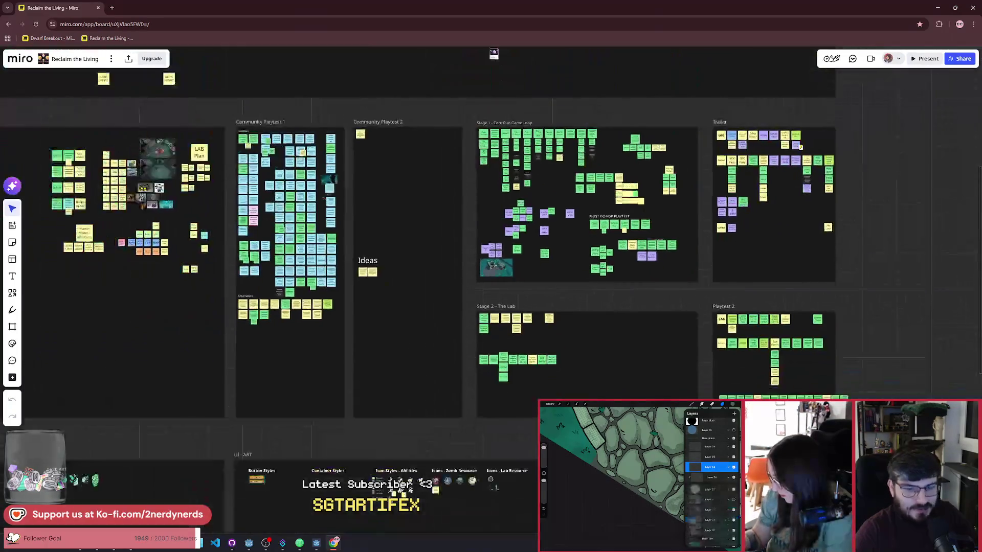
Scroll around the board to frame the Playtest 2 LAB and Gameplay notes
{"action": "scroll", "coordinate": [565, 267], "scroll_direction": "right", "scroll_amount": 2}
{"action": "scroll", "coordinate": [616, 277], "scroll_direction": "right", "scroll_amount": 1}
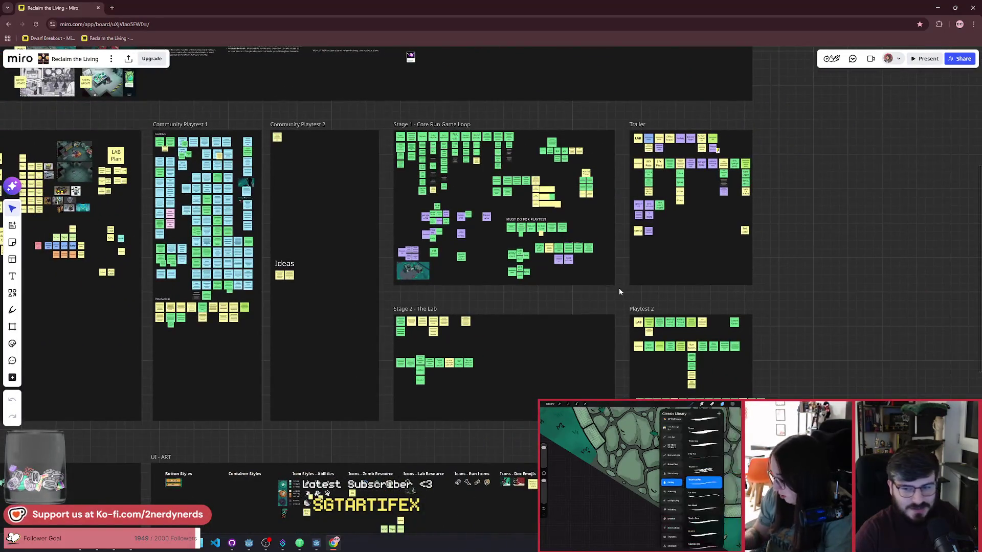
{"action": "scroll", "coordinate": [599, 281], "scroll_direction": "right", "scroll_amount": 1}
{"action": "scroll", "coordinate": [599, 281], "scroll_direction": "up", "scroll_amount": 2}
{"action": "scroll", "coordinate": [609, 289], "scroll_direction": "down", "scroll_amount": 4}
{"action": "scroll", "coordinate": [616, 294], "scroll_direction": "right", "scroll_amount": 1}
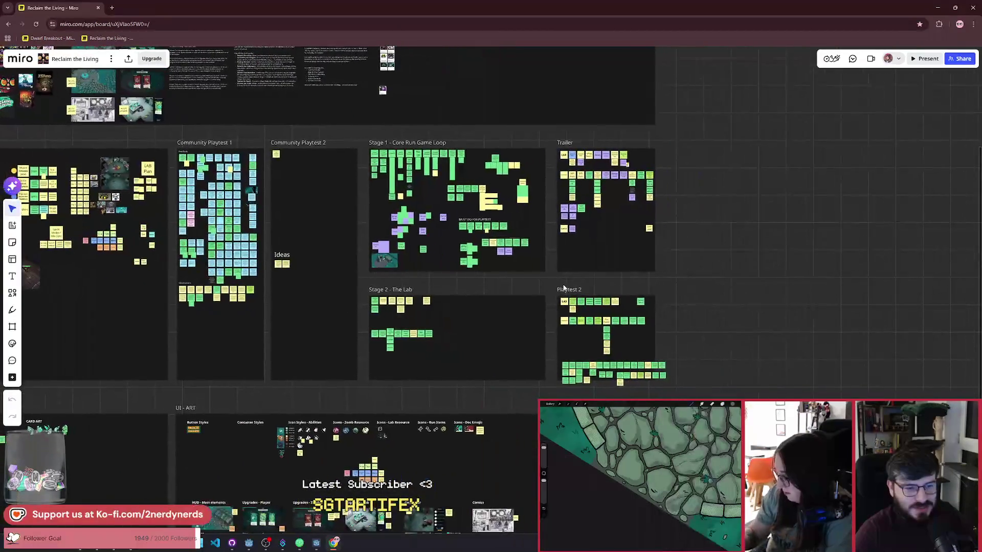
{"action": "scroll", "coordinate": [563, 287], "scroll_direction": "up", "scroll_amount": 5}
{"action": "scroll", "coordinate": [552, 306], "scroll_direction": "left", "scroll_amount": 1}
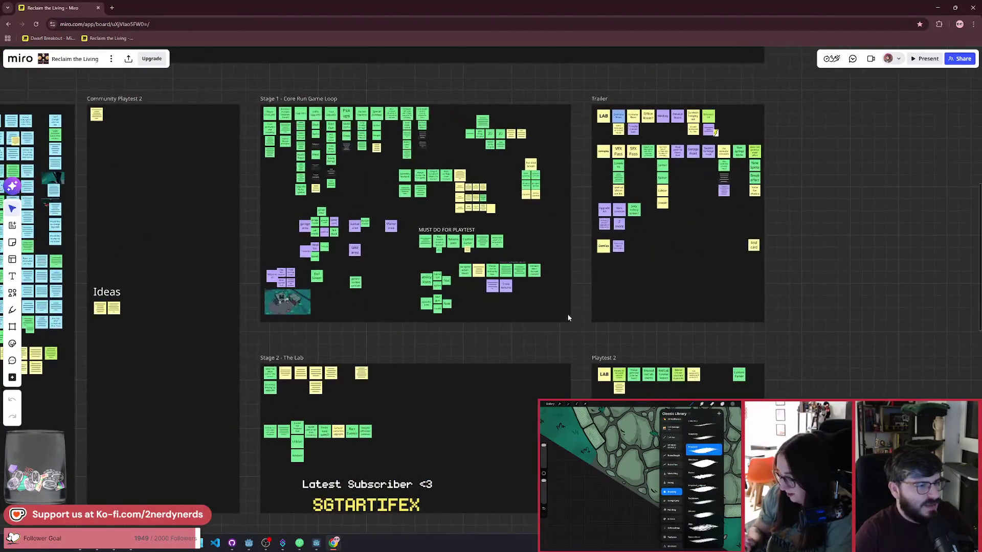
{"action": "scroll", "coordinate": [520, 292], "scroll_direction": "left", "scroll_amount": 4}
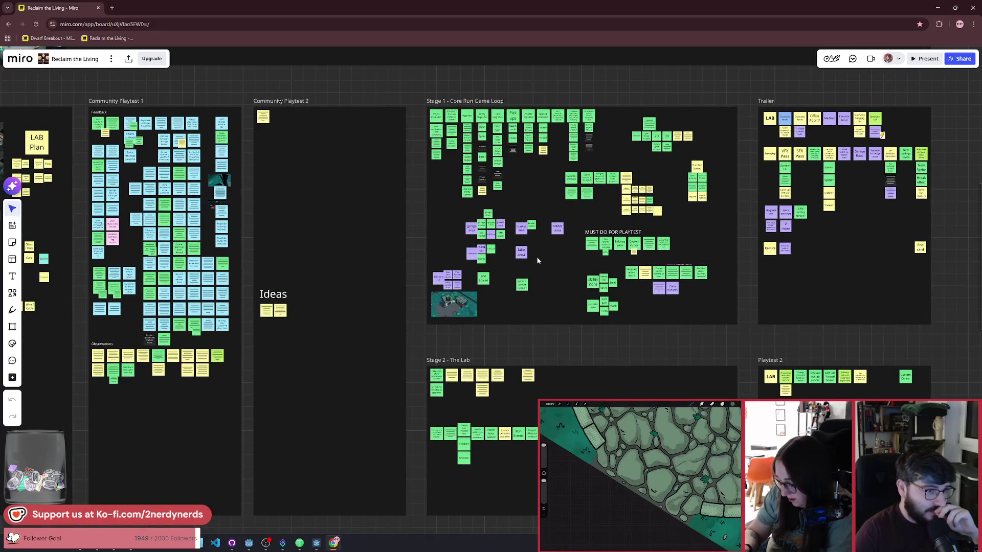
{"action": "scroll", "coordinate": [537, 261], "scroll_direction": "down", "scroll_amount": 5}
{"action": "scroll", "coordinate": [725, 278], "scroll_direction": "left", "scroll_amount": 4}
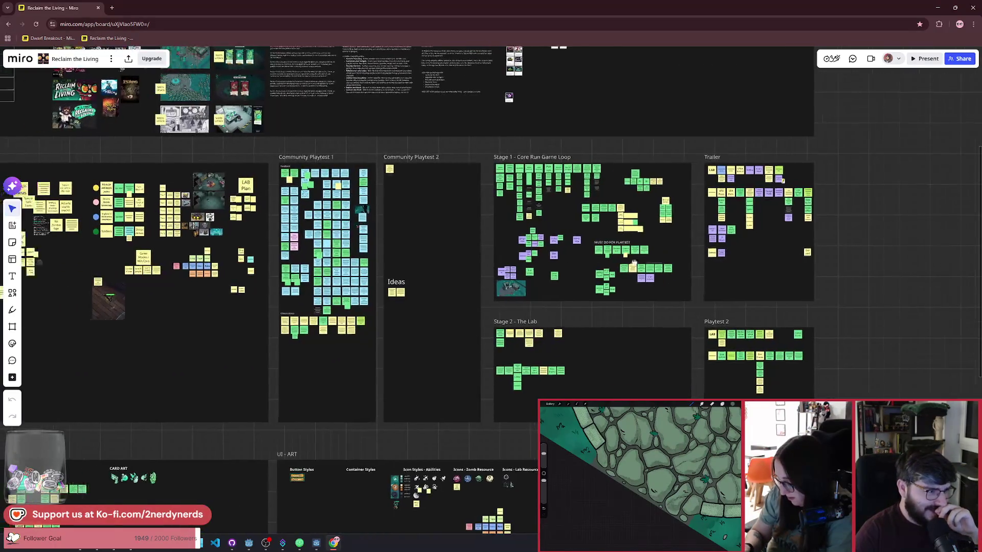
{"action": "scroll", "coordinate": [724, 279], "scroll_direction": "right", "scroll_amount": 5}
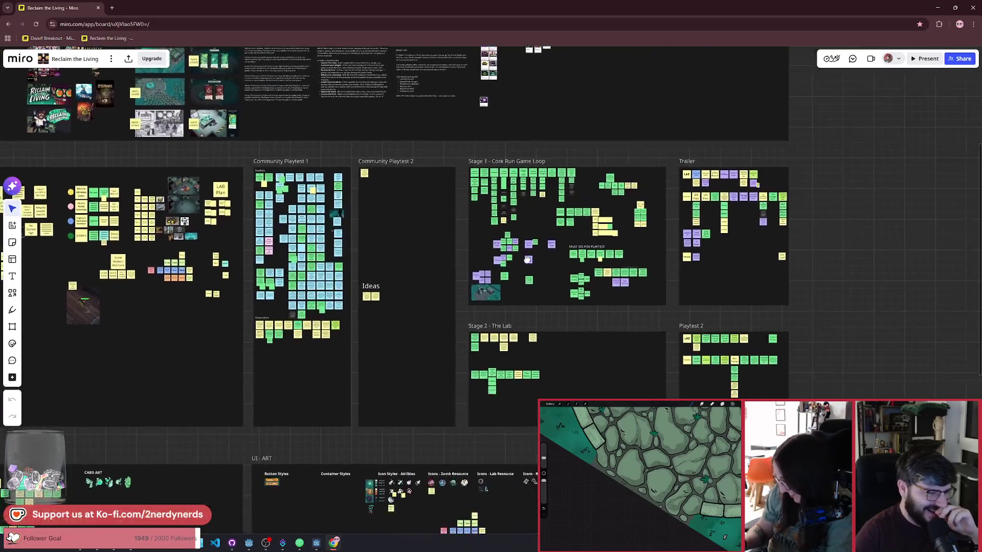
{"action": "scroll", "coordinate": [559, 277], "scroll_direction": "up", "scroll_amount": 3}
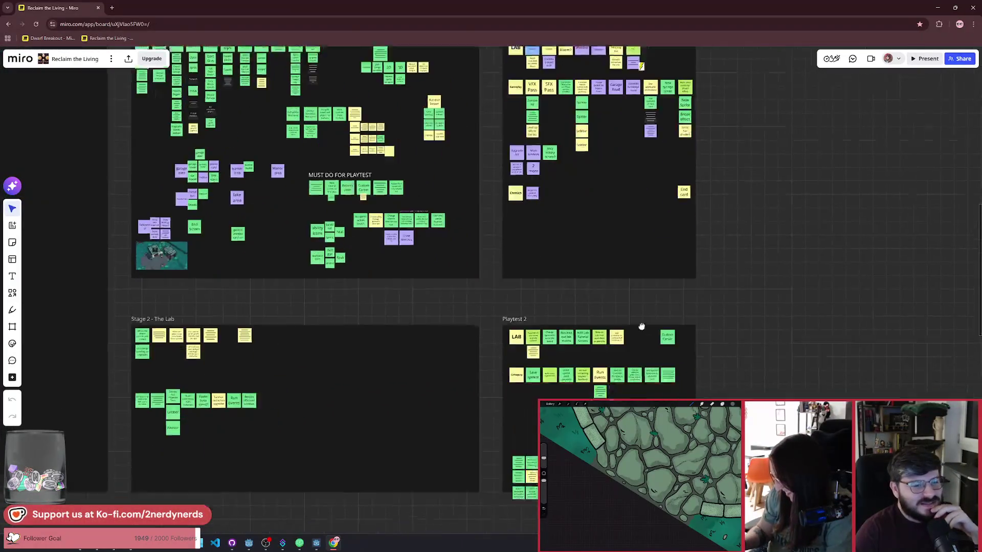
{"action": "scroll", "coordinate": [573, 358], "scroll_direction": "up", "scroll_amount": 5}
{"action": "scroll", "coordinate": [588, 259], "scroll_direction": "up", "scroll_amount": 2}
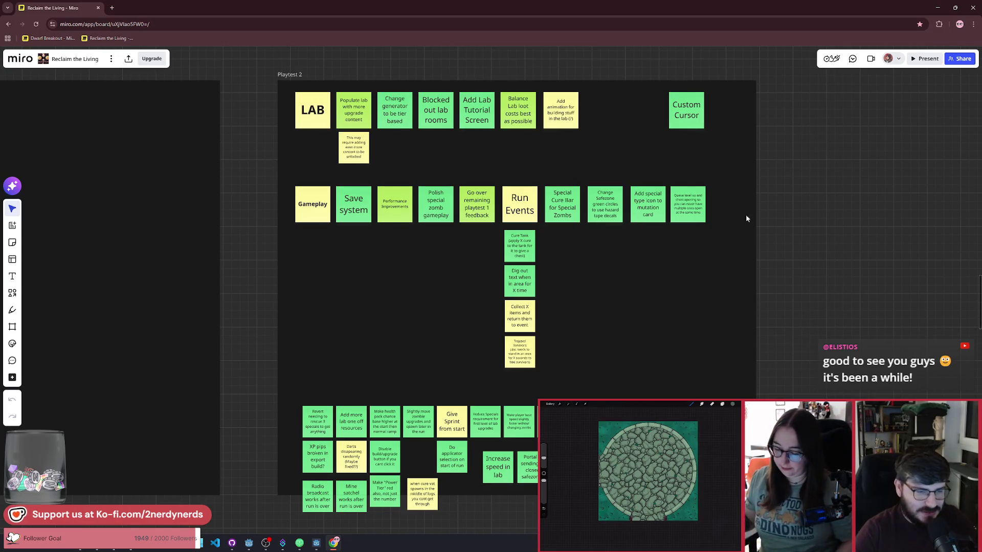
Scroll the board up from Playtest 2 to the Trailer frame's task notes
{"action": "scroll", "coordinate": [745, 213], "scroll_direction": "up", "scroll_amount": 10}
{"action": "scroll", "coordinate": [652, 392], "scroll_direction": "up", "scroll_amount": 5}
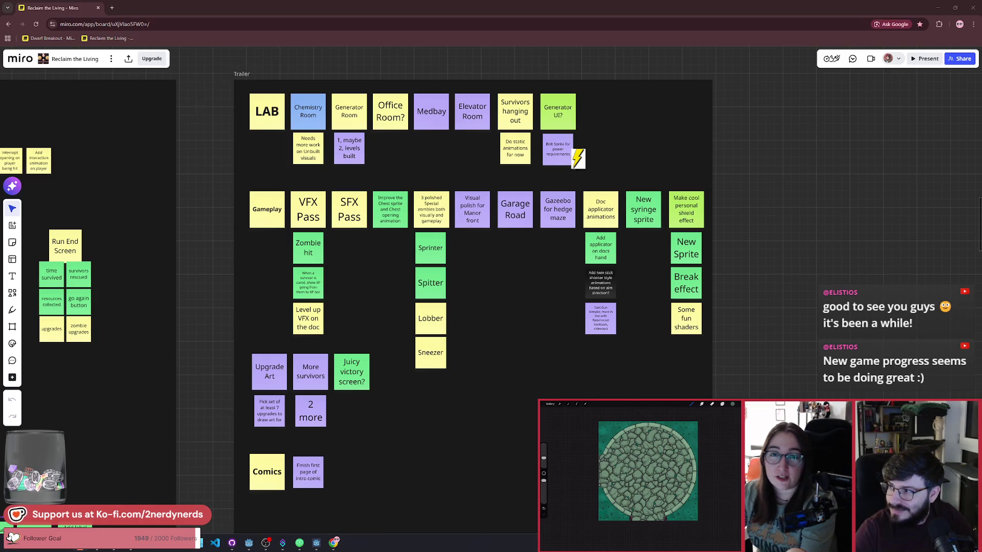
Select the Trailer frame, then switch through GitHub Desktop back to the Godot editor
{"action": "left_click", "coordinate": [504, 332]}
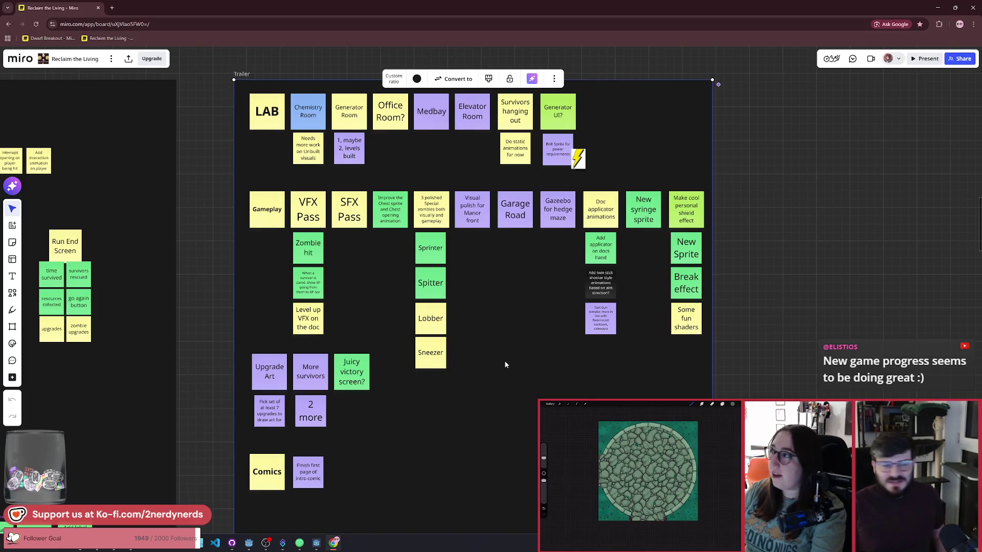
{"action": "left_click", "coordinate": [232, 543]}
{"action": "left_click", "coordinate": [249, 543]}
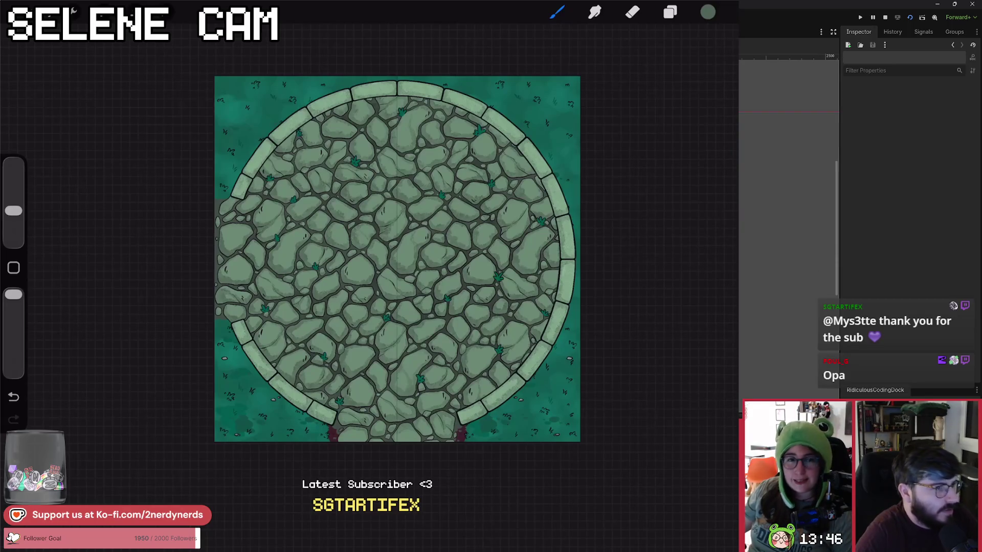
Launch a debug run, delete the save from the pause menu, and start a fresh game
{"action": "left_click", "coordinate": [904, 23]}
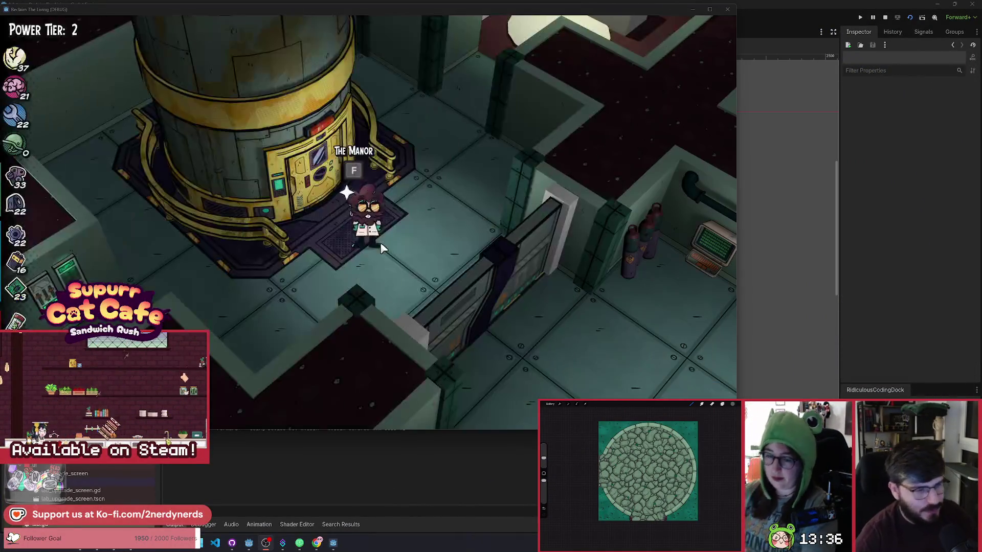
{"action": "key", "text": "Escape"}
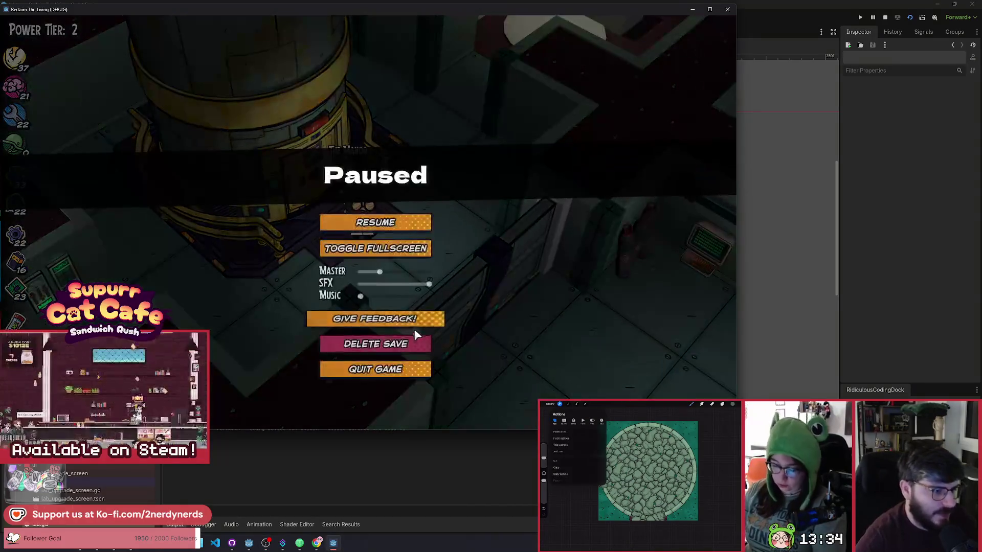
{"action": "left_click", "coordinate": [403, 346]}
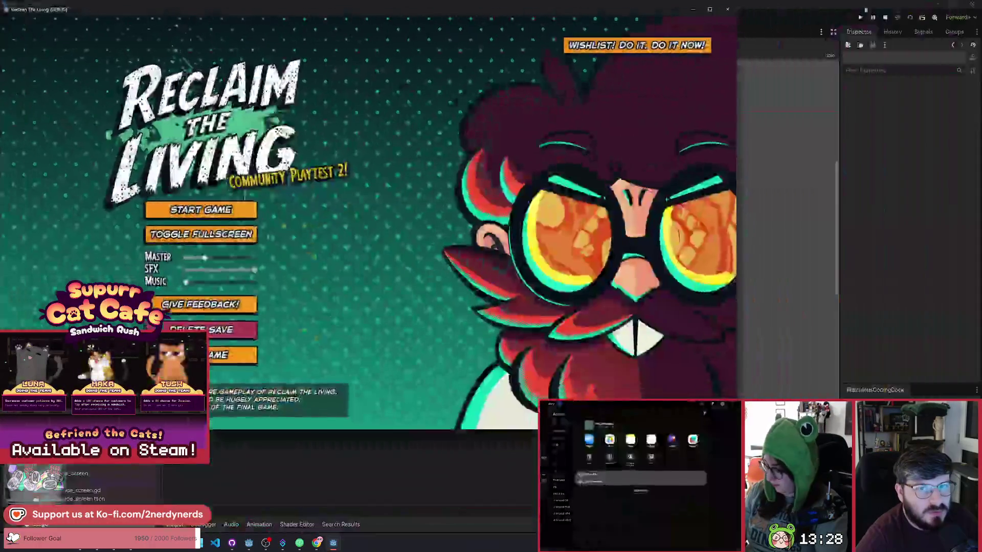
{"action": "left_click", "coordinate": [727, 10]}
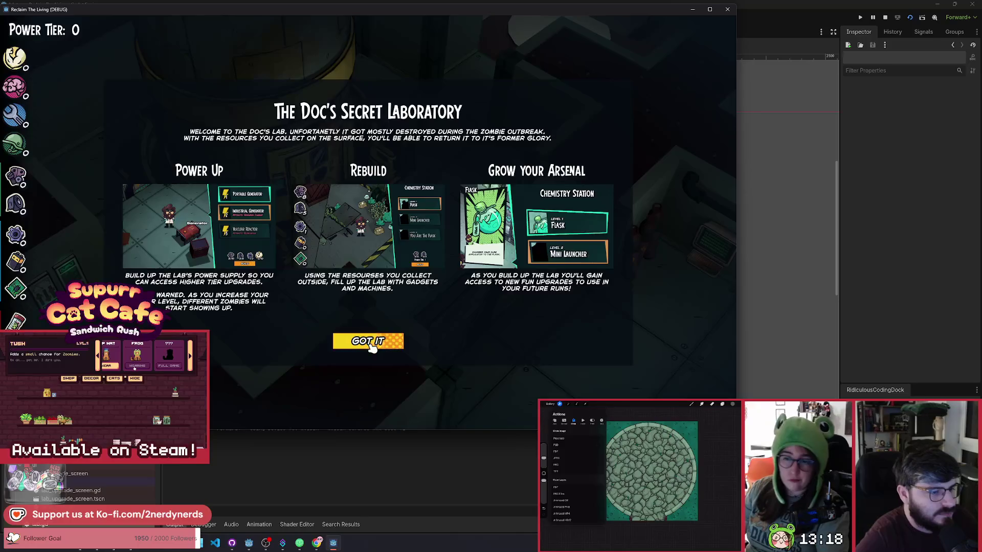
Dismiss the lab intro, gather scrap and duct tape, and open the Power Generator build panel
{"action": "left_click", "coordinate": [369, 344]}
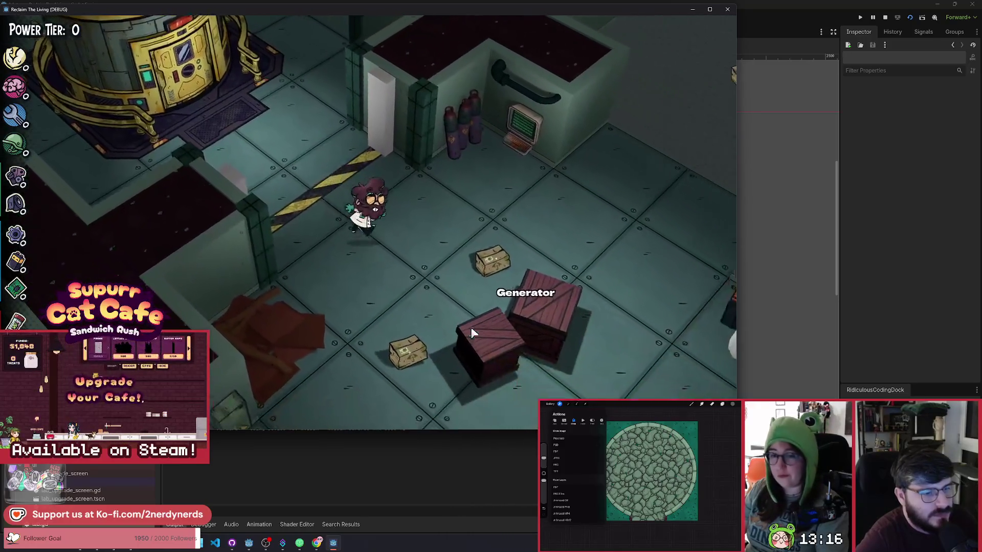
{"action": "key", "text": "s"}
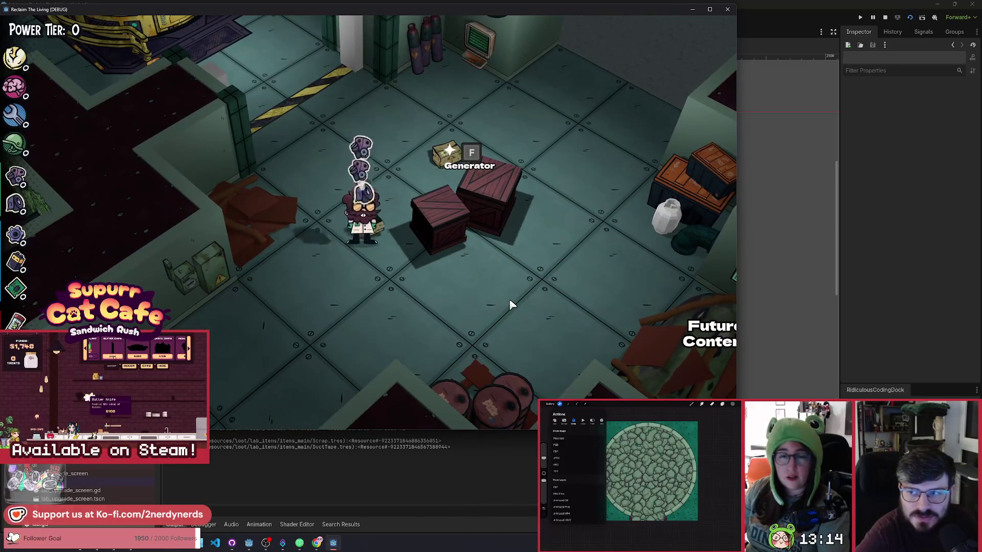
{"action": "key", "text": "w"}
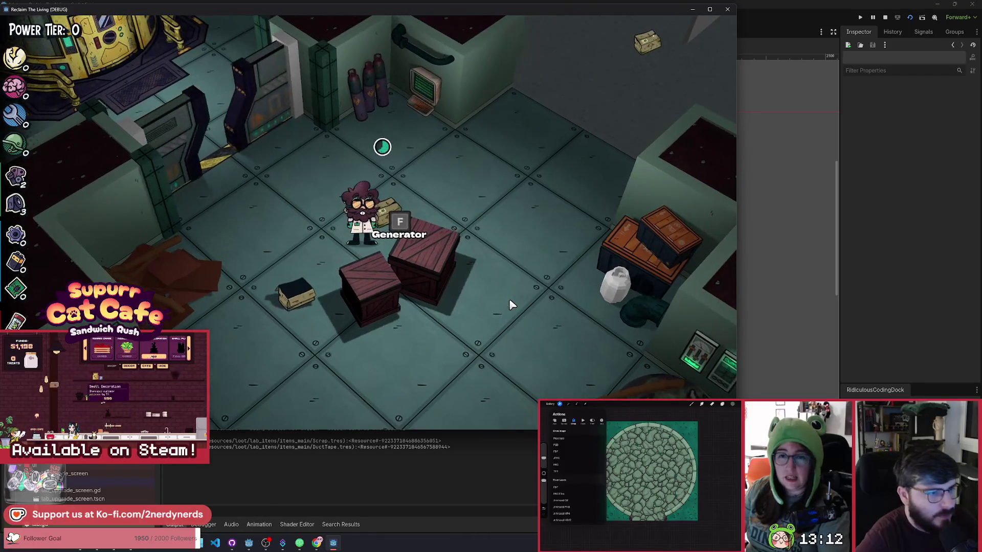
{"action": "key", "text": "a"}
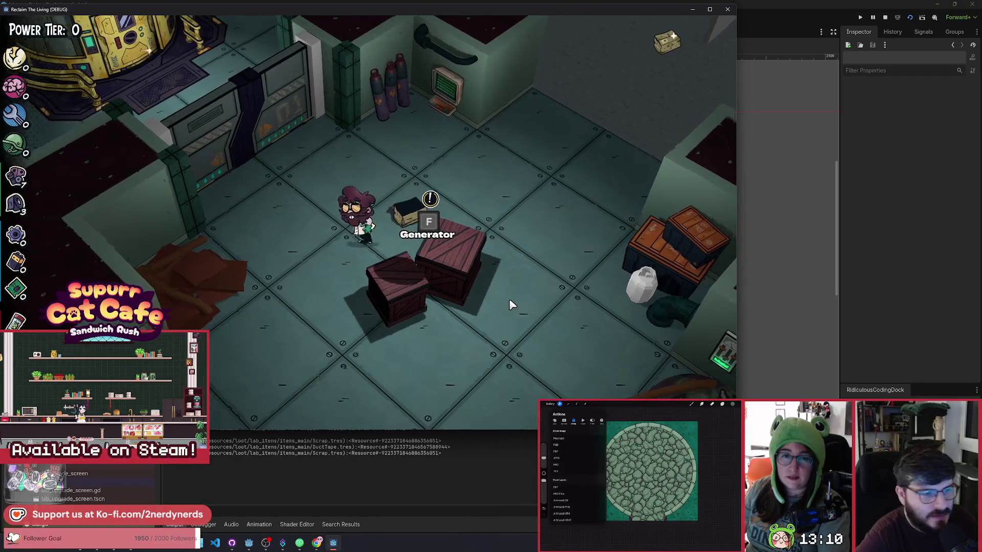
{"action": "key", "text": "f"}
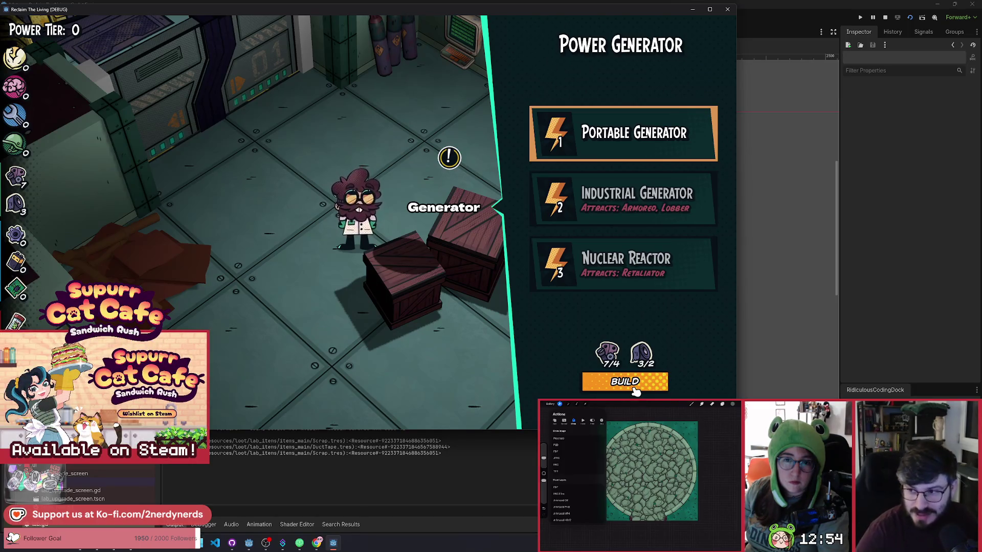
Build the Portable Generator to reach Power Tier 1, preview the upcoming tiers, then stop debugging
{"action": "left_click", "coordinate": [636, 391]}
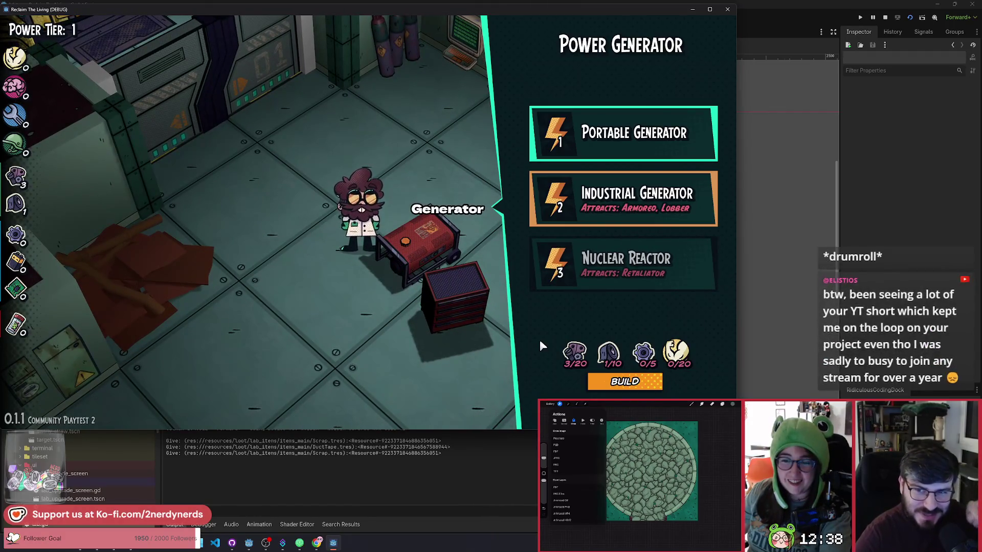
{"action": "mouse_move", "coordinate": [539, 266]}
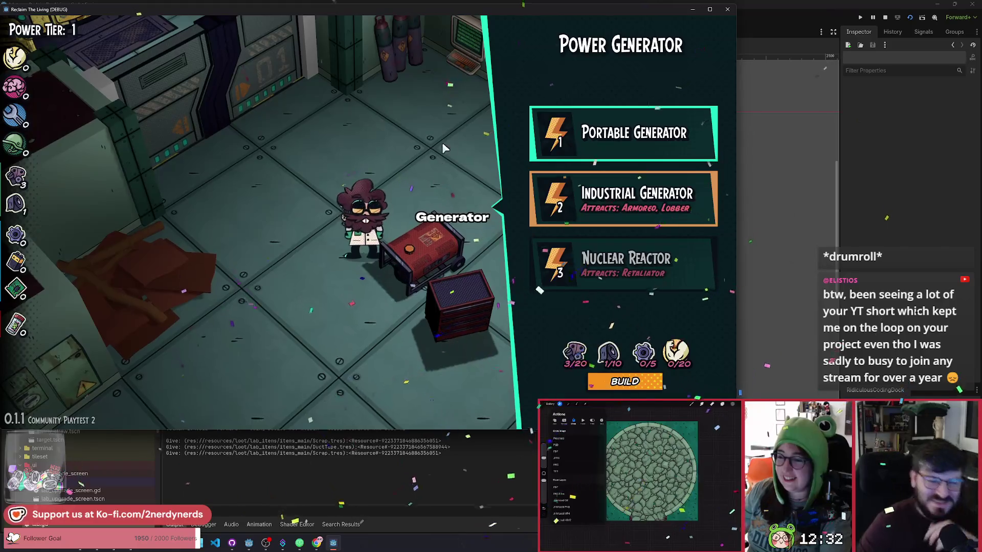
{"action": "mouse_move", "coordinate": [601, 202]}
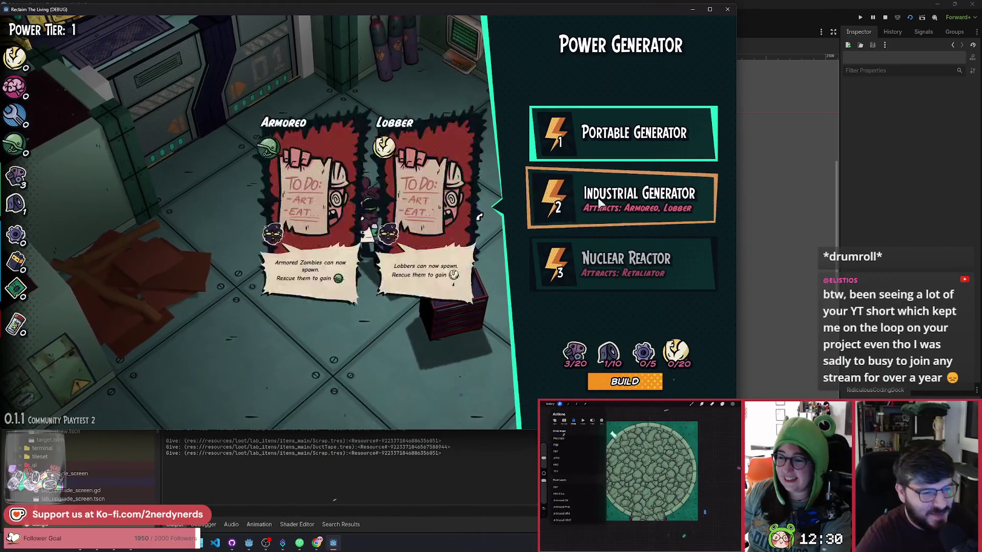
{"action": "left_click", "coordinate": [885, 18]}
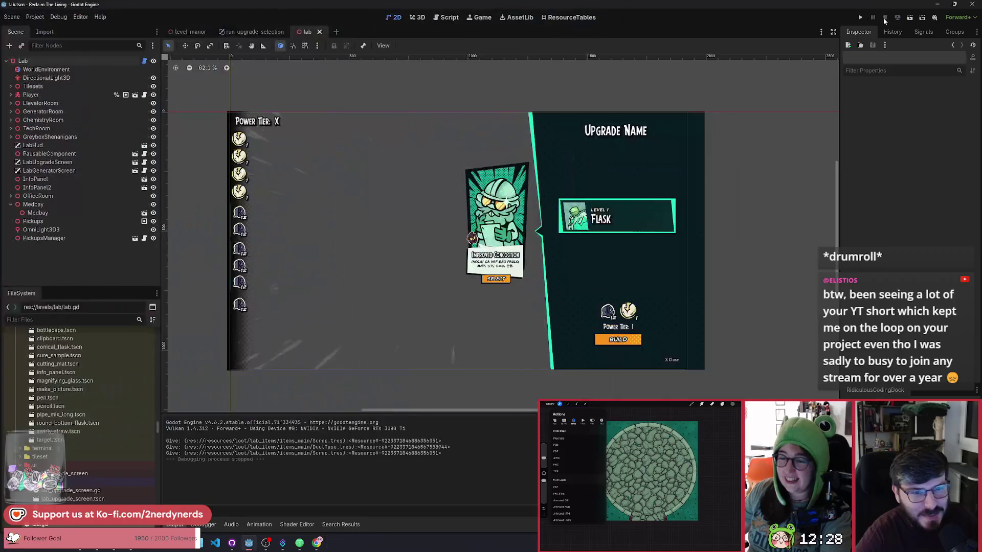
{"action": "scroll", "coordinate": [637, 214], "scroll_direction": "up", "scroll_amount": 1}
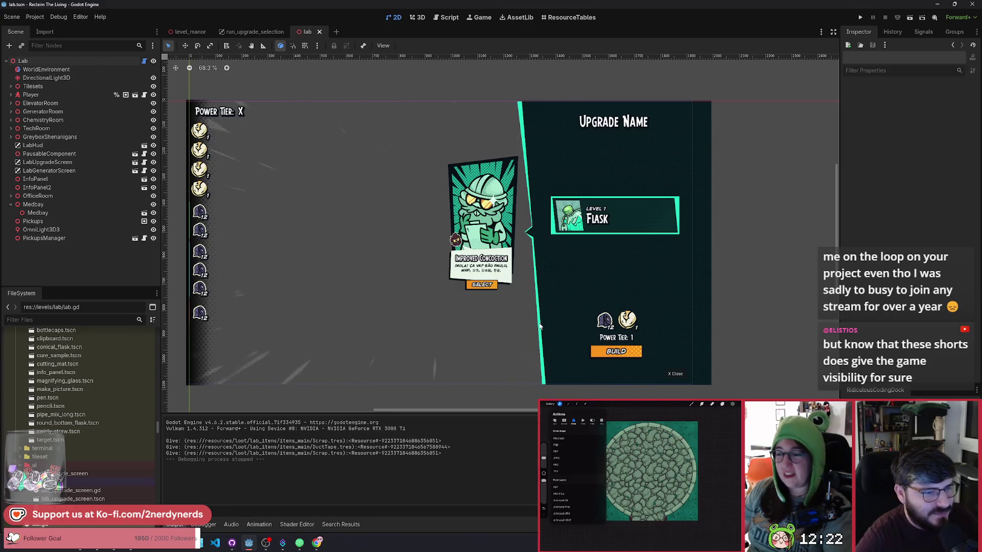
{"action": "scroll", "coordinate": [485, 250], "scroll_direction": "left", "scroll_amount": 1}
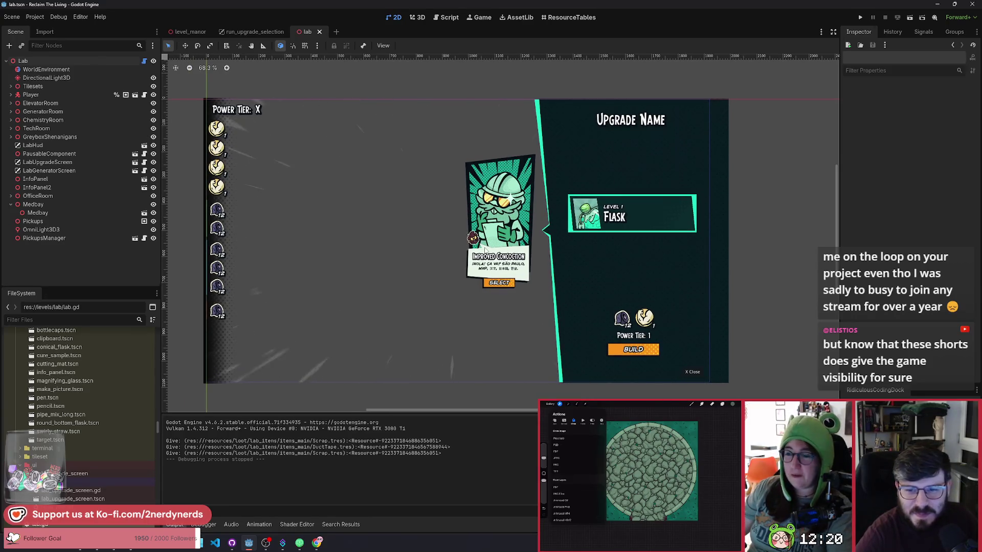
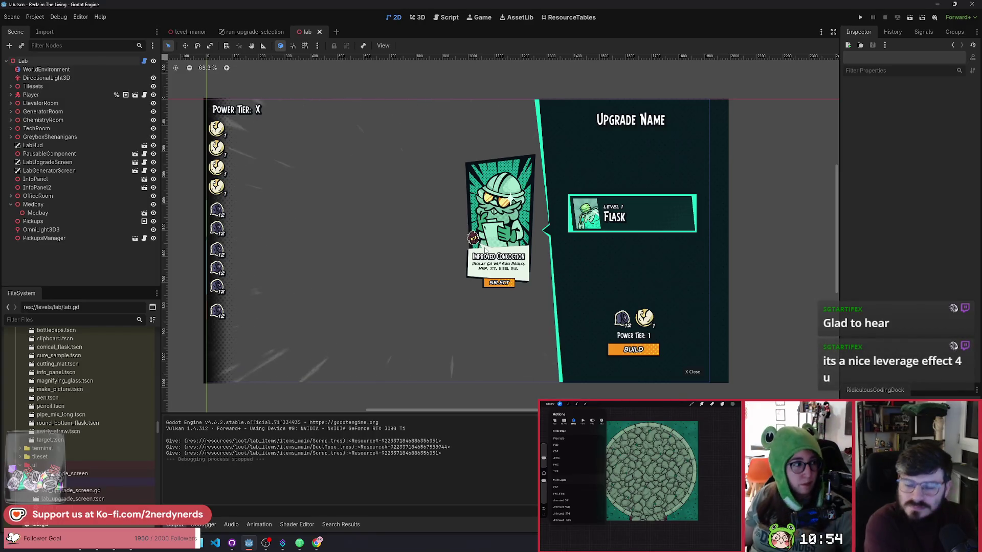
Pan and zoom across the upgrade screen mockup to inspect the Flask panel
{"action": "scroll", "coordinate": [614, 171], "scroll_direction": "up", "scroll_amount": 5}
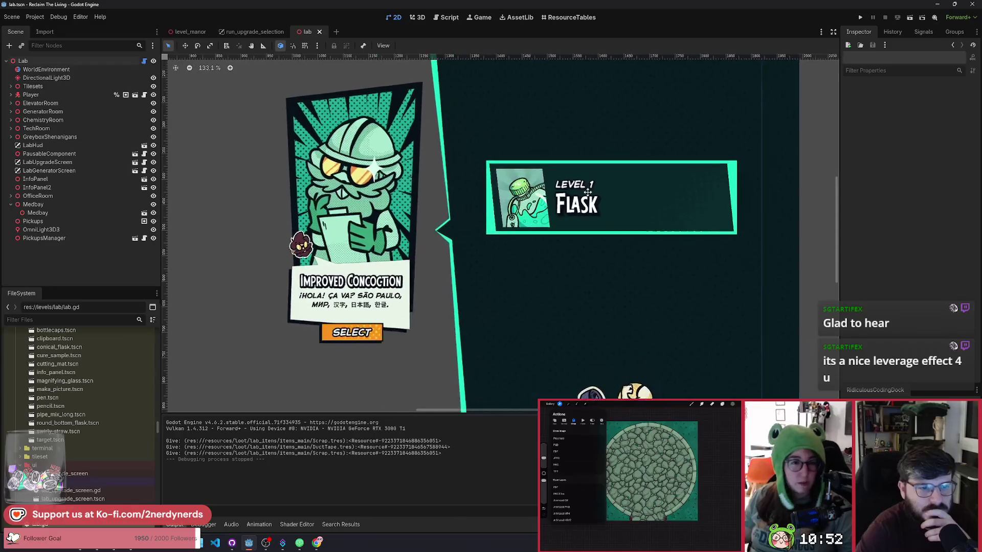
{"action": "scroll", "coordinate": [542, 169], "scroll_direction": "right", "scroll_amount": 1}
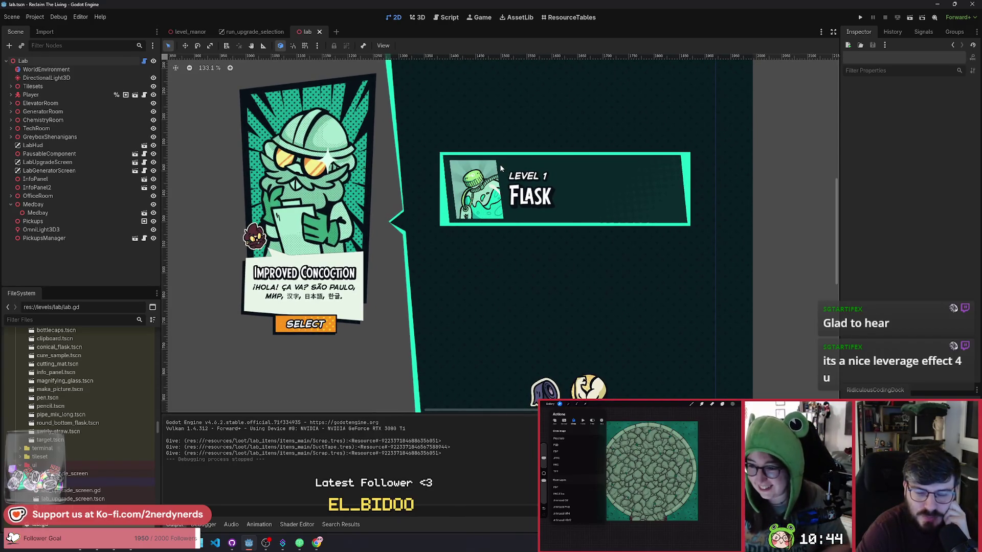
{"action": "left_click_drag", "start_coordinate": [499, 165], "coordinate": [524, 179]}
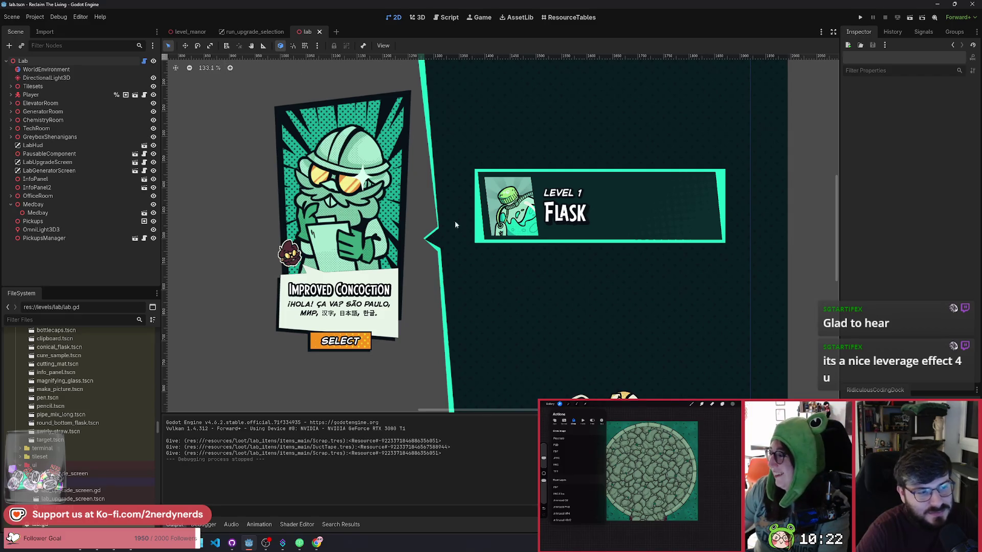
{"action": "scroll", "coordinate": [455, 224], "scroll_direction": "down", "scroll_amount": 6}
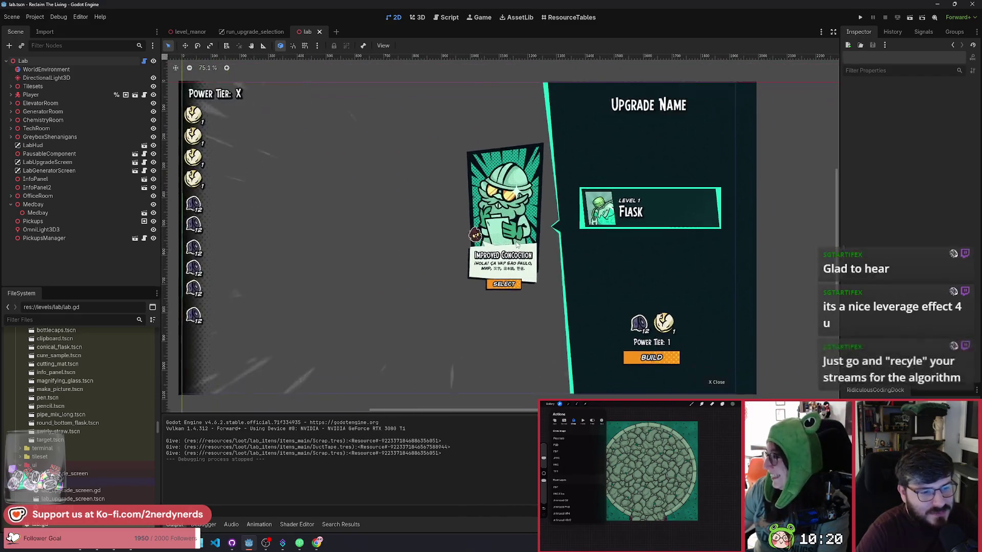
{"action": "left_click_drag", "start_coordinate": [517, 244], "coordinate": [547, 252]}
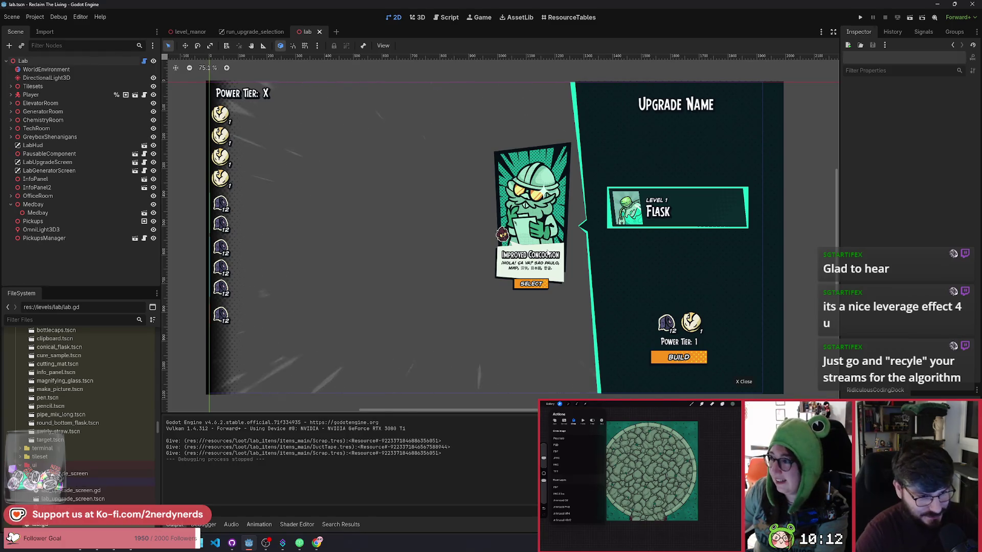
{"action": "scroll", "coordinate": [532, 252], "scroll_direction": "right", "scroll_amount": 2}
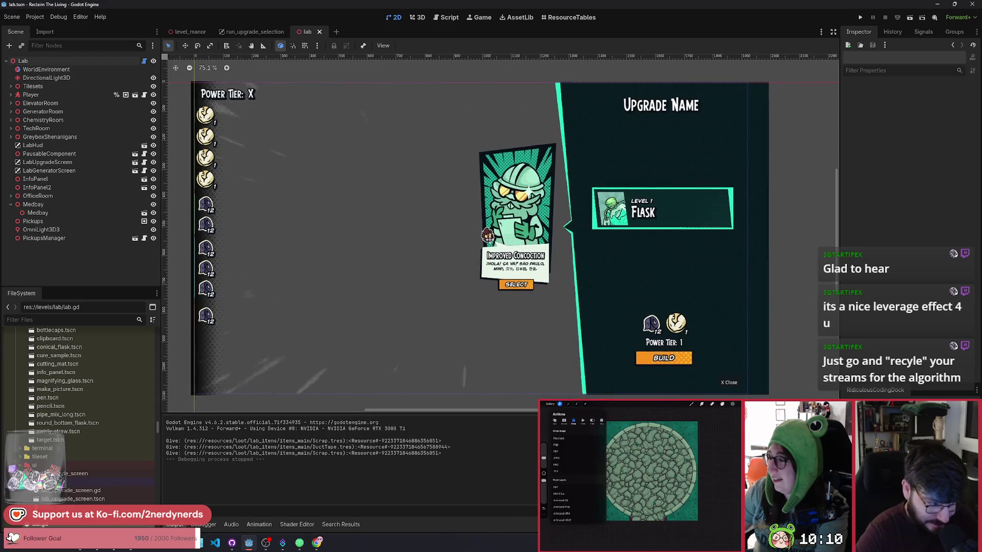
{"action": "scroll", "coordinate": [515, 251], "scroll_direction": "left", "scroll_amount": 1}
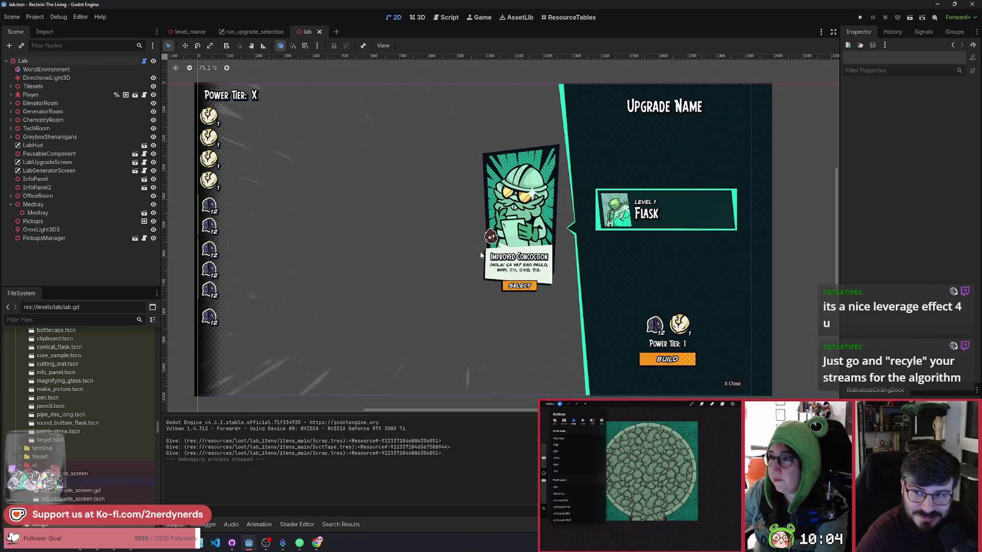
{"action": "scroll", "coordinate": [543, 262], "scroll_direction": "up", "scroll_amount": 1}
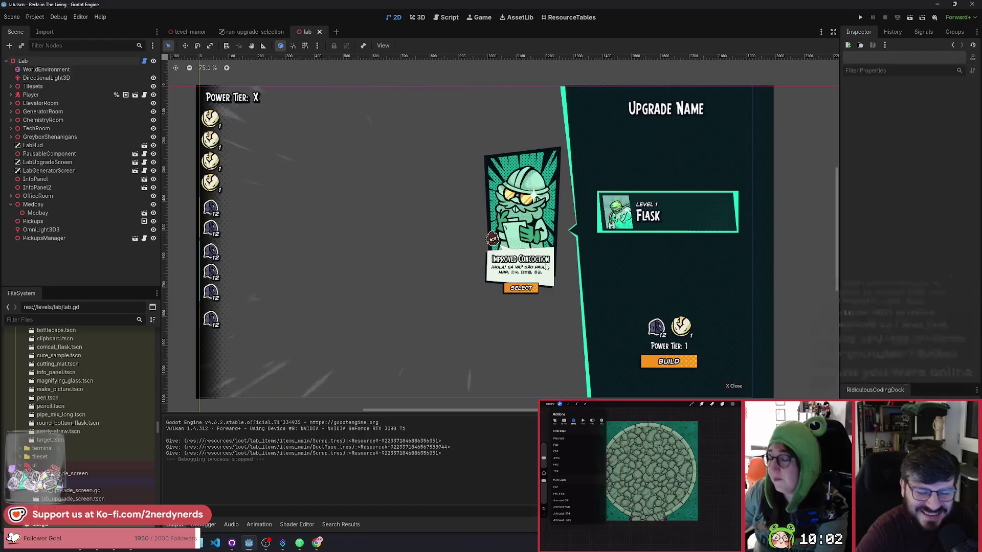
{"action": "scroll", "coordinate": [536, 267], "scroll_direction": "right", "scroll_amount": 3}
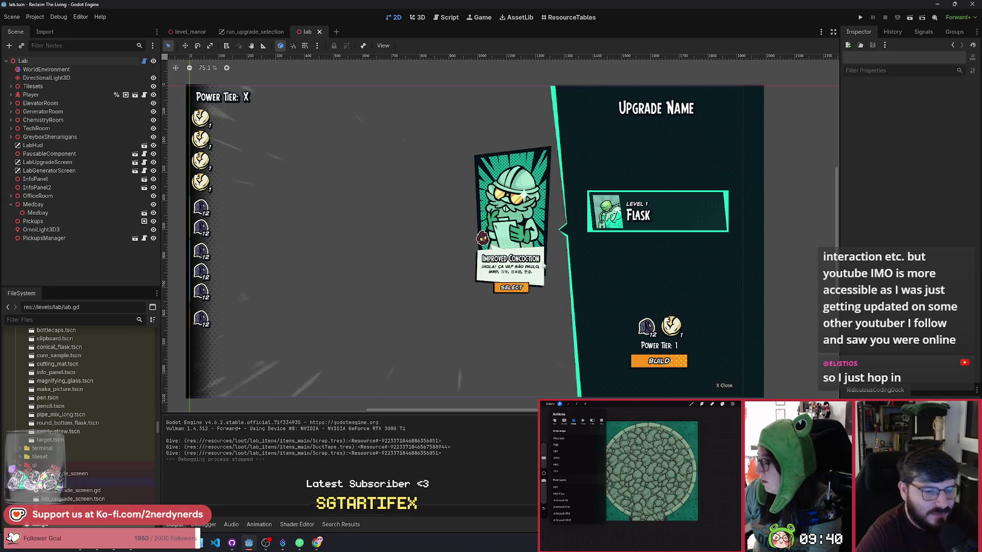
{"action": "scroll", "coordinate": [540, 257], "scroll_direction": "left", "scroll_amount": 1}
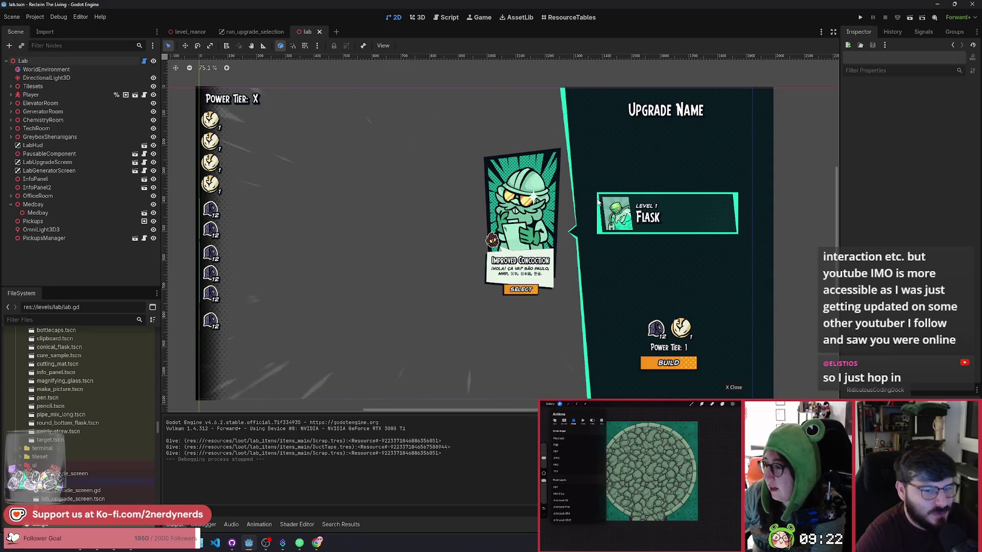
{"action": "left_click_drag", "start_coordinate": [592, 304], "coordinate": [584, 301]}
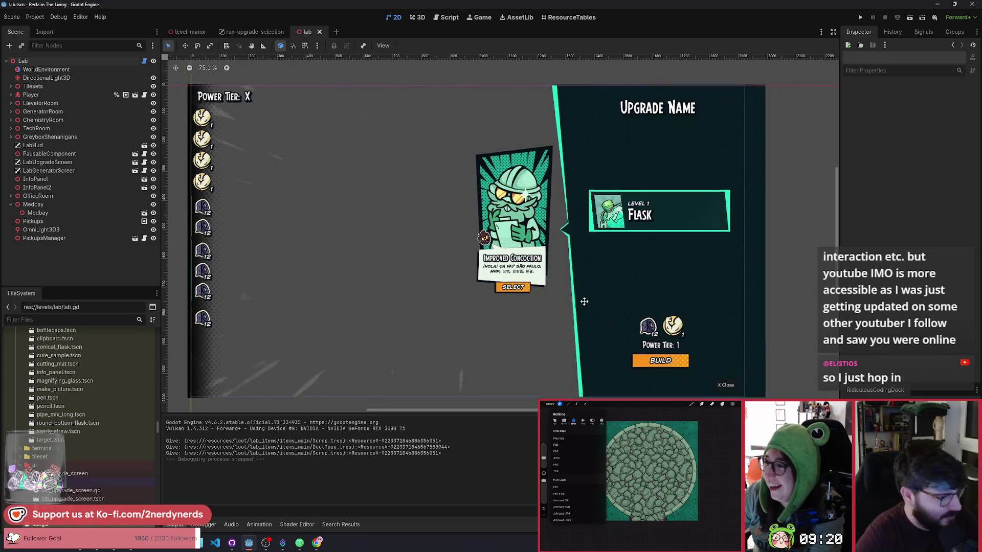
{"action": "scroll", "coordinate": [508, 291], "scroll_direction": "up", "scroll_amount": 2}
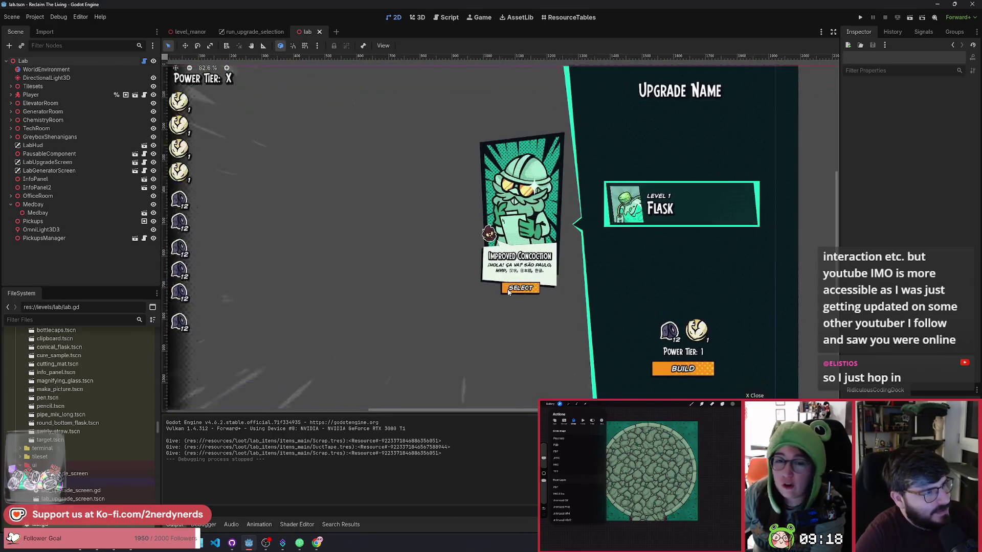
{"action": "scroll", "coordinate": [508, 291], "scroll_direction": "down", "scroll_amount": 1}
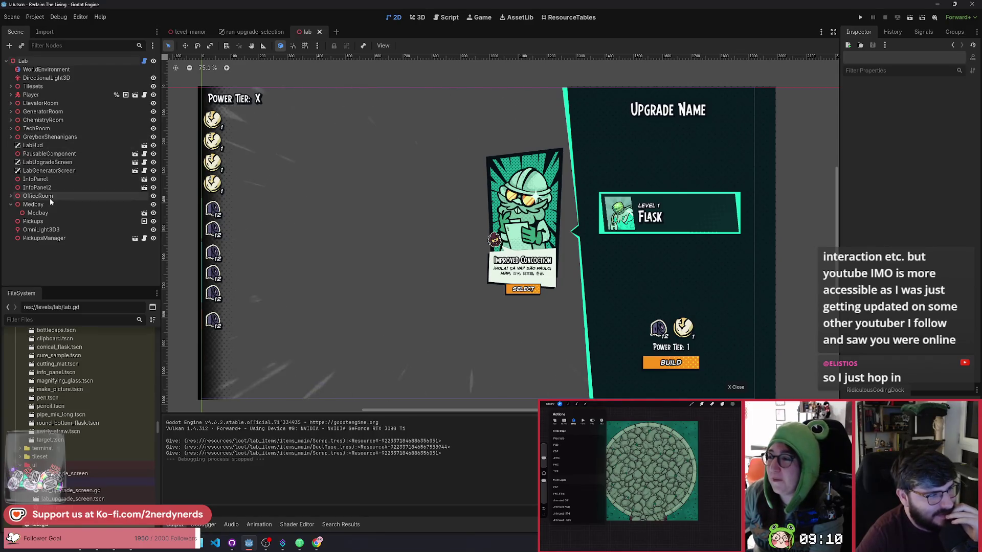
Fold Medbay, select the Lab root to orbit over the lab rooms, then return to 2D
{"action": "left_click", "coordinate": [10, 204]}
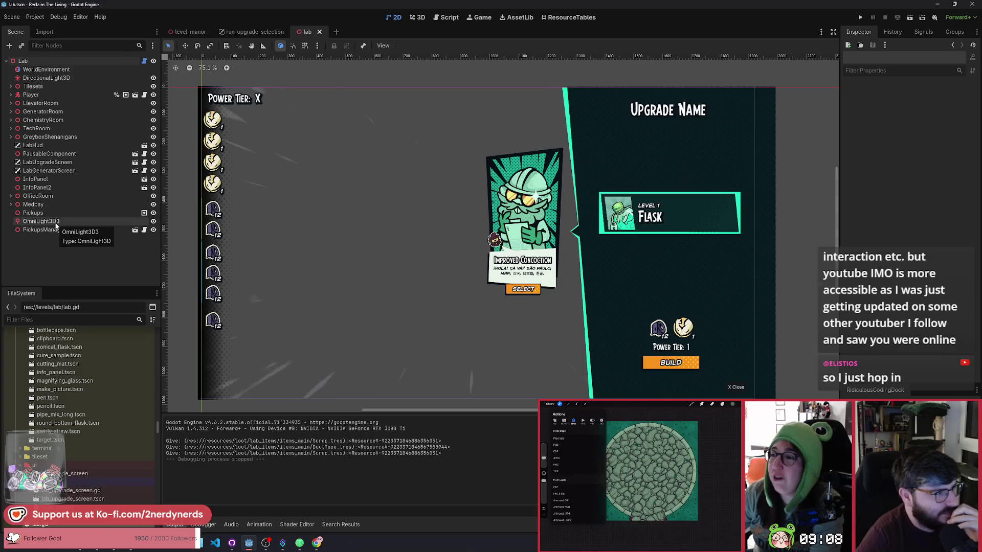
{"action": "left_click", "coordinate": [25, 61]}
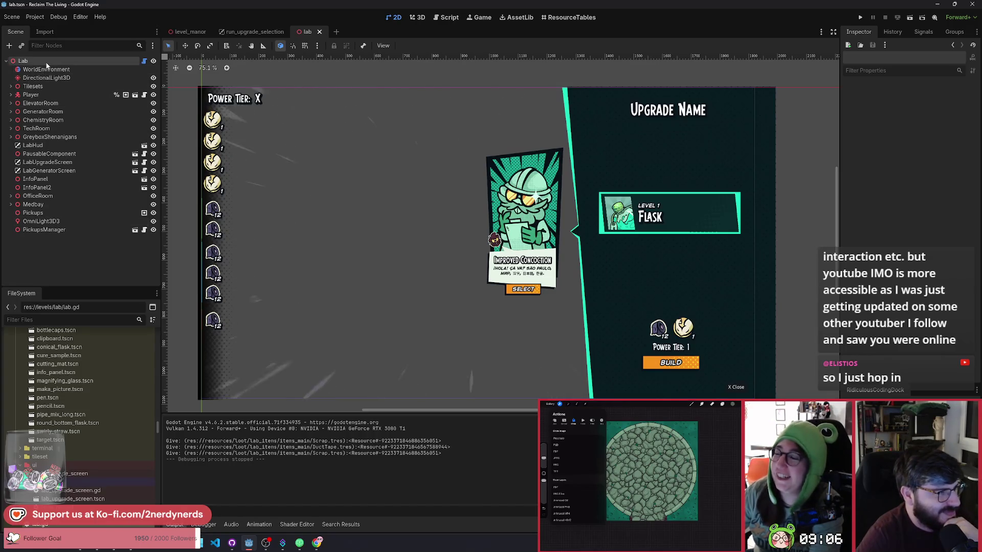
{"action": "scroll", "coordinate": [415, 231], "scroll_direction": "down", "scroll_amount": 5}
{"action": "scroll", "coordinate": [414, 231], "scroll_direction": "up", "scroll_amount": 5}
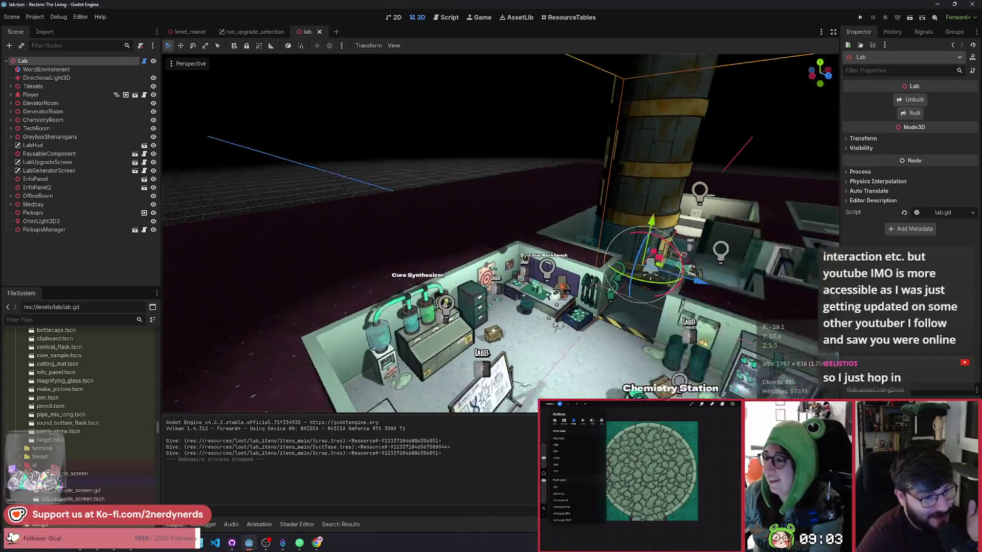
{"action": "left_click_drag", "start_coordinate": [456, 229], "coordinate": [439, 189]}
{"action": "scroll", "coordinate": [500, 233], "scroll_direction": "up", "scroll_amount": 3}
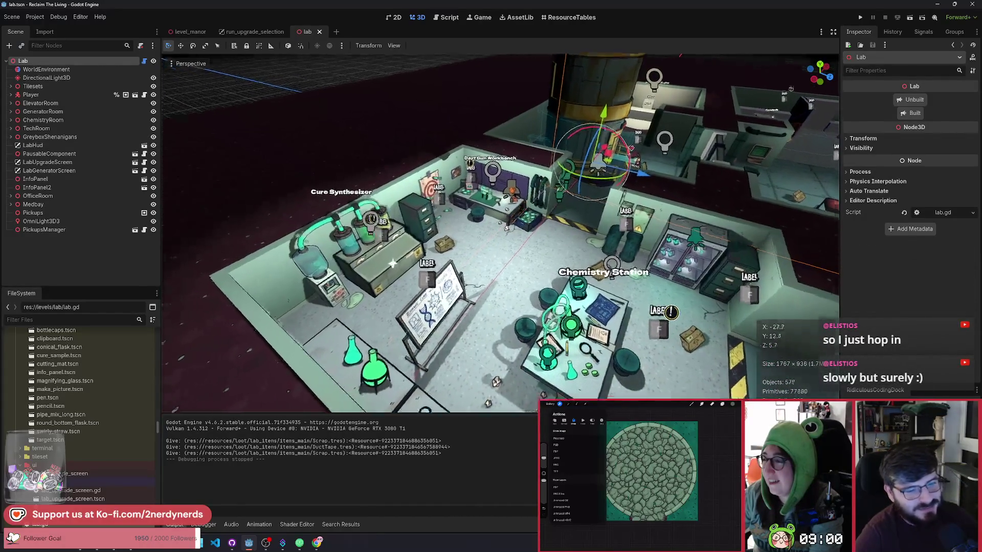
{"action": "scroll", "coordinate": [465, 232], "scroll_direction": "up", "scroll_amount": 2}
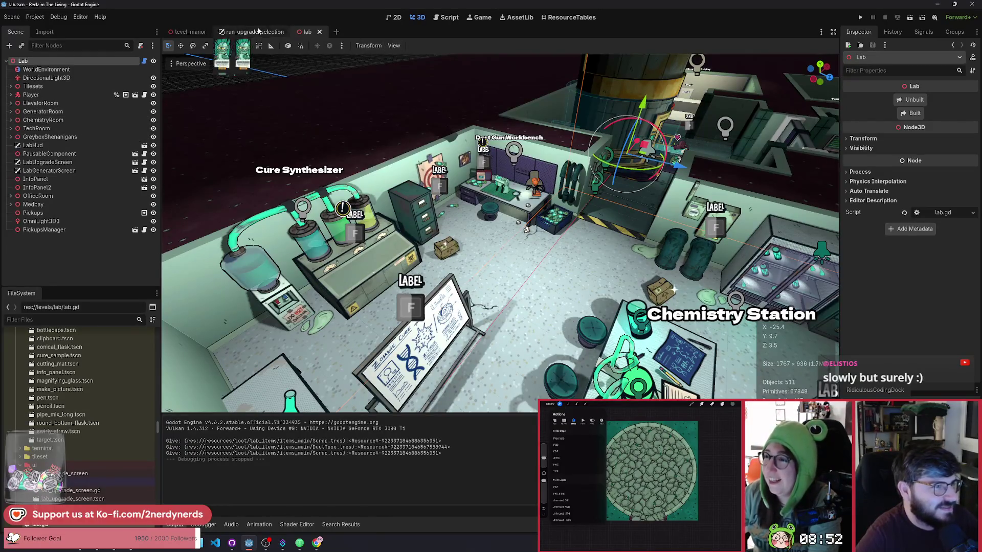
{"action": "key", "text": "ctrl+F1"}
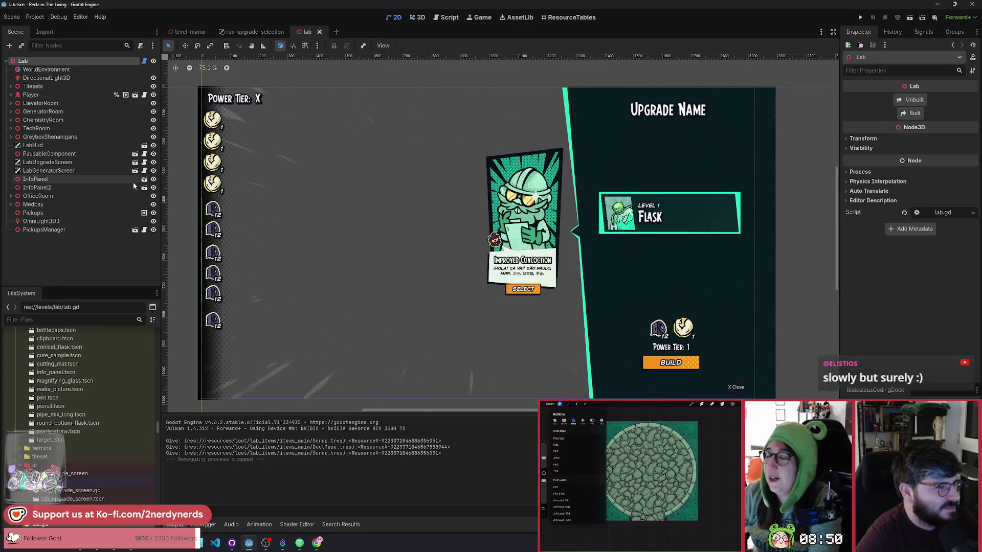
Open the LabUpgradeScreen scene in its own tab and fold its tree down to Control
{"action": "left_click", "coordinate": [107, 162]}
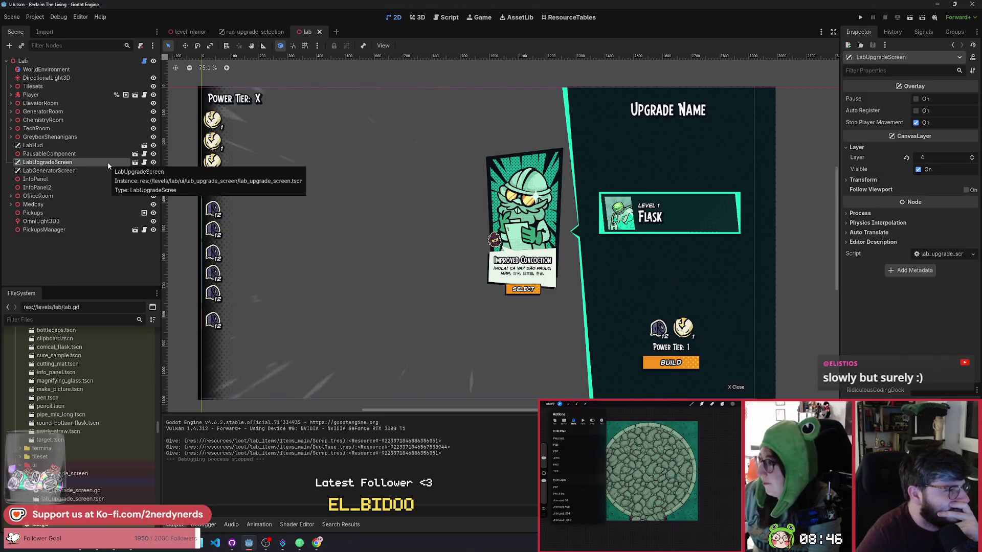
{"action": "left_click", "coordinate": [134, 162]}
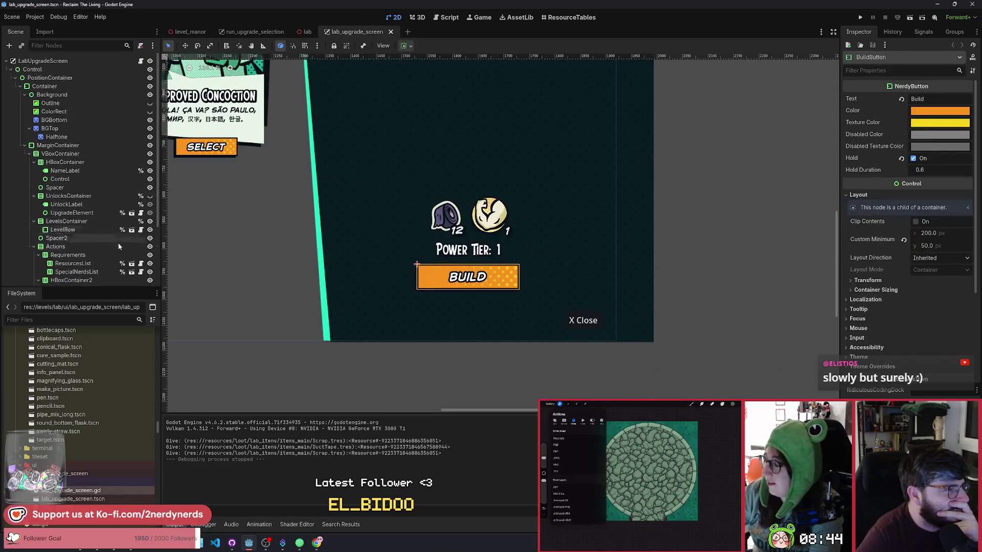
{"action": "left_click", "coordinate": [15, 77]}
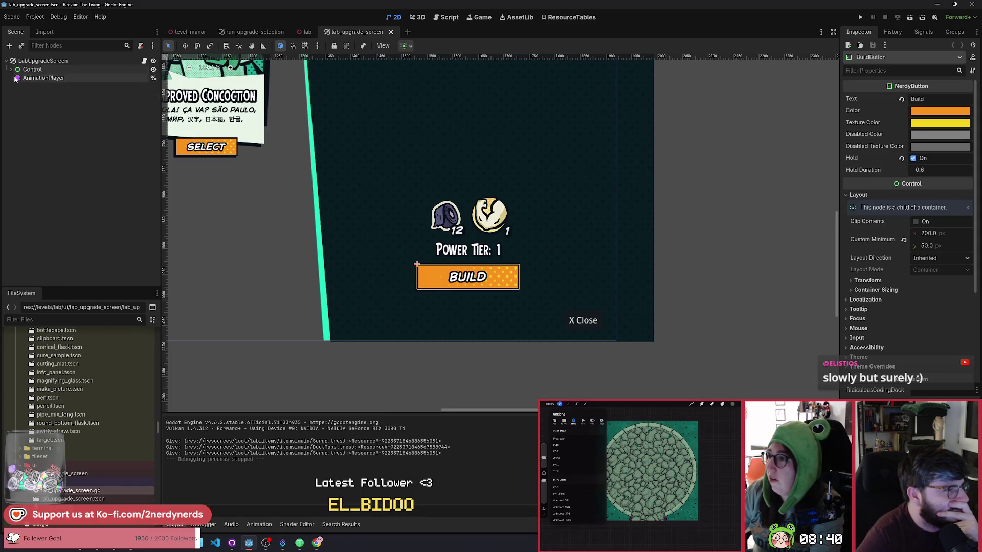
{"action": "left_click", "coordinate": [10, 77]}
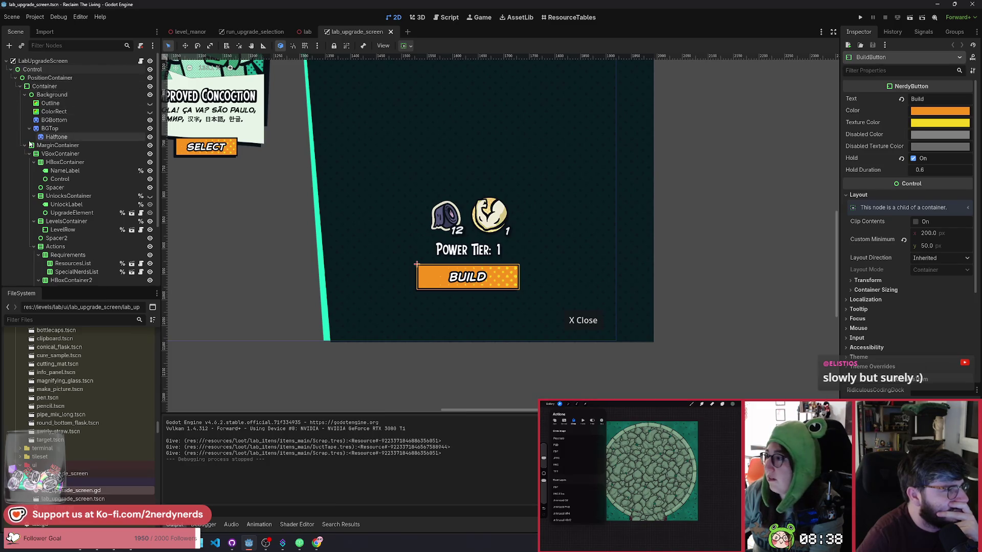
{"action": "left_click", "coordinate": [20, 87]}
{"action": "left_click", "coordinate": [15, 77]}
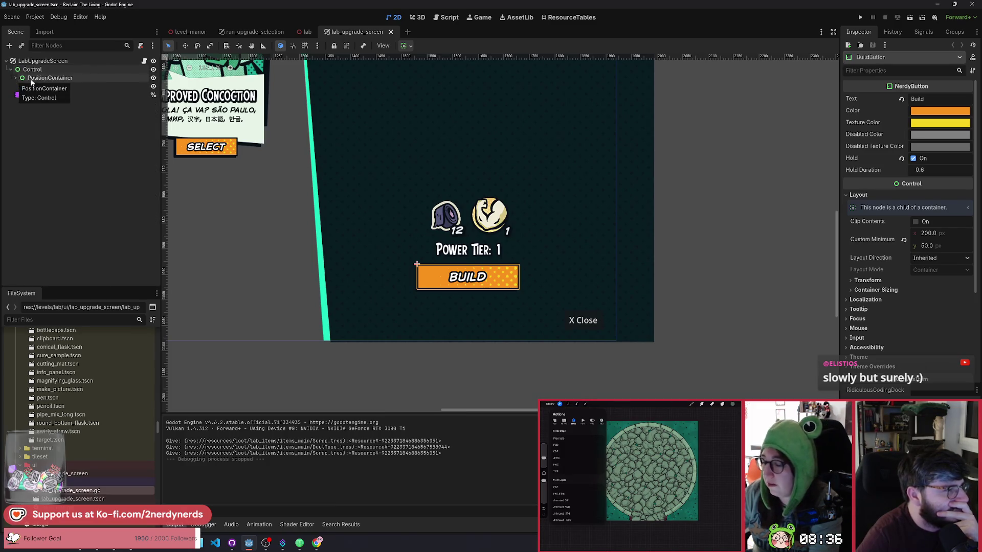
{"action": "left_click", "coordinate": [16, 78]}
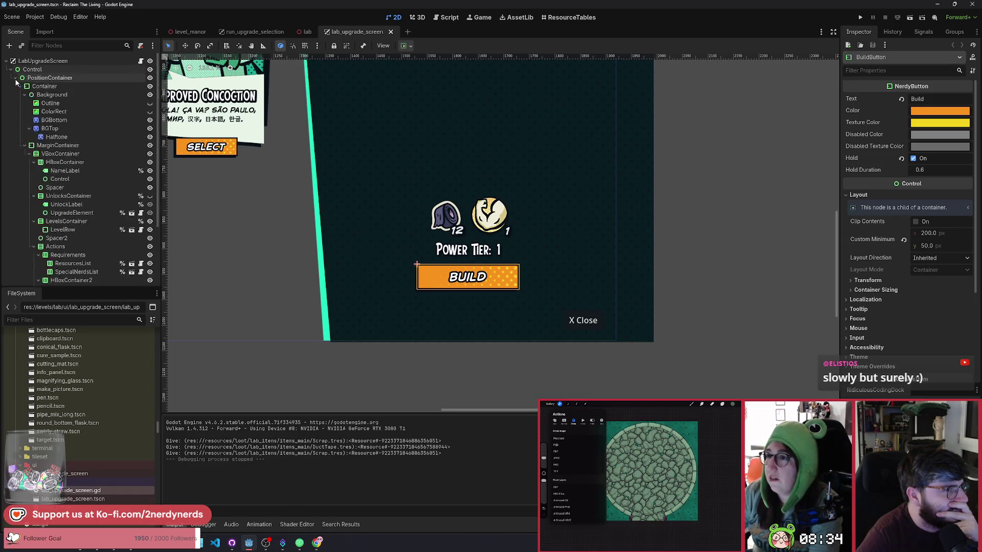
{"action": "left_click", "coordinate": [11, 69]}
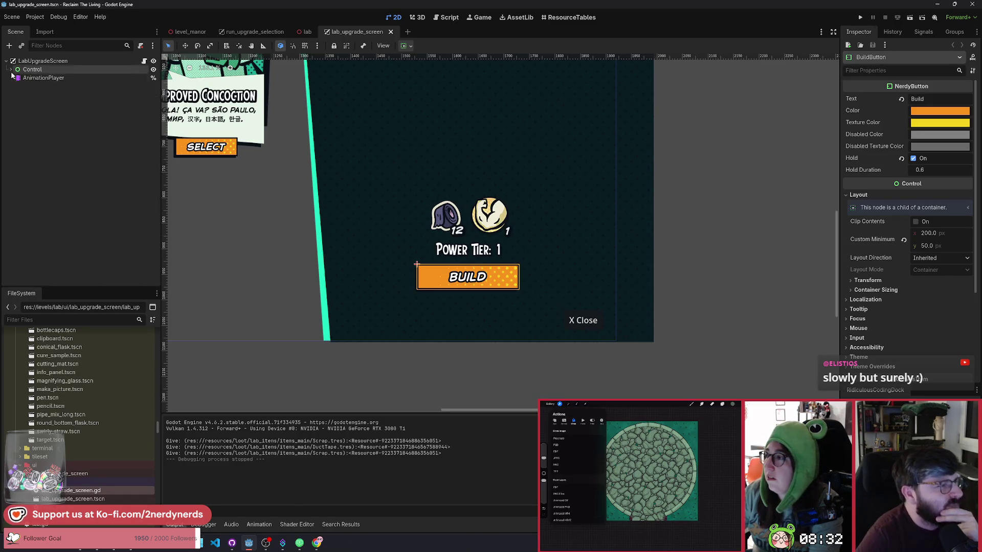
{"action": "scroll", "coordinate": [327, 195], "scroll_direction": "down", "scroll_amount": 6}
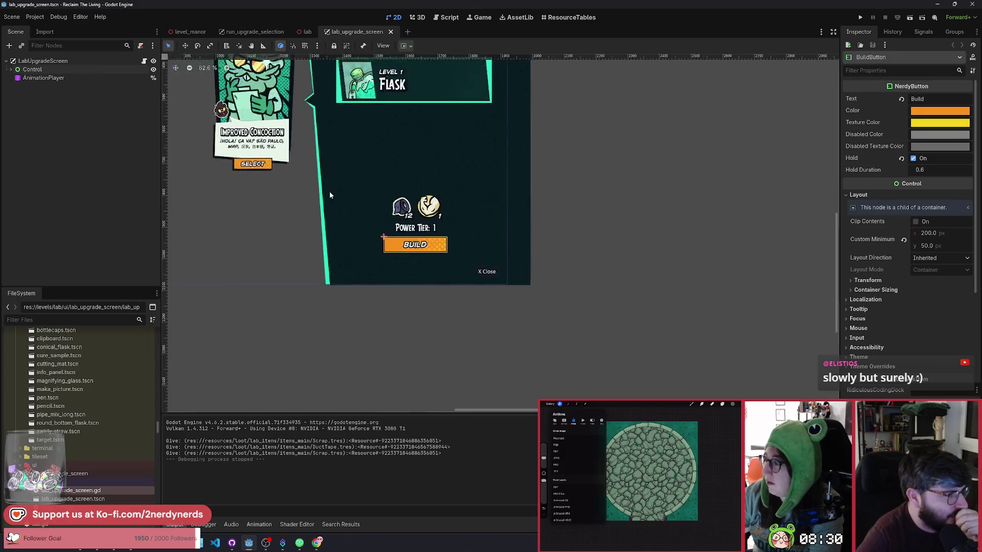
Zoom out over the upgrade screen and scroll the FileSystem dock to ui/lab_upgrade_screen
{"action": "scroll", "coordinate": [378, 204], "scroll_direction": "down", "scroll_amount": 3}
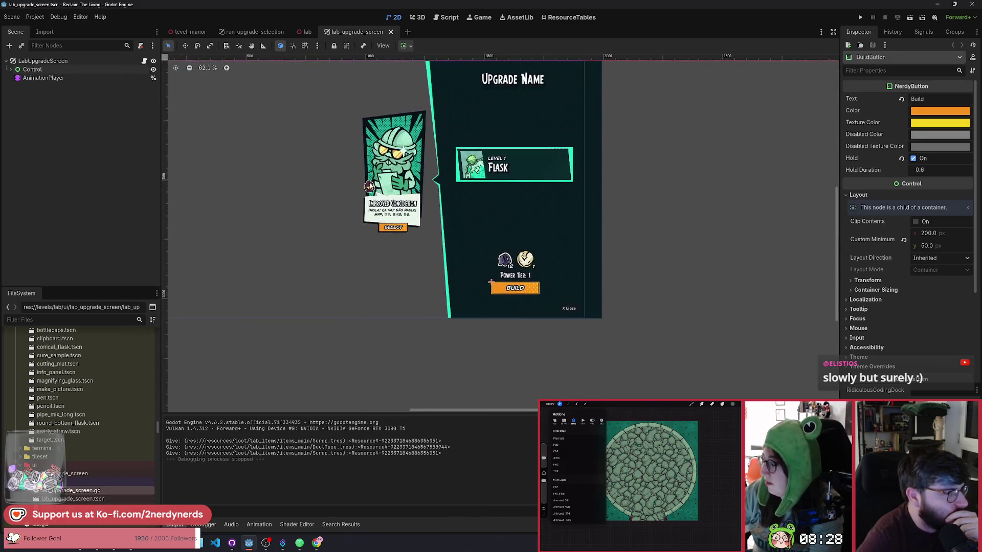
{"action": "scroll", "coordinate": [375, 193], "scroll_direction": "up", "scroll_amount": 1}
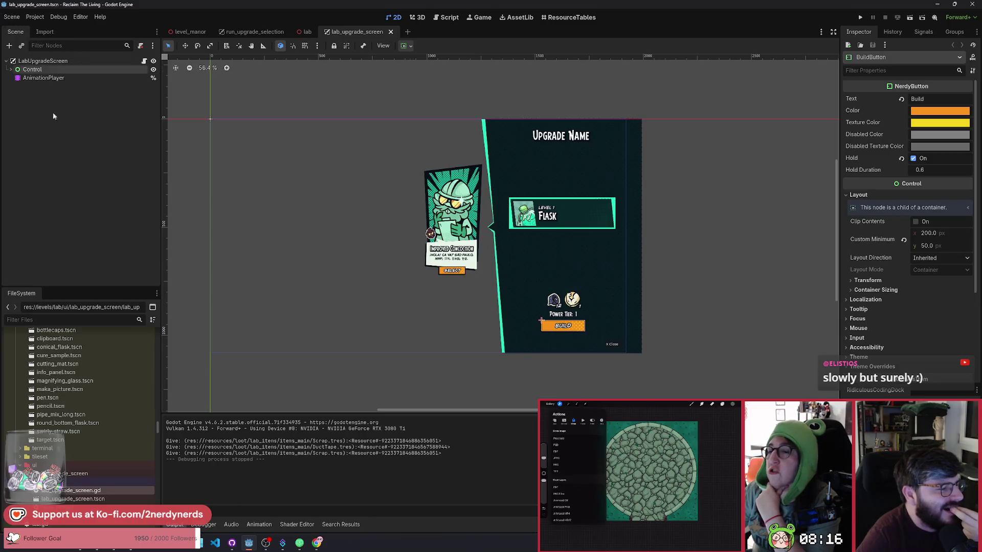
{"action": "scroll", "coordinate": [102, 465], "scroll_direction": "down", "scroll_amount": 4}
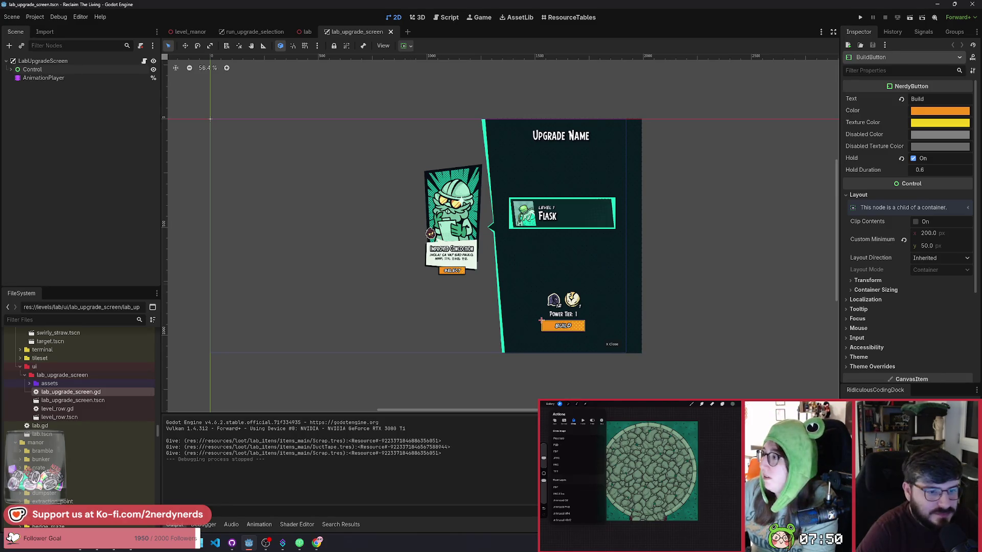
{"action": "scroll", "coordinate": [615, 355], "scroll_direction": "up", "scroll_amount": 2}
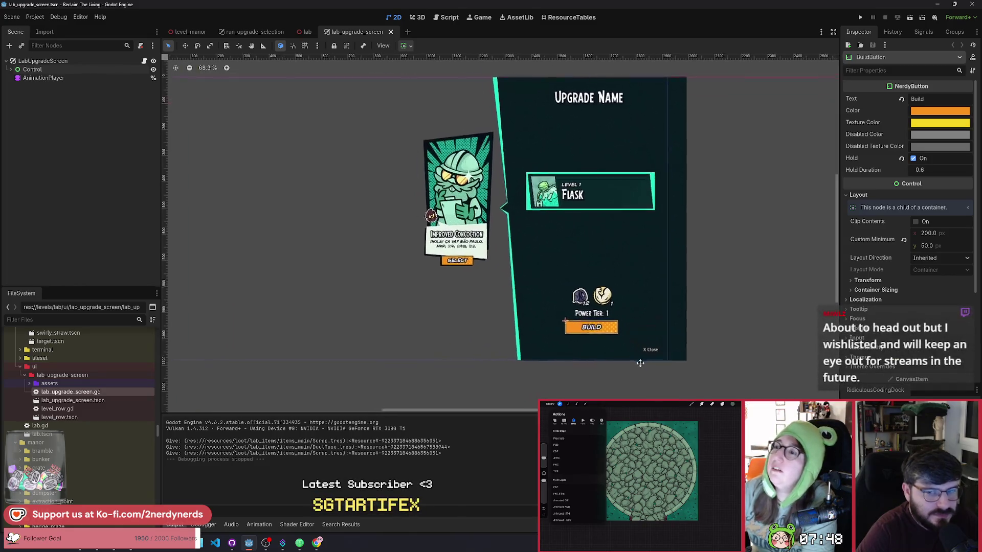
{"action": "mouse_move", "coordinate": [640, 363]}
{"action": "left_mouse_down"}
{"action": "mouse_move", "coordinate": [647, 355]}
{"action": "mouse_move", "coordinate": [632, 357]}
{"action": "mouse_move", "coordinate": [682, 351]}
{"action": "mouse_move", "coordinate": [702, 367]}
{"action": "mouse_move", "coordinate": [686, 355]}
{"action": "left_mouse_up"}
{"action": "scroll", "coordinate": [682, 352], "scroll_direction": "up", "scroll_amount": 1}
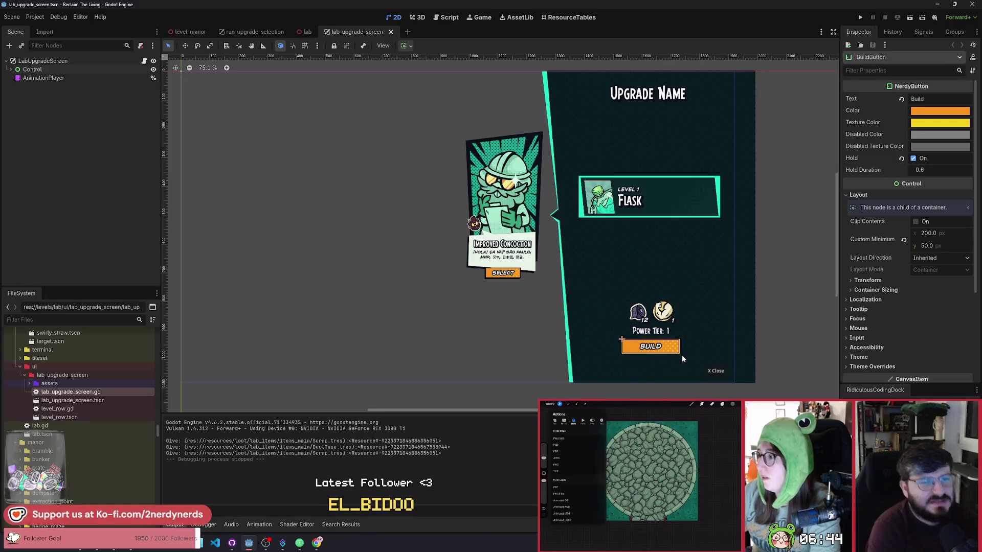
{"action": "left_click", "coordinate": [49, 69]}
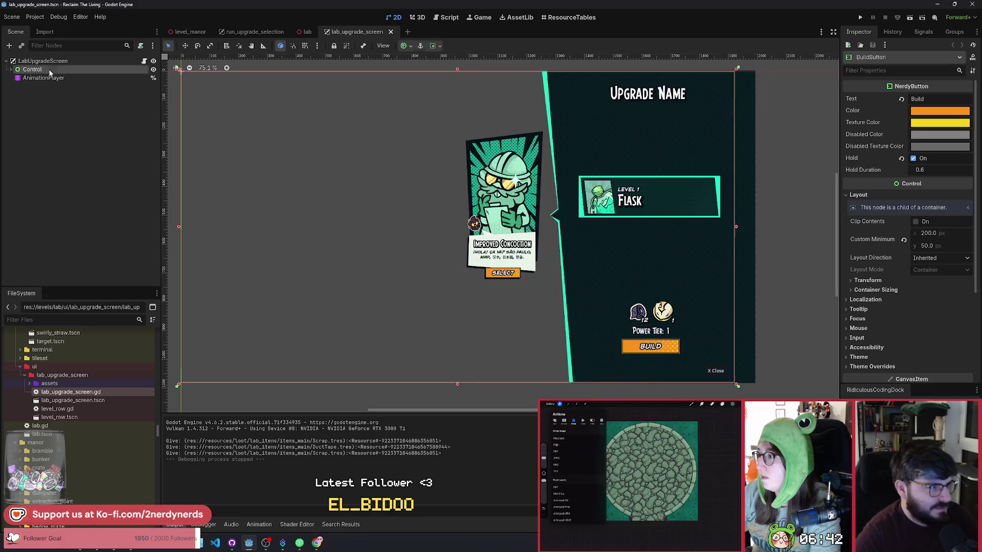
Deselect Control and select the LabUpgradeScreen root to review its Overlay and CanvasLayer settings
{"action": "mouse_move", "coordinate": [298, 200]}
{"action": "left_mouse_down"}
{"action": "mouse_move", "coordinate": [284, 195]}
{"action": "mouse_move", "coordinate": [326, 216]}
{"action": "left_mouse_up"}
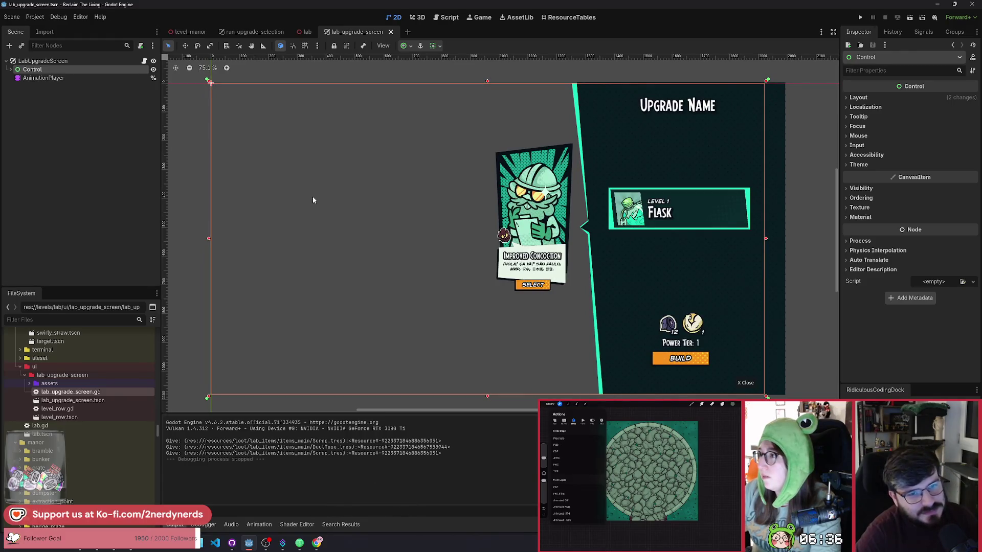
{"action": "left_click", "coordinate": [697, 78]}
{"action": "left_click_drag", "start_coordinate": [391, 187], "coordinate": [412, 191]}
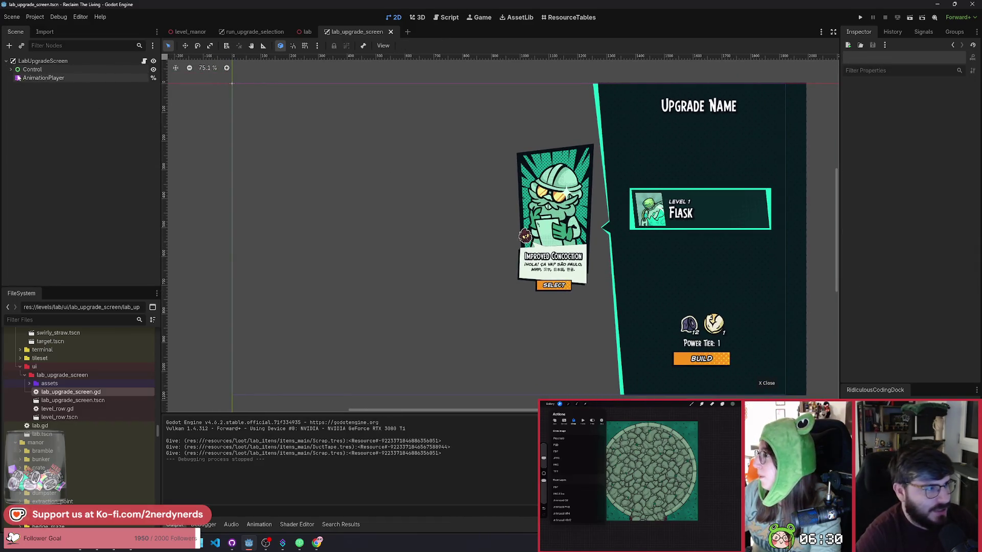
{"action": "left_click", "coordinate": [92, 61]}
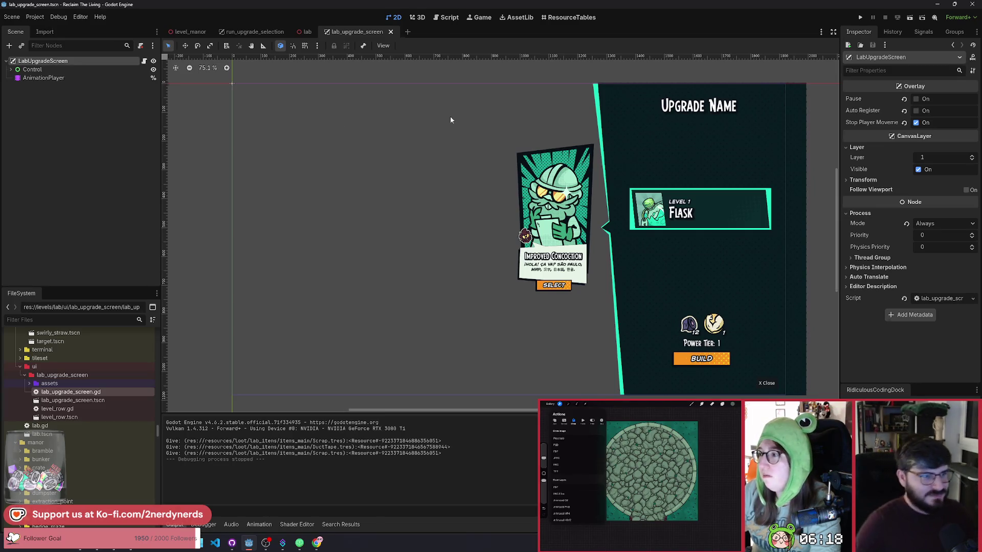
{"action": "scroll", "coordinate": [475, 131], "scroll_direction": "right", "scroll_amount": 1}
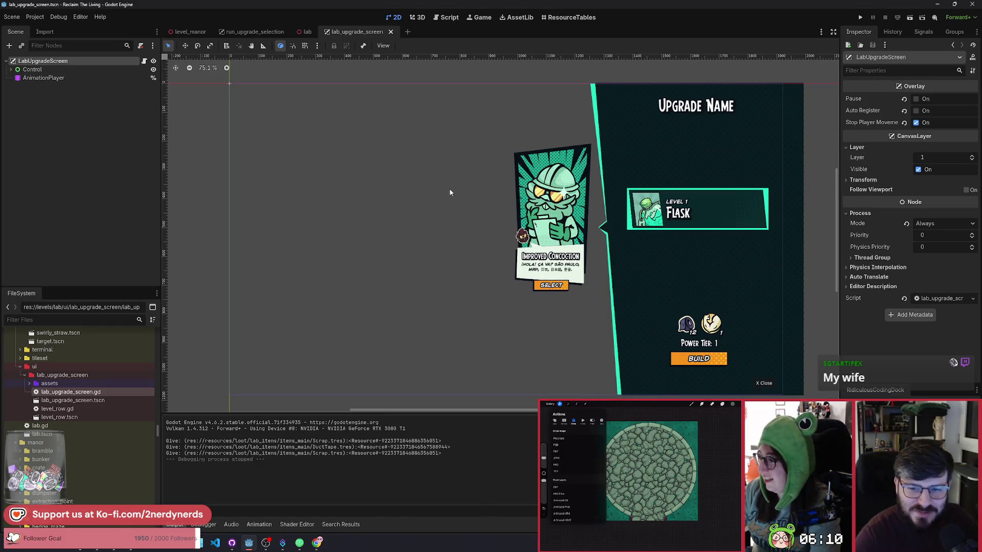
Collapse the expanded, components, managers and resources folders, then switch to the lab scene tab
{"action": "scroll", "coordinate": [471, 169], "scroll_direction": "down", "scroll_amount": 1}
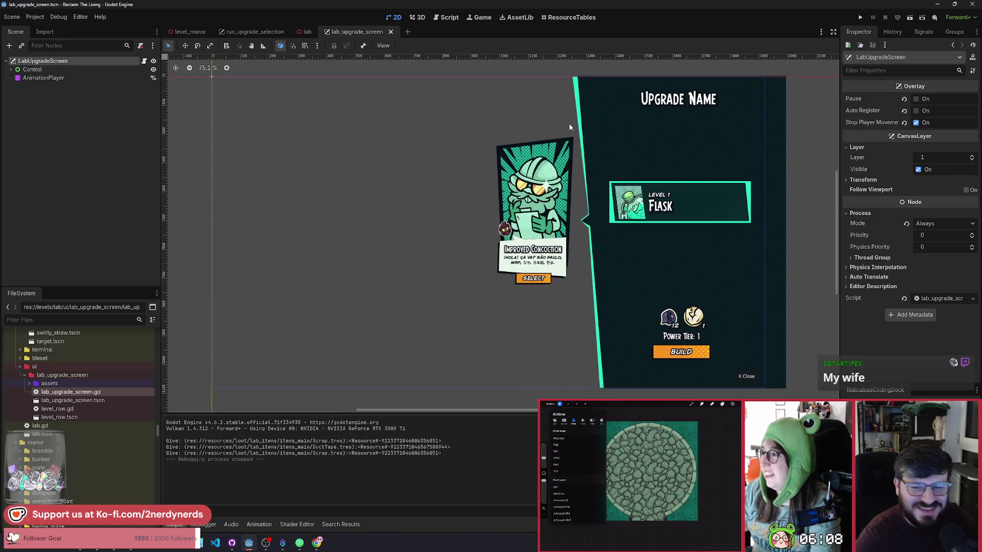
{"action": "scroll", "coordinate": [579, 142], "scroll_direction": "up", "scroll_amount": 1}
{"action": "scroll", "coordinate": [580, 141], "scroll_direction": "left", "scroll_amount": 1}
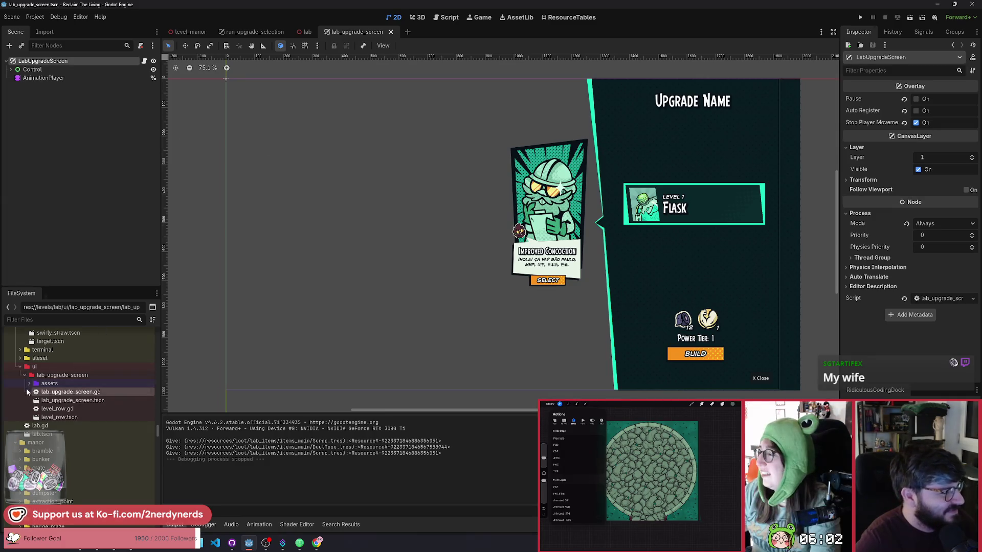
{"action": "scroll", "coordinate": [67, 400], "scroll_direction": "up", "scroll_amount": 4}
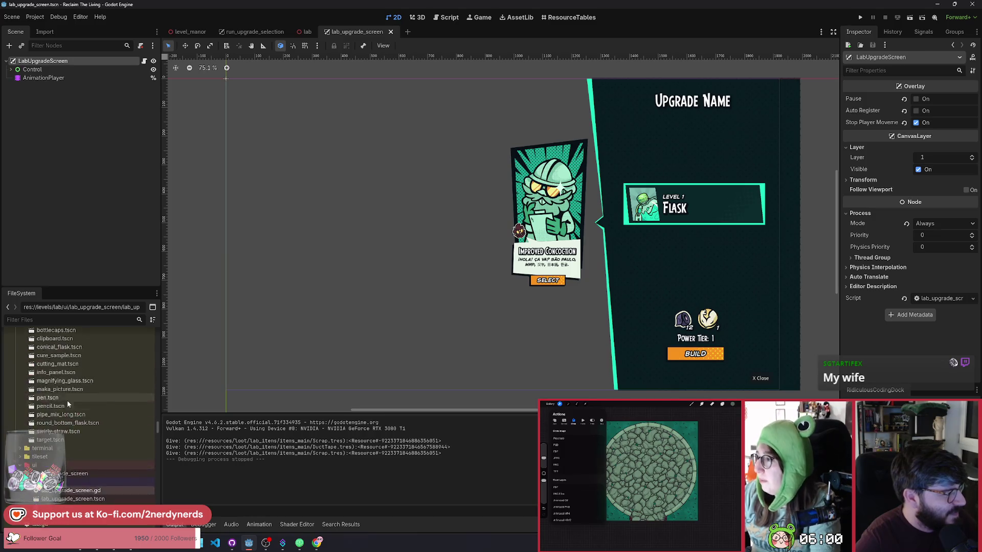
{"action": "scroll", "coordinate": [62, 409], "scroll_direction": "up", "scroll_amount": 8}
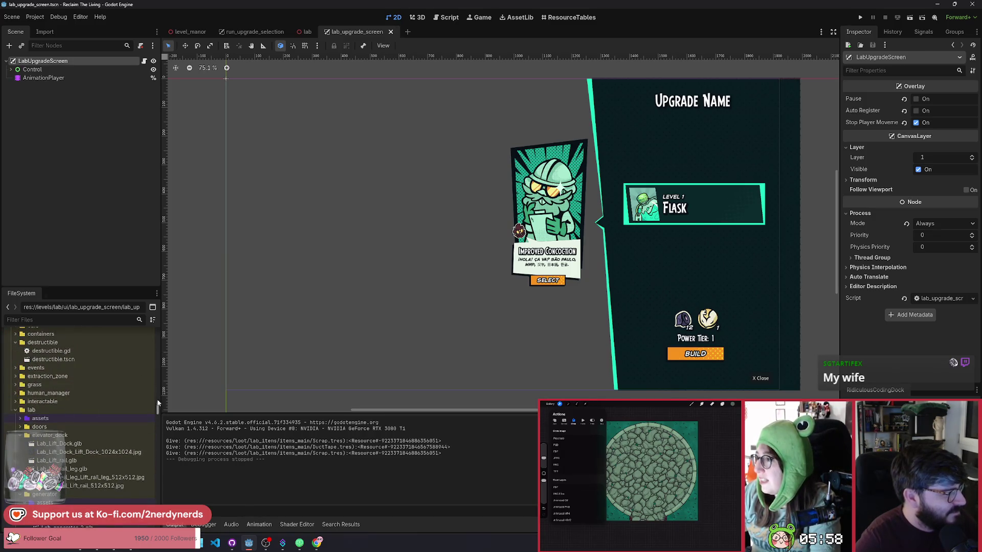
{"action": "left_click_drag", "start_coordinate": [158, 404], "coordinate": [158, 333]}
{"action": "left_click", "coordinate": [10, 377]}
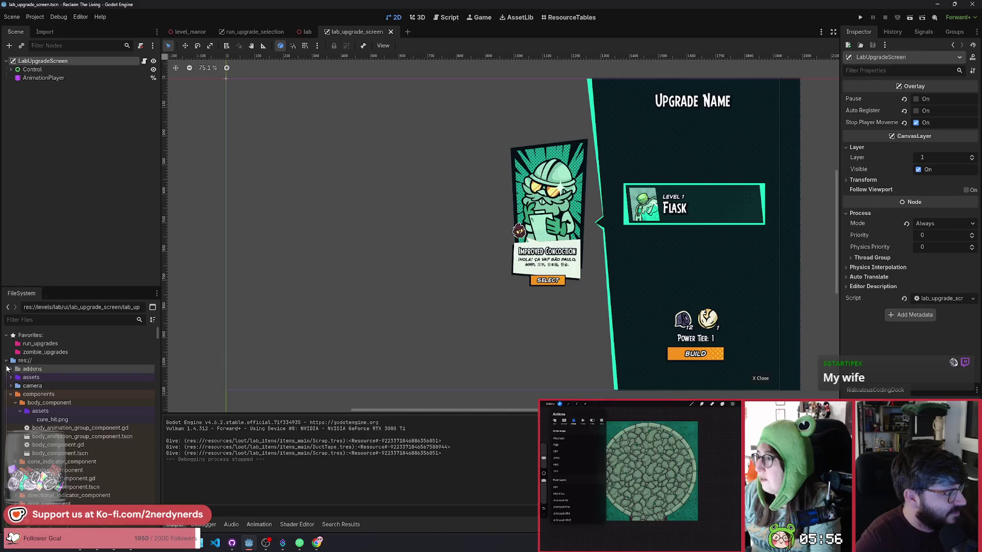
{"action": "left_click", "coordinate": [11, 394]}
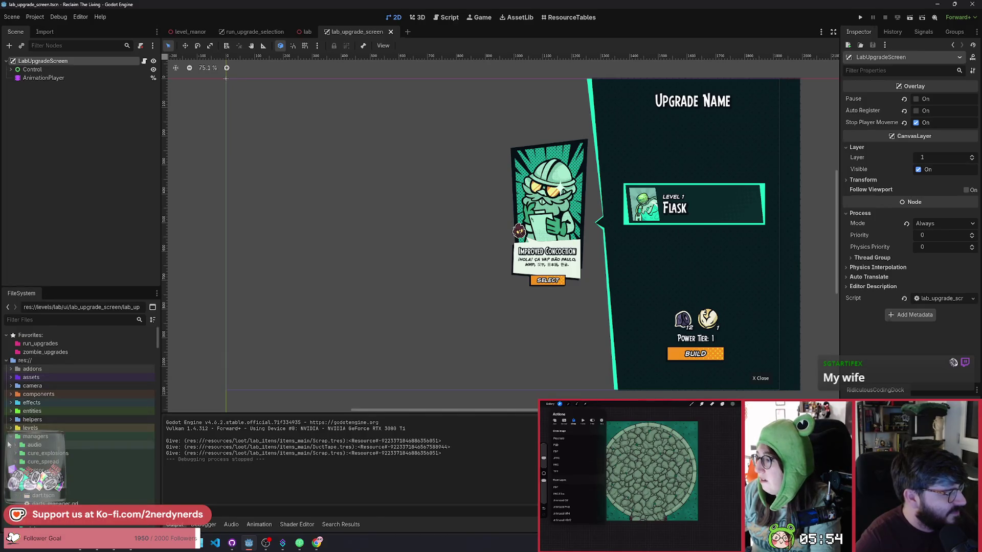
{"action": "left_click", "coordinate": [11, 436]}
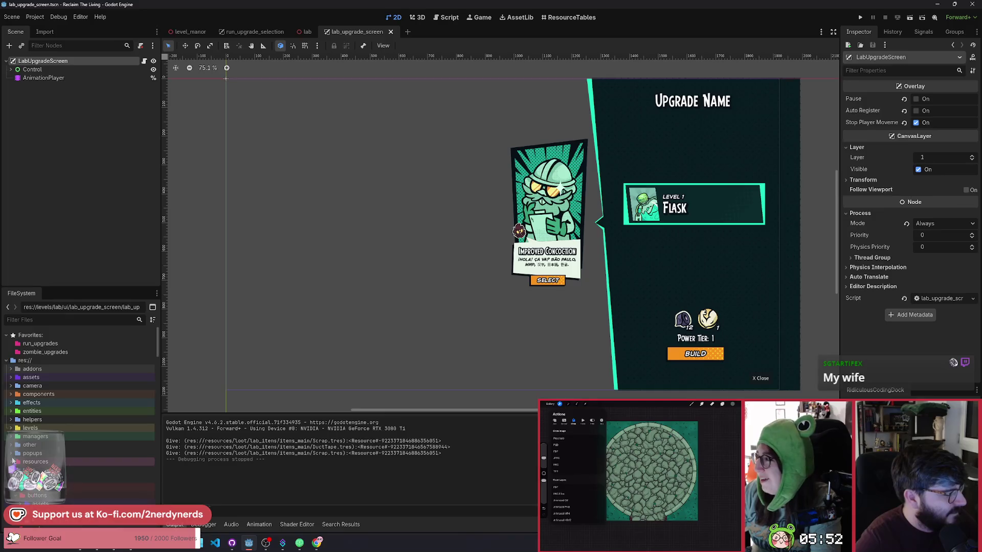
{"action": "left_click", "coordinate": [11, 461]}
{"action": "scroll", "coordinate": [12, 455], "scroll_direction": "down", "scroll_amount": 2}
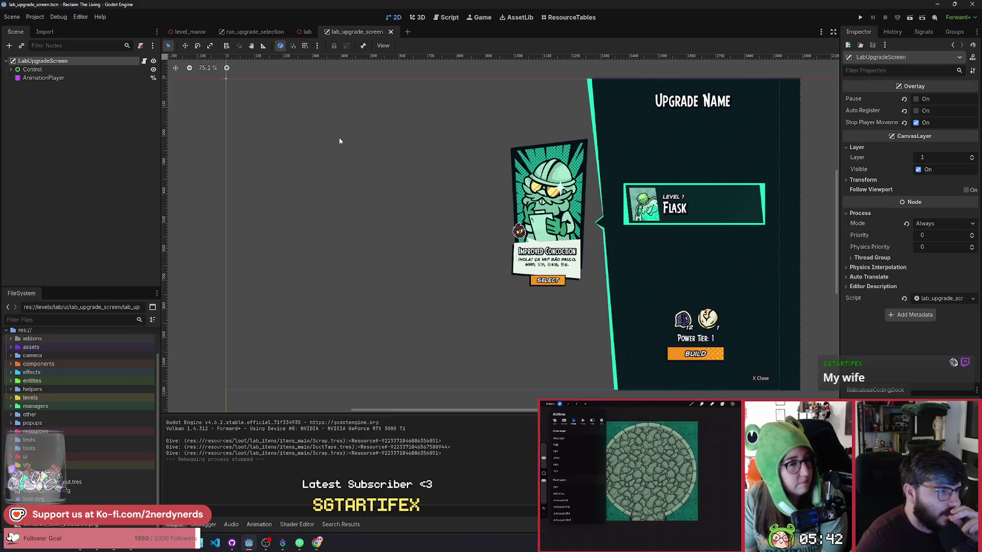
{"action": "left_click", "coordinate": [307, 32]}
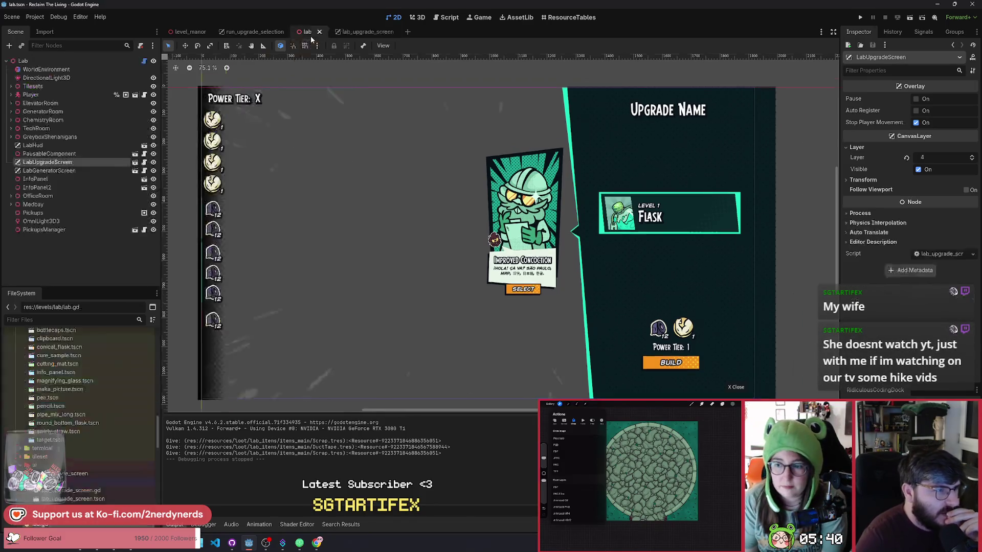
{"action": "left_click", "coordinate": [56, 170]}
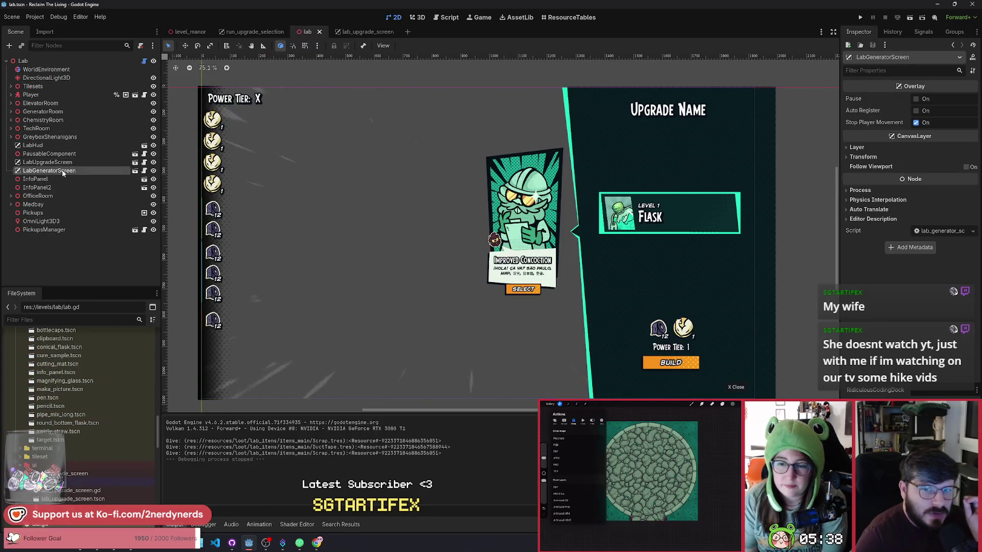
{"action": "left_click", "coordinate": [60, 164]}
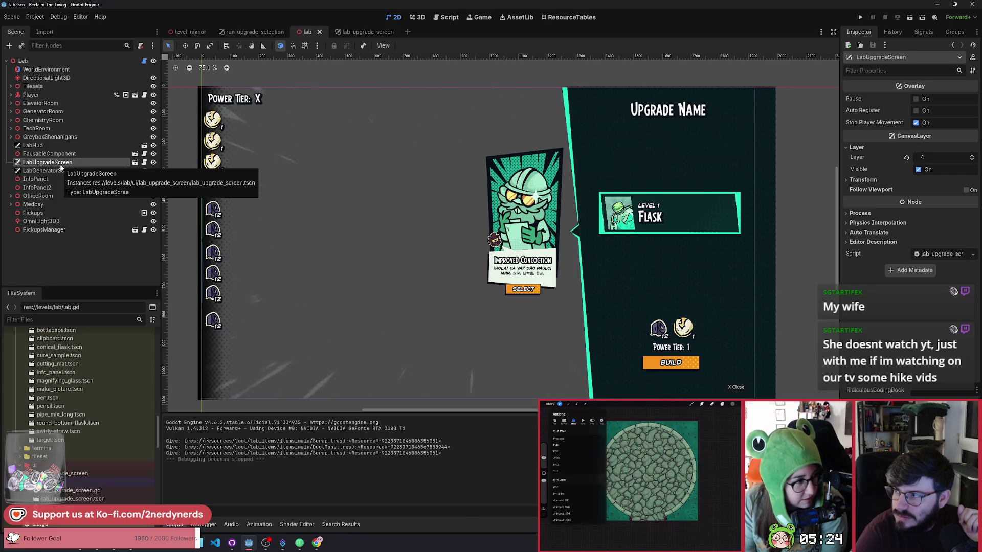
{"action": "left_click", "coordinate": [309, 73]}
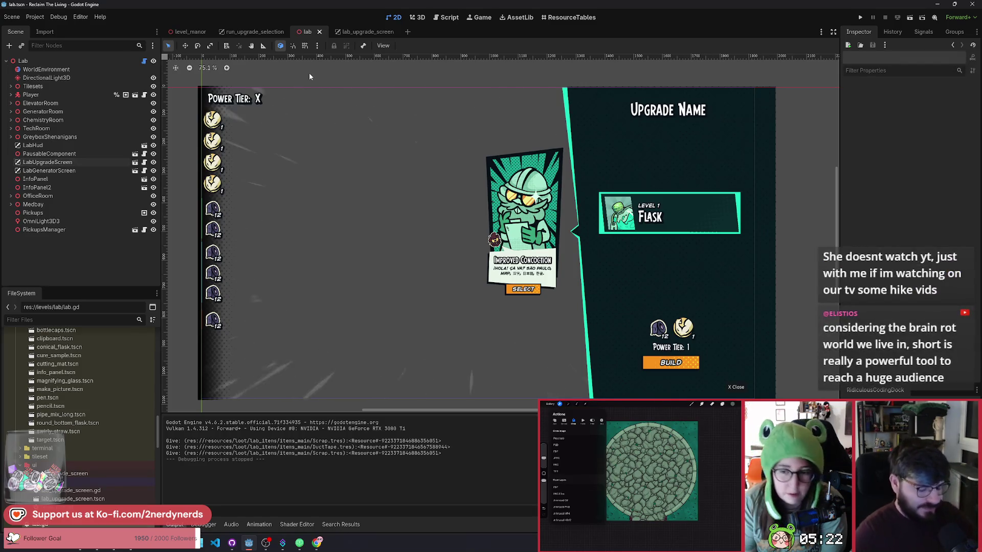
Quick-open manor_tileset.tscn by searching for 'tile'
{"action": "key", "text": "alt+shift+o"}
{"action": "type", "text": "tile"}
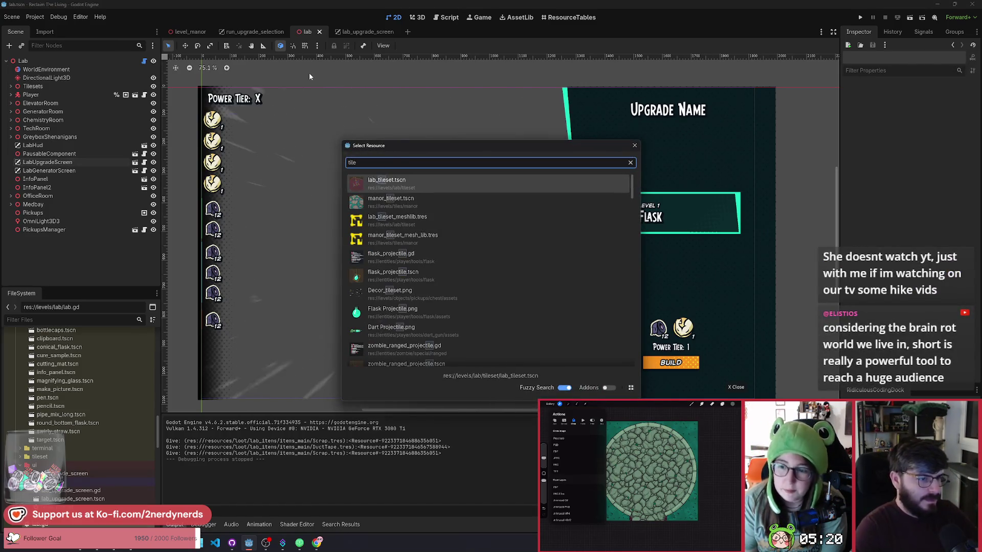
{"action": "key", "text": "Down"}
{"action": "key", "text": "Return"}
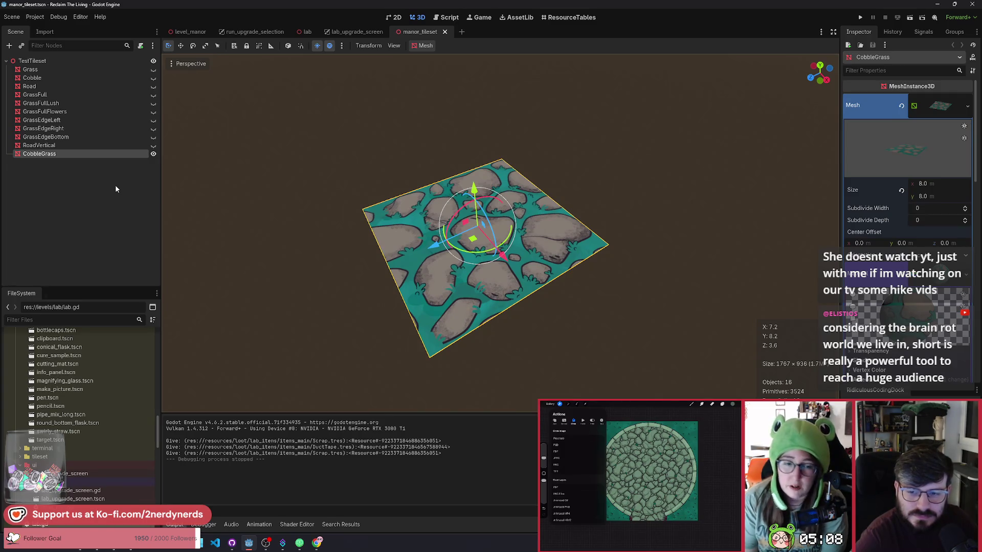
Duplicate the CobbleGrass mesh node and rename the copy ManorRoundabout
{"action": "scroll", "coordinate": [406, 216], "scroll_direction": "down", "scroll_amount": 2}
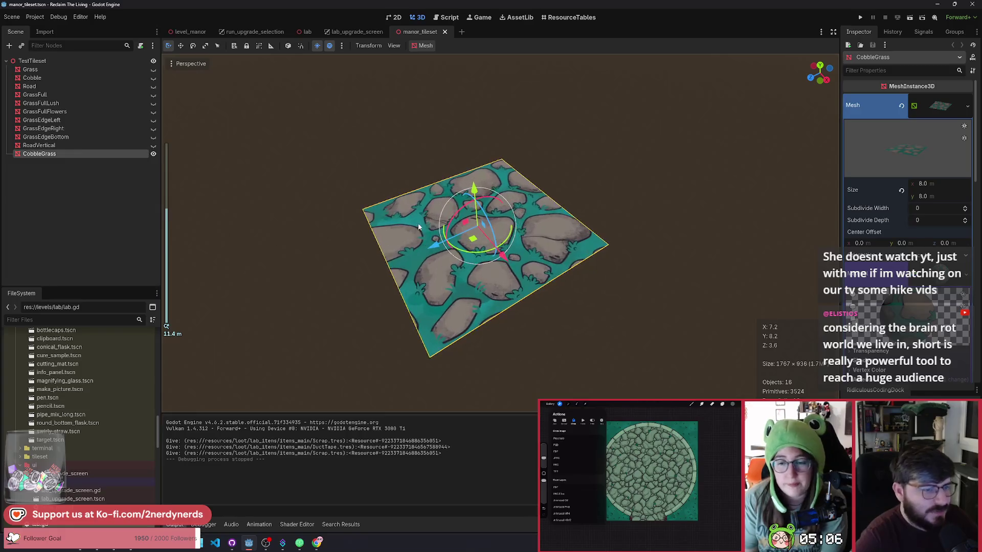
{"action": "scroll", "coordinate": [404, 214], "scroll_direction": "up", "scroll_amount": 3}
{"action": "scroll", "coordinate": [524, 264], "scroll_direction": "down", "scroll_amount": 2}
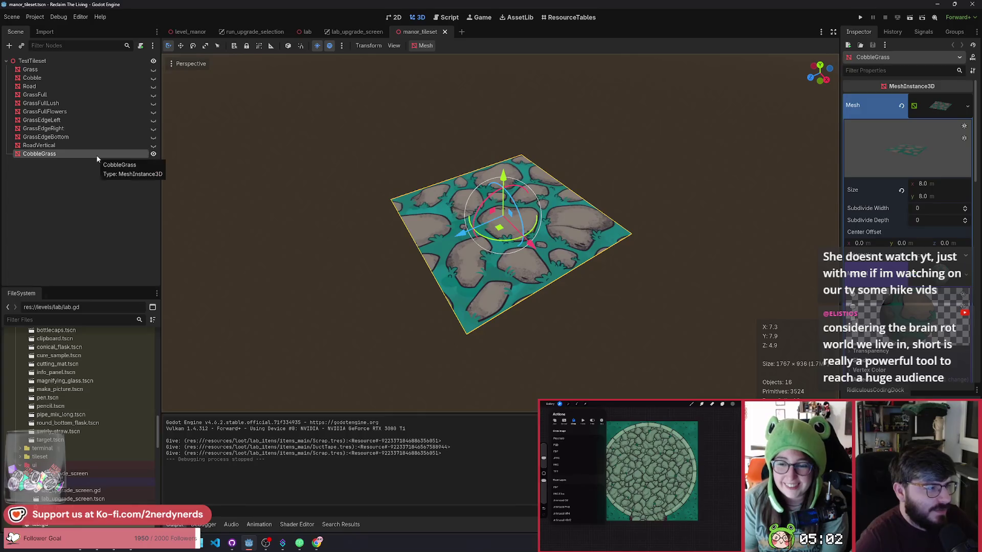
{"action": "key", "text": "ctrl+d"}
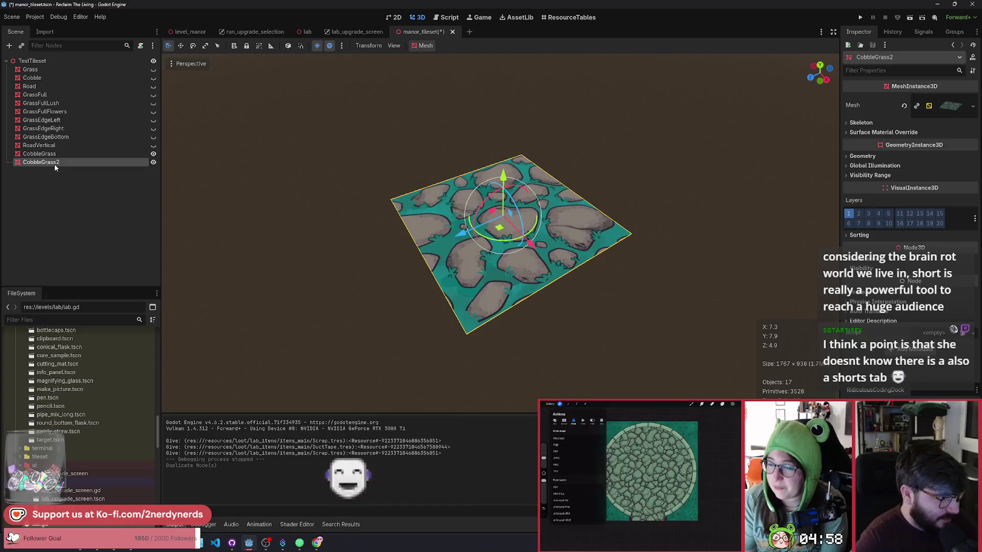
{"action": "double_click", "coordinate": [54, 164]}
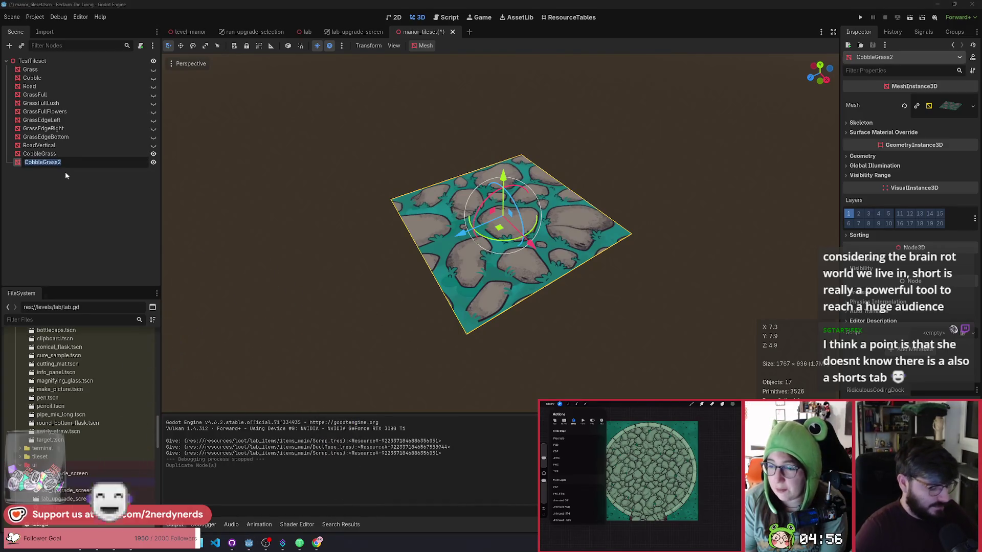
{"action": "type", "text": "ManorRoundab"}
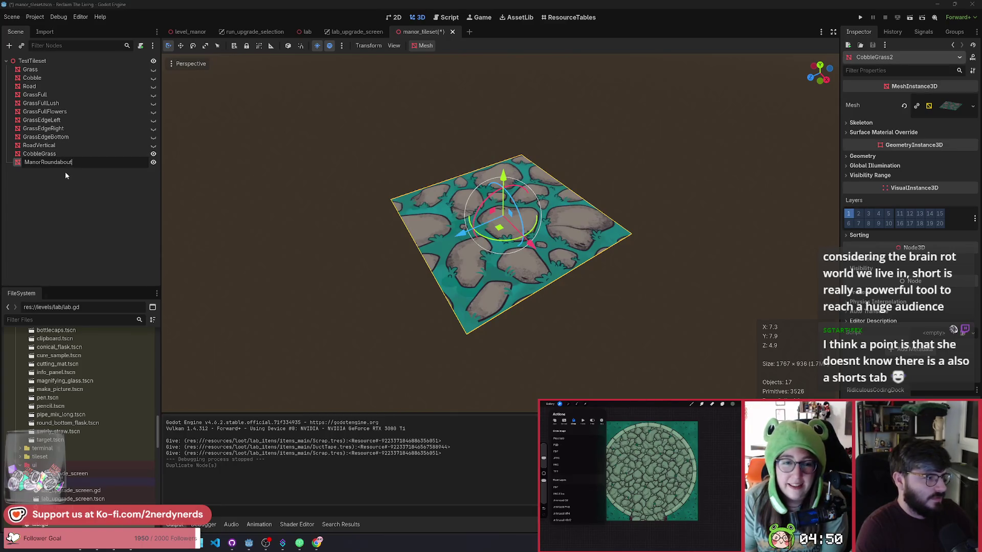
{"action": "type", "text": "out"}
{"action": "key", "text": "Return"}
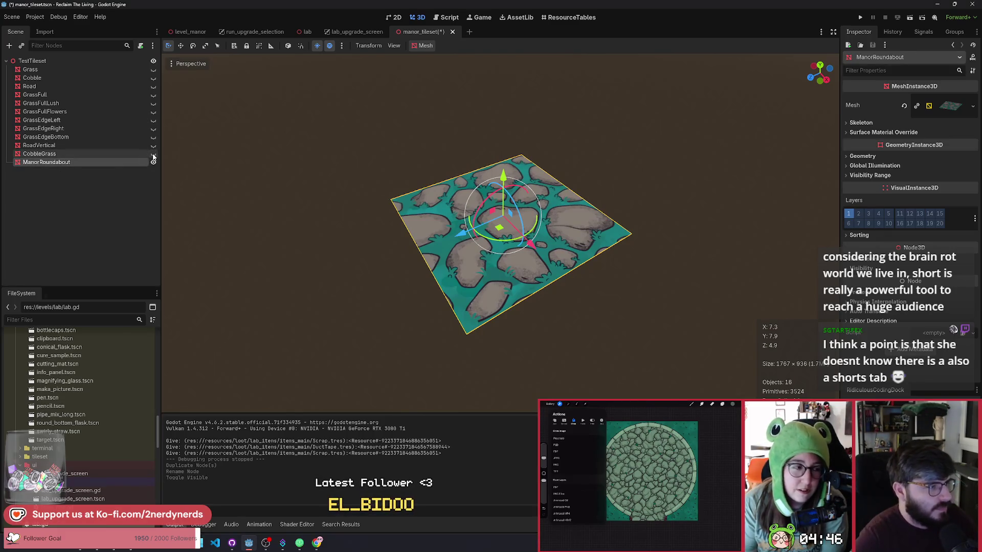
{"action": "left_click", "coordinate": [972, 106]}
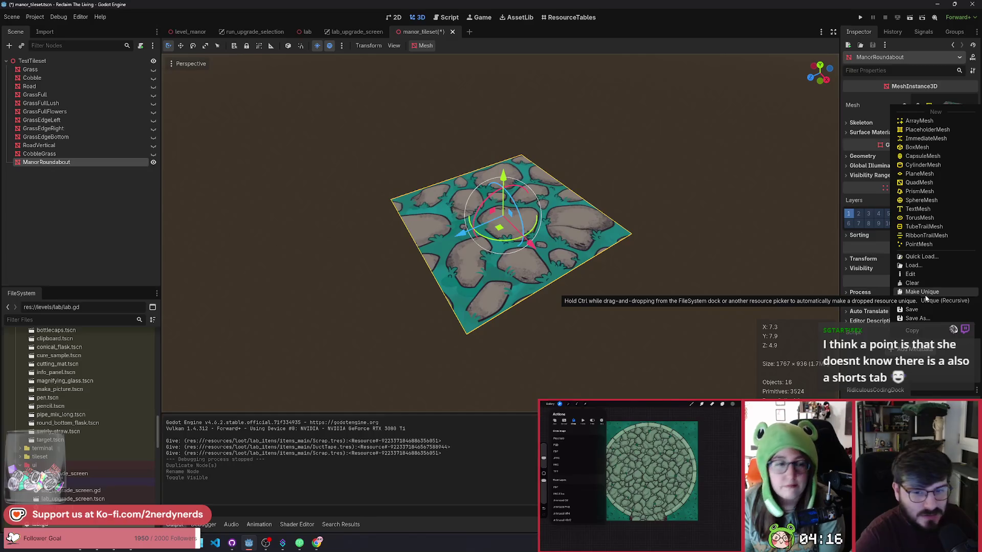
Make ManorRoundabout's mesh and material unique and save the tileset scene
{"action": "left_click", "coordinate": [926, 300]}
{"action": "left_click", "coordinate": [452, 343]}
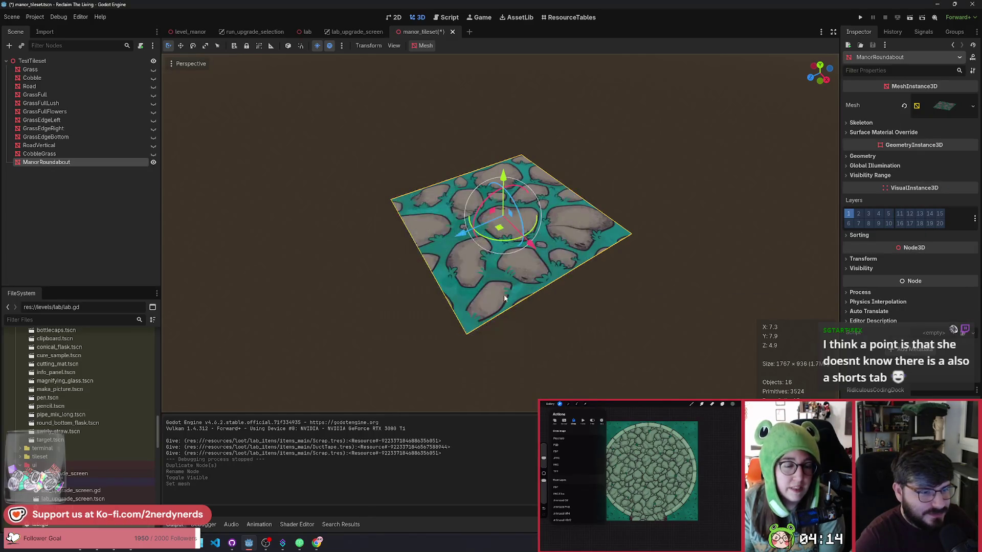
{"action": "key", "text": "ctrl+s"}
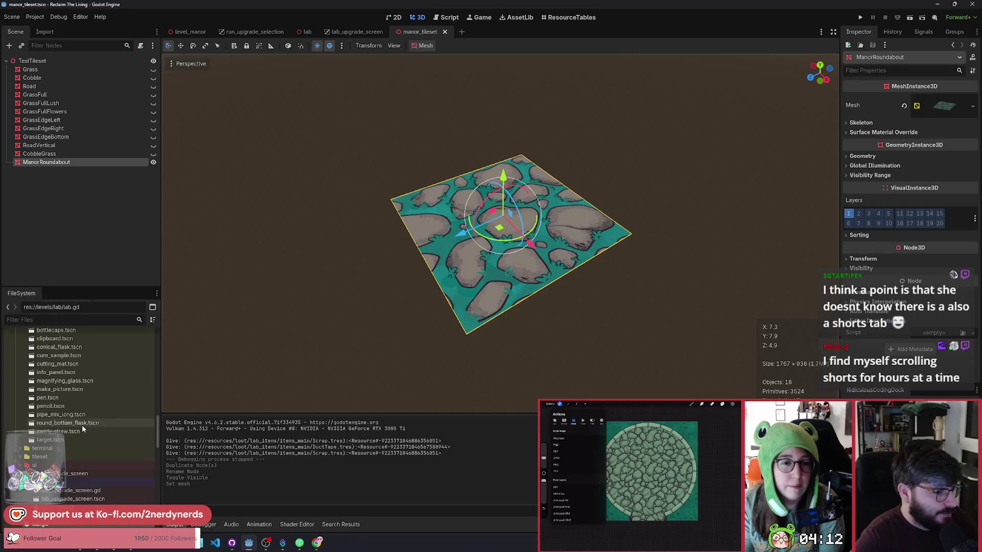
Reveal manor_tileset in the FileSystem, open its textures folder, and move File Explorer aside
{"action": "right_click", "coordinate": [418, 31]}
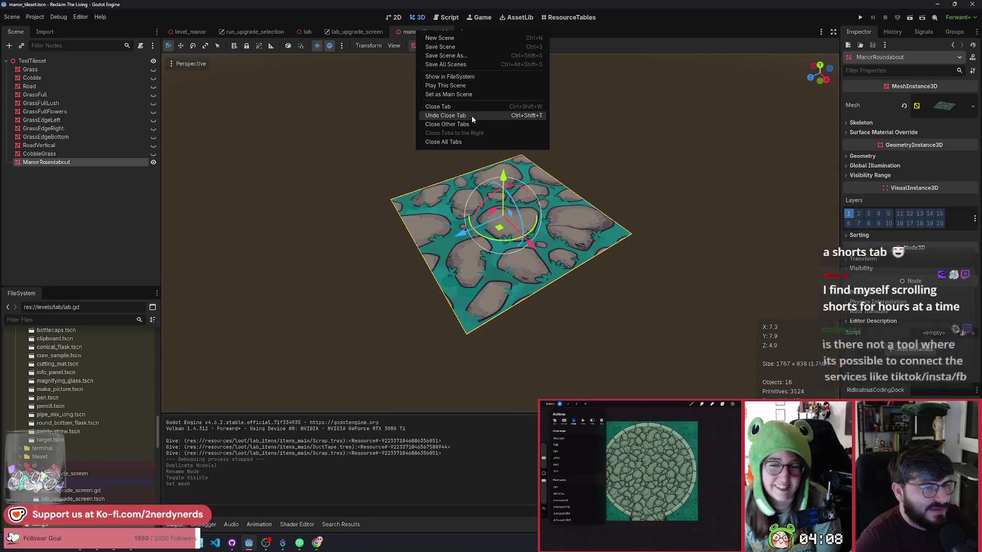
{"action": "left_click", "coordinate": [466, 76]}
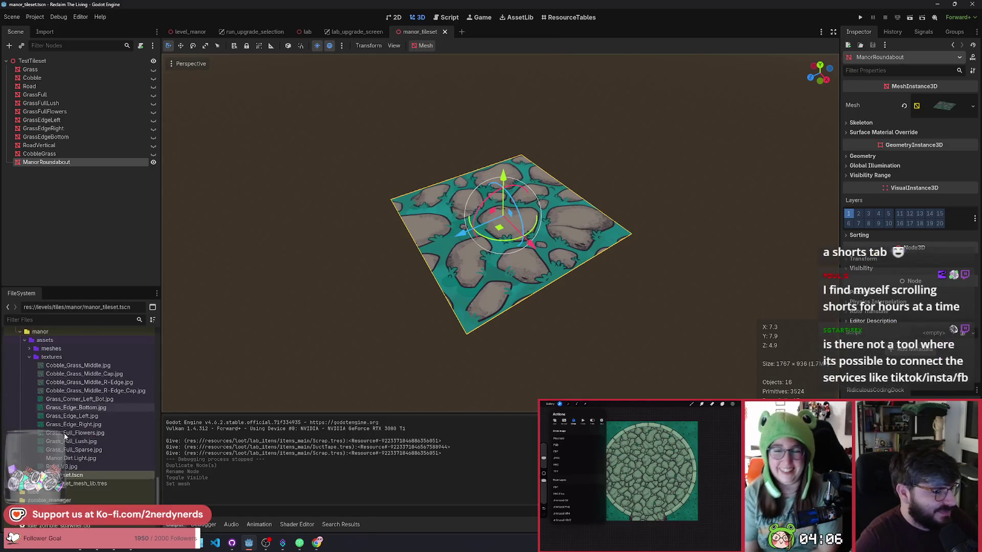
{"action": "scroll", "coordinate": [37, 405], "scroll_direction": "up", "scroll_amount": 2}
{"action": "left_click", "coordinate": [51, 382]}
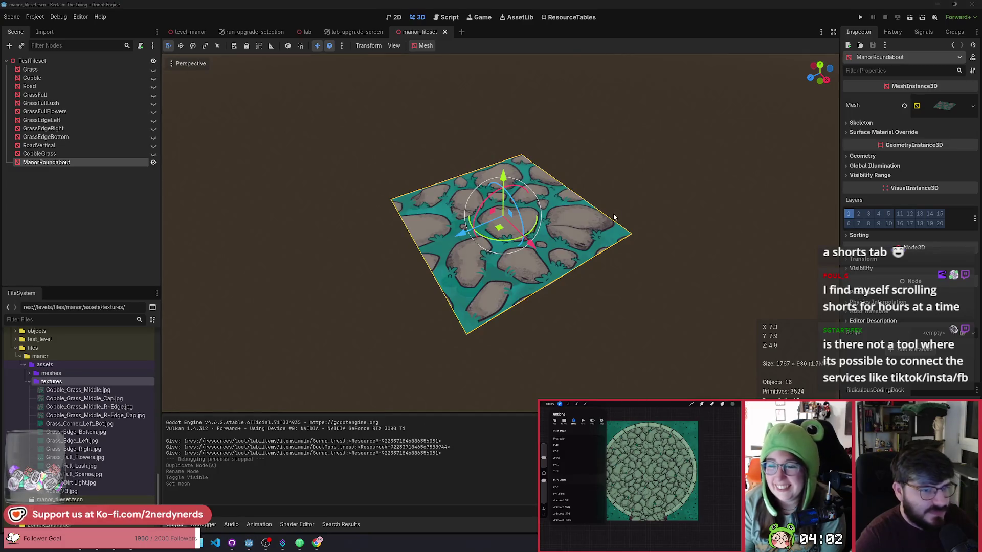
{"action": "key", "text": "super+e"}
{"action": "left_click_drag", "start_coordinate": [535, 125], "coordinate": [981, 153]}
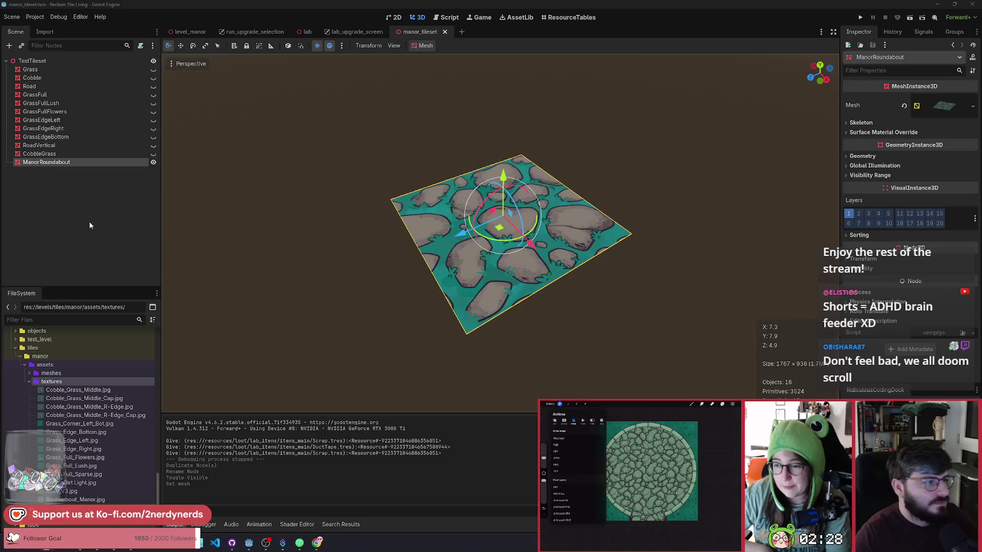
Resize the ManorRoundabout plane mesh from 8 by 8 m to 24 by 24 m
{"action": "left_click", "coordinate": [942, 107]}
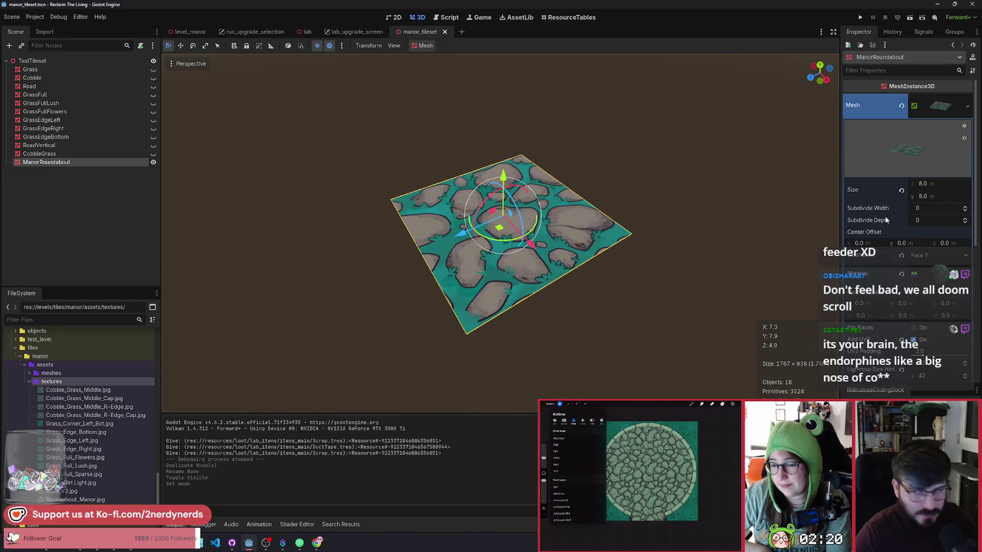
{"action": "key", "text": "alt+Tab"}
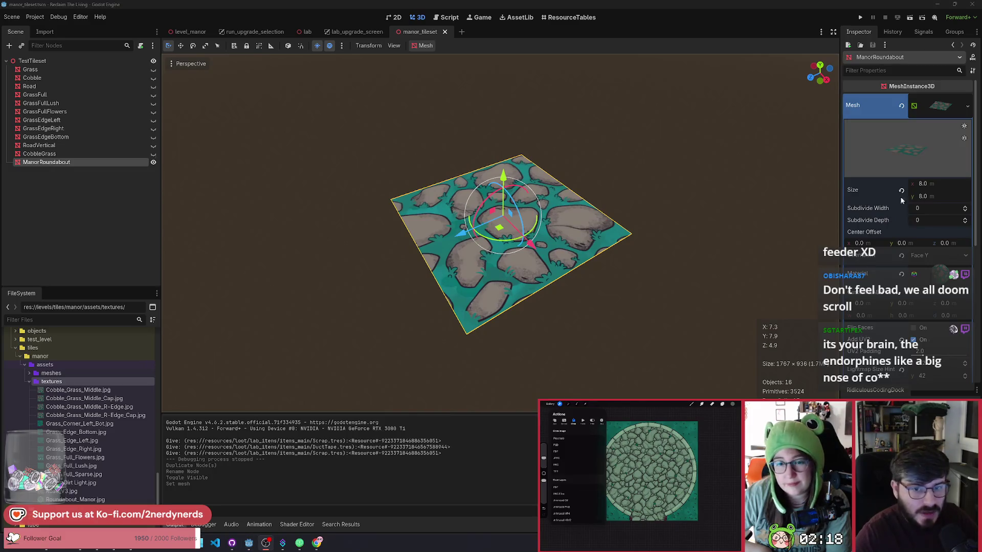
{"action": "left_click", "coordinate": [955, 186]}
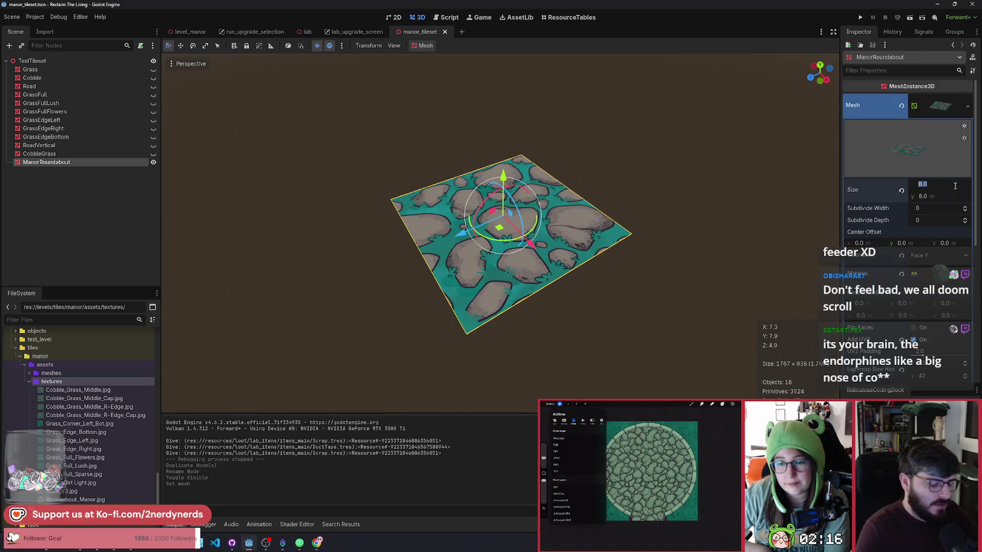
{"action": "key", "text": "Return"}
{"action": "type", "text": "24"}
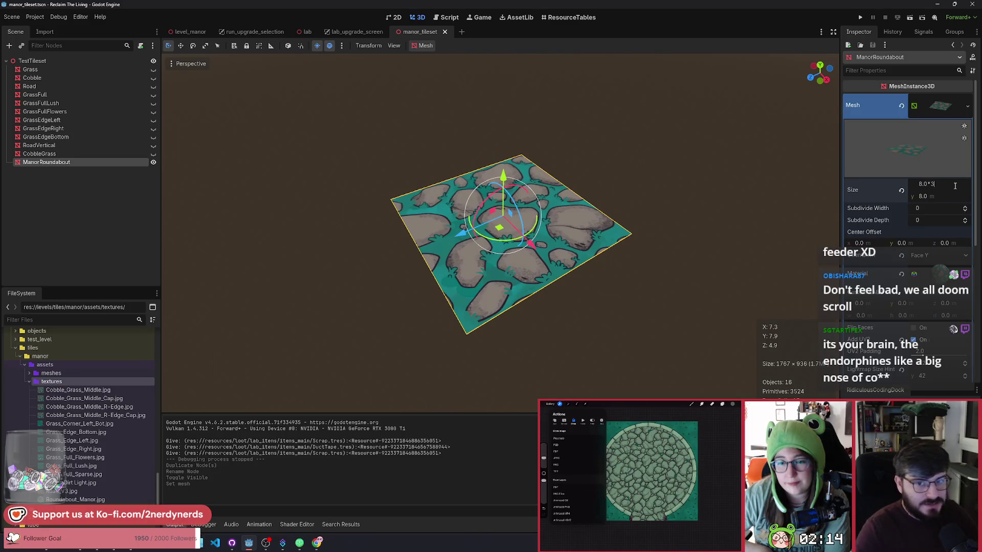
{"action": "key", "text": "Return"}
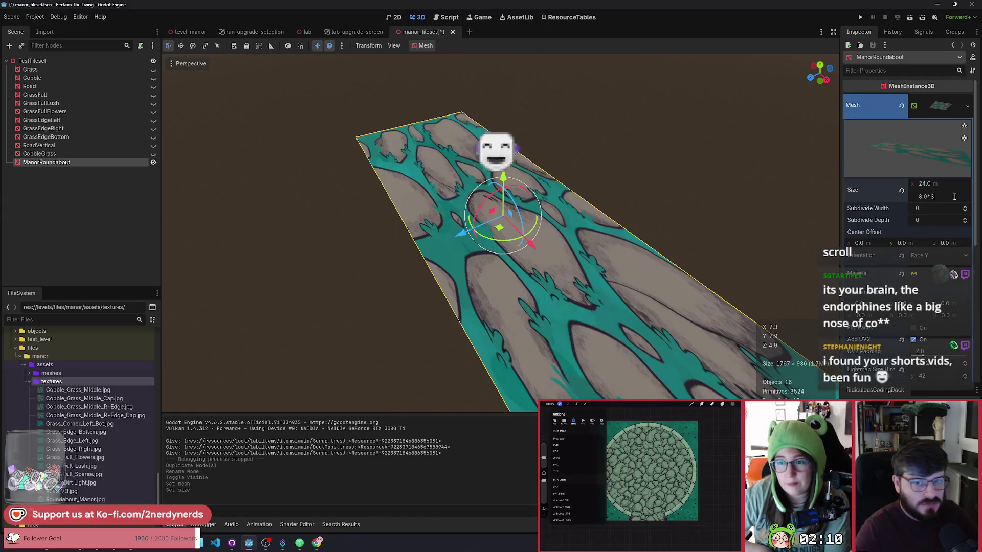
{"action": "type", "text": "24"}
{"action": "key", "text": "Return"}
{"action": "scroll", "coordinate": [450, 209], "scroll_direction": "down", "scroll_amount": 5}
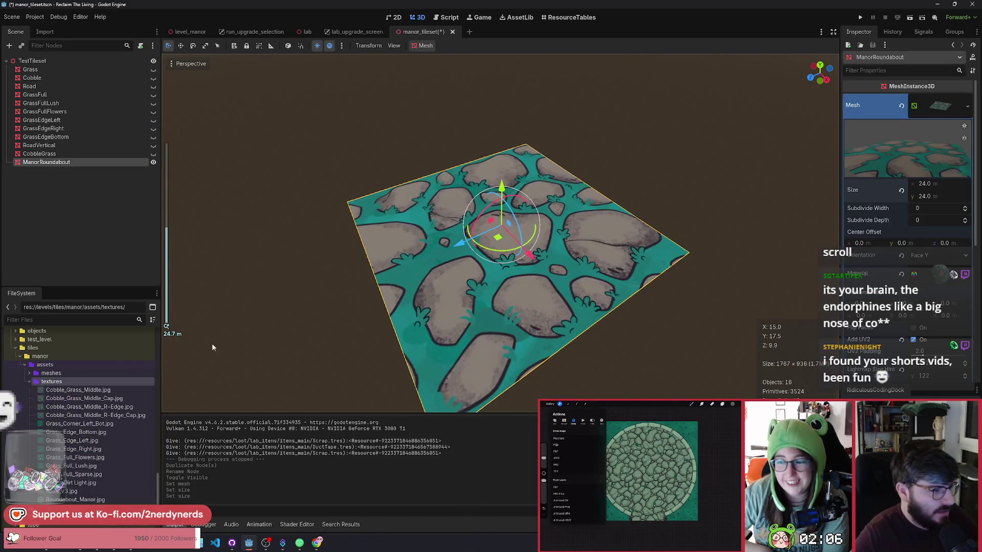
{"action": "mouse_move", "coordinate": [67, 502]}
{"action": "left_mouse_down"}
{"action": "mouse_move", "coordinate": [430, 405]}
{"action": "mouse_move", "coordinate": [941, 109]}
{"action": "mouse_move", "coordinate": [910, 146]}
{"action": "mouse_move", "coordinate": [932, 284]}
{"action": "left_mouse_up"}
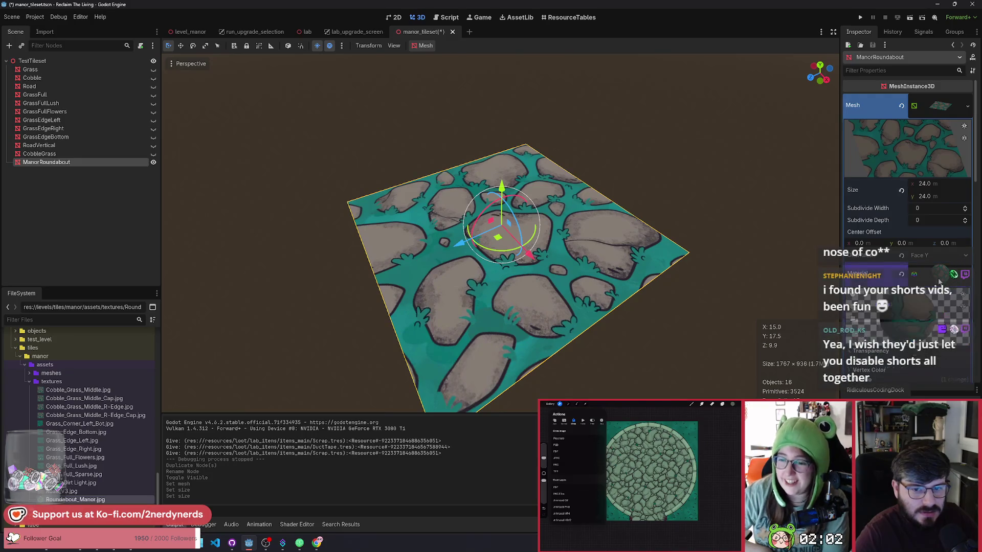
Set the tile material's albedo texture to Roundabout_Manor.jpg and save the tileset
{"action": "left_click", "coordinate": [936, 276]}
{"action": "scroll", "coordinate": [895, 267], "scroll_direction": "down", "scroll_amount": 3}
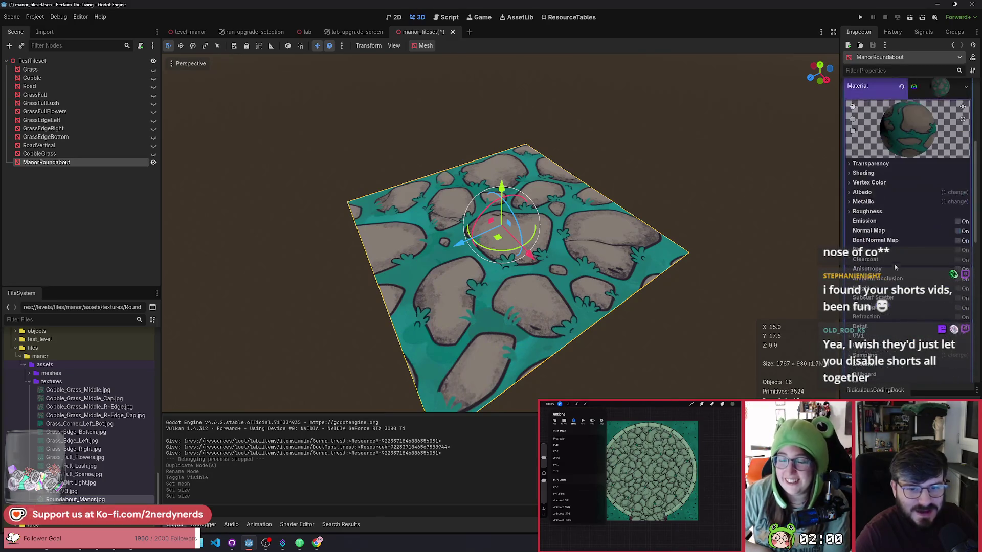
{"action": "left_click", "coordinate": [862, 192]}
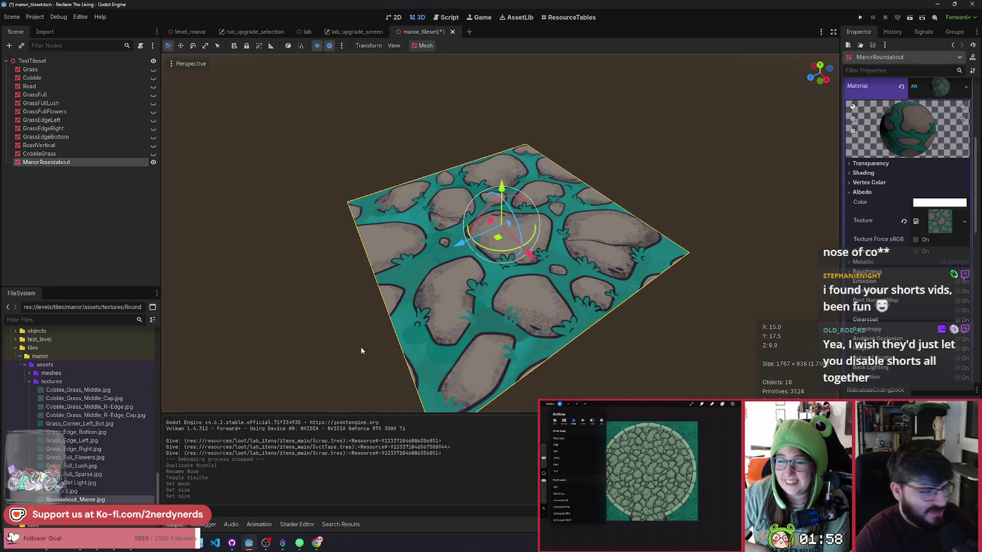
{"action": "mouse_move", "coordinate": [888, 280]}
{"action": "left_mouse_down"}
{"action": "mouse_move", "coordinate": [950, 230]}
{"action": "mouse_move", "coordinate": [940, 226]}
{"action": "left_mouse_up"}
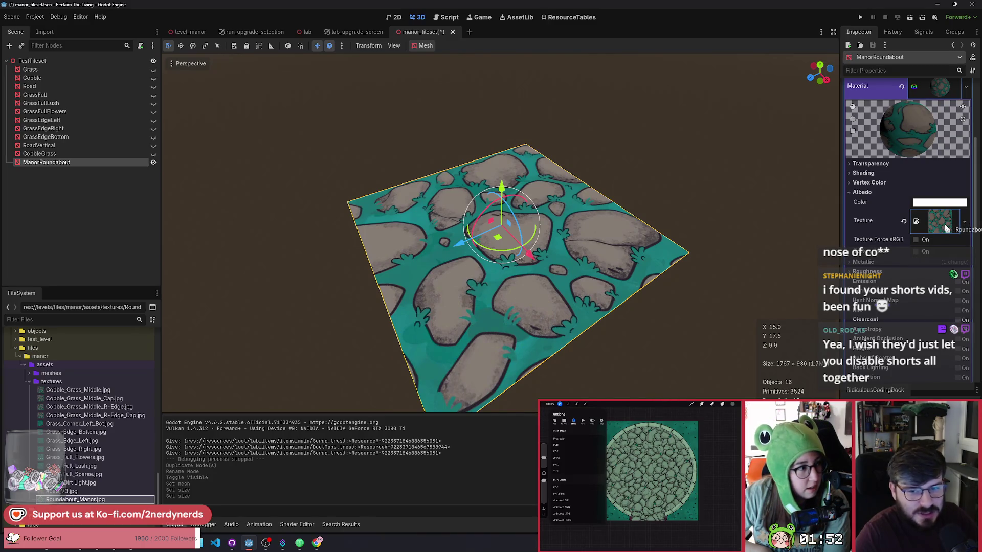
{"action": "left_click_drag", "start_coordinate": [947, 229], "coordinate": [944, 231]}
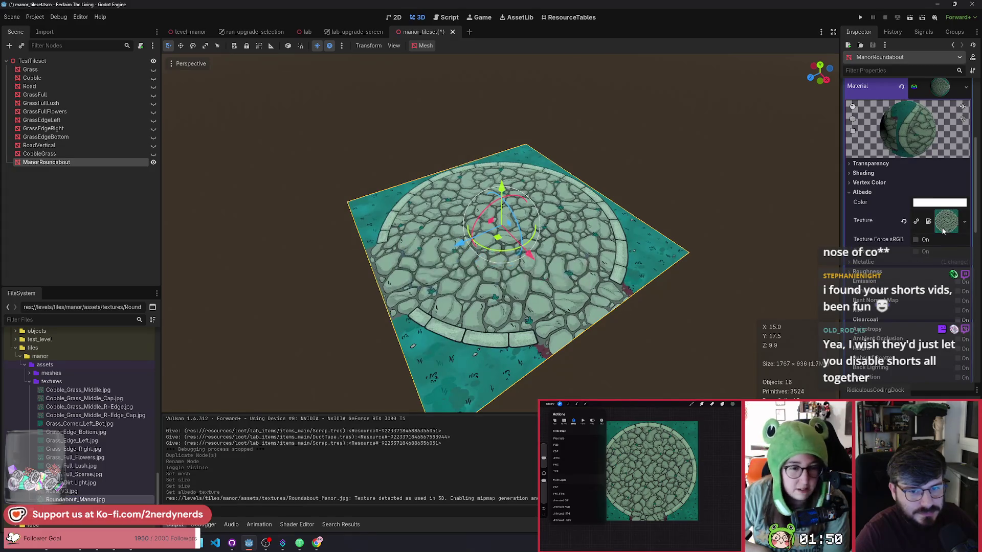
{"action": "key", "text": "ctrl+s"}
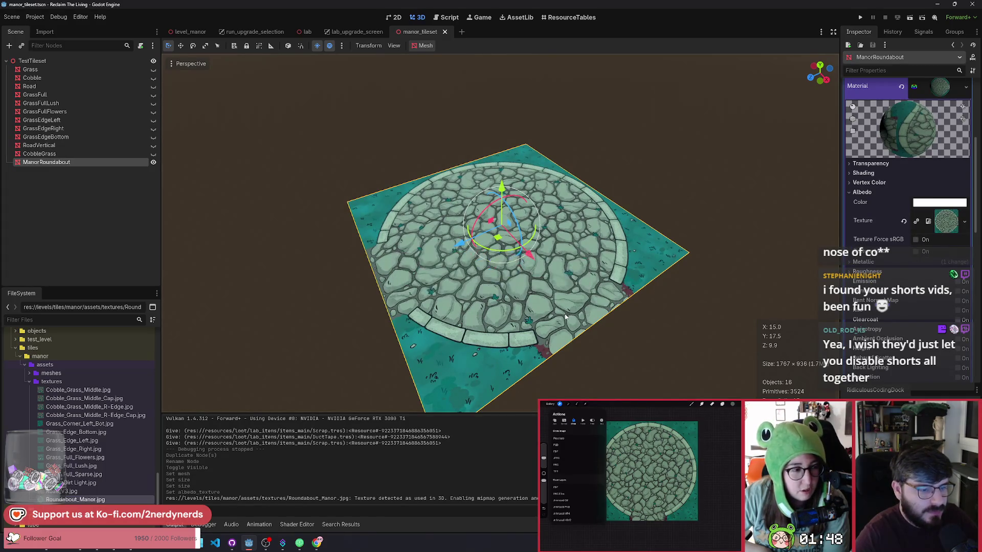
Orbit and zoom around the textured roundabout tile to inspect it, then save again
{"action": "scroll", "coordinate": [546, 333], "scroll_direction": "up", "scroll_amount": 5}
{"action": "scroll", "coordinate": [547, 332], "scroll_direction": "up", "scroll_amount": 3}
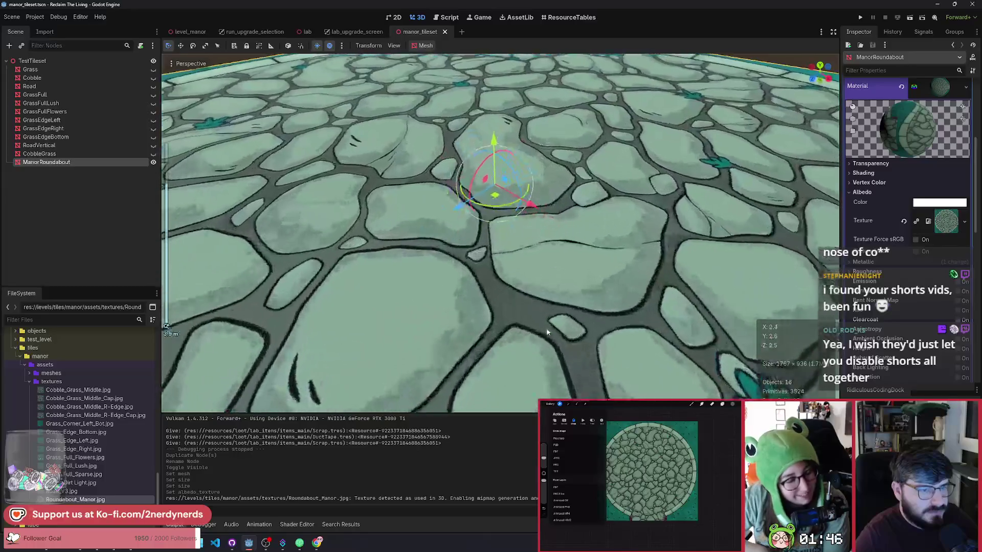
{"action": "scroll", "coordinate": [549, 336], "scroll_direction": "down", "scroll_amount": 6}
{"action": "mouse_move", "coordinate": [553, 340]}
{"action": "left_mouse_down"}
{"action": "mouse_move", "coordinate": [495, 311]}
{"action": "mouse_move", "coordinate": [462, 311]}
{"action": "mouse_move", "coordinate": [461, 332]}
{"action": "mouse_move", "coordinate": [475, 309]}
{"action": "mouse_move", "coordinate": [473, 332]}
{"action": "mouse_move", "coordinate": [521, 319]}
{"action": "mouse_move", "coordinate": [504, 312]}
{"action": "mouse_move", "coordinate": [553, 364]}
{"action": "mouse_move", "coordinate": [530, 319]}
{"action": "mouse_move", "coordinate": [436, 346]}
{"action": "mouse_move", "coordinate": [513, 393]}
{"action": "mouse_move", "coordinate": [532, 335]}
{"action": "mouse_move", "coordinate": [512, 306]}
{"action": "mouse_move", "coordinate": [384, 261]}
{"action": "left_mouse_up"}
{"action": "scroll", "coordinate": [472, 335], "scroll_direction": "down", "scroll_amount": 3}
{"action": "scroll", "coordinate": [538, 326], "scroll_direction": "up", "scroll_amount": 3}
{"action": "scroll", "coordinate": [503, 312], "scroll_direction": "down", "scroll_amount": 3}
{"action": "scroll", "coordinate": [538, 316], "scroll_direction": "up", "scroll_amount": 2}
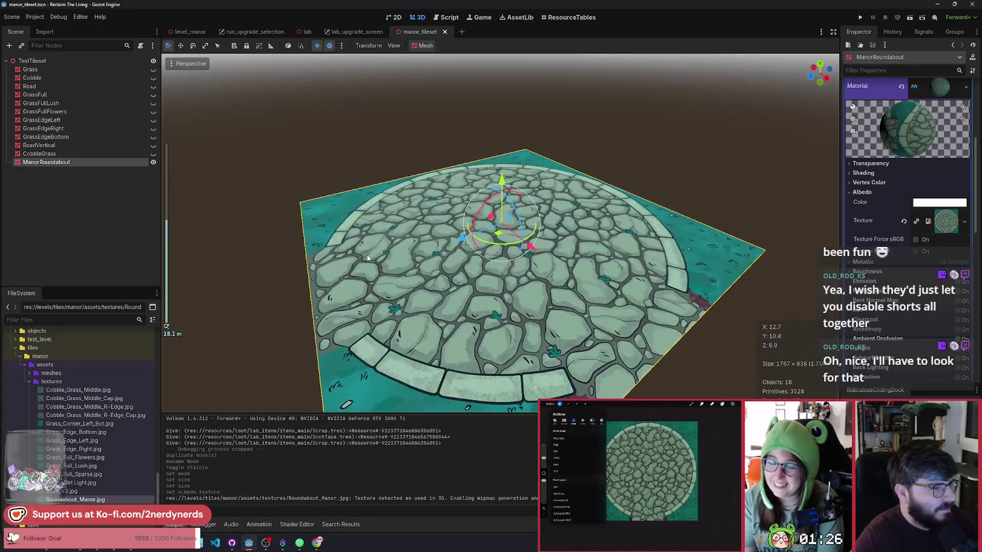
{"action": "key", "text": "ctrl+s"}
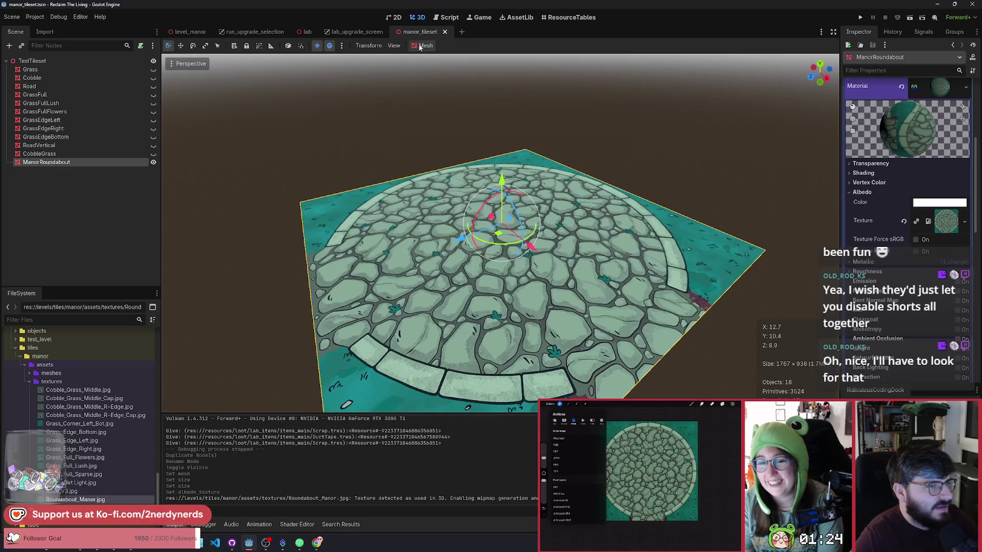
{"action": "left_click", "coordinate": [422, 45]}
{"action": "left_click", "coordinate": [445, 120]}
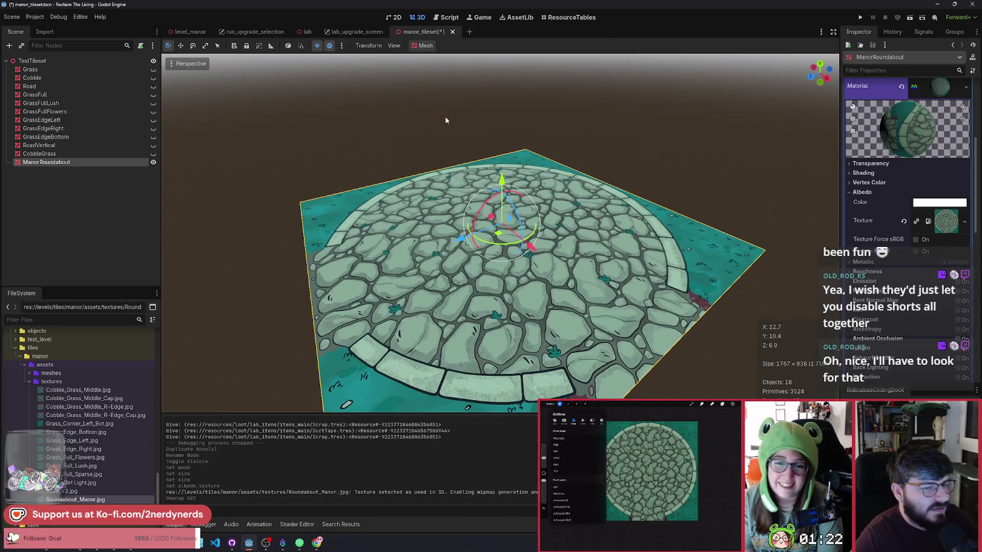
{"action": "key", "text": "ctrl+s"}
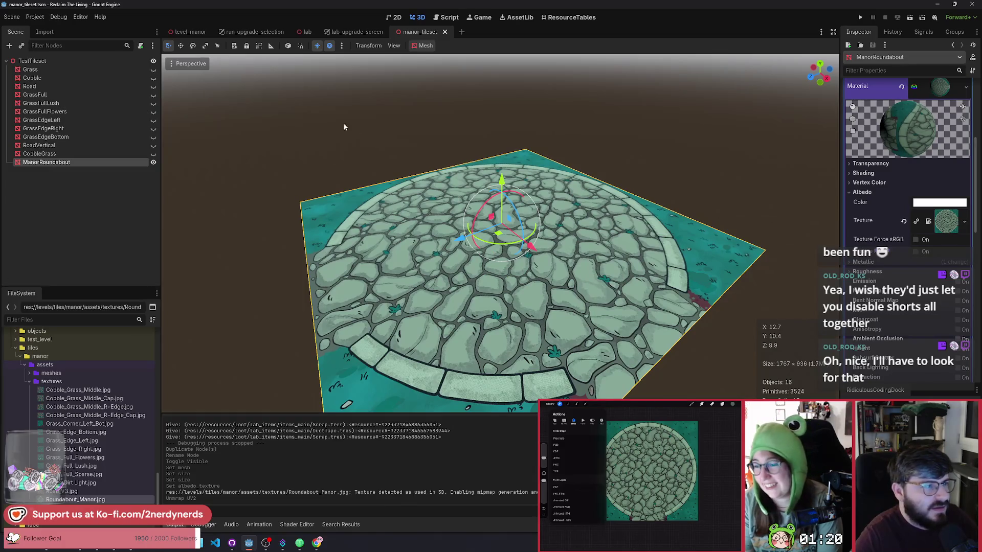
{"action": "scroll", "coordinate": [909, 312], "scroll_direction": "down", "scroll_amount": 5}
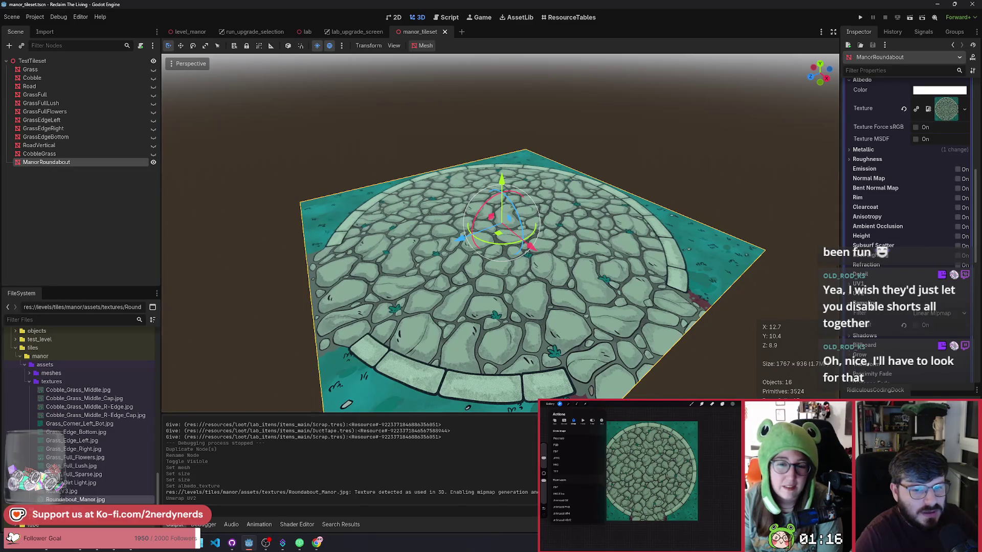
{"action": "key", "text": "ctrl+s"}
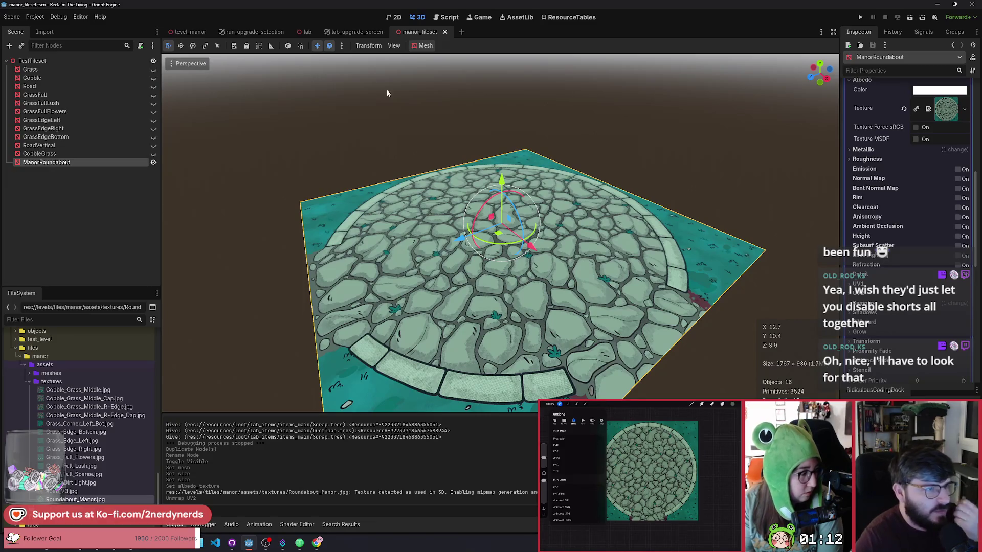
{"action": "left_click", "coordinate": [190, 34]}
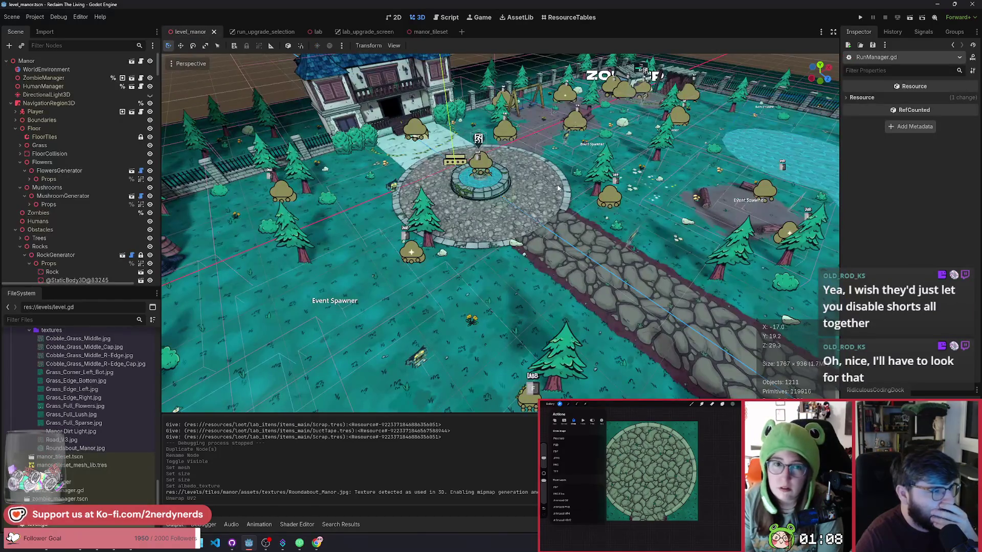
{"action": "left_click", "coordinate": [479, 230]}
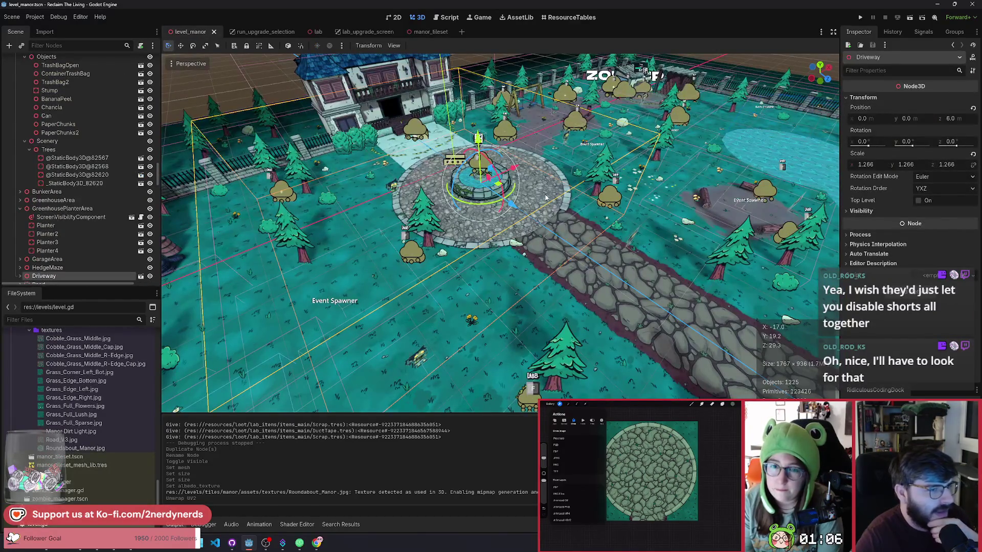
{"action": "key", "text": "f"}
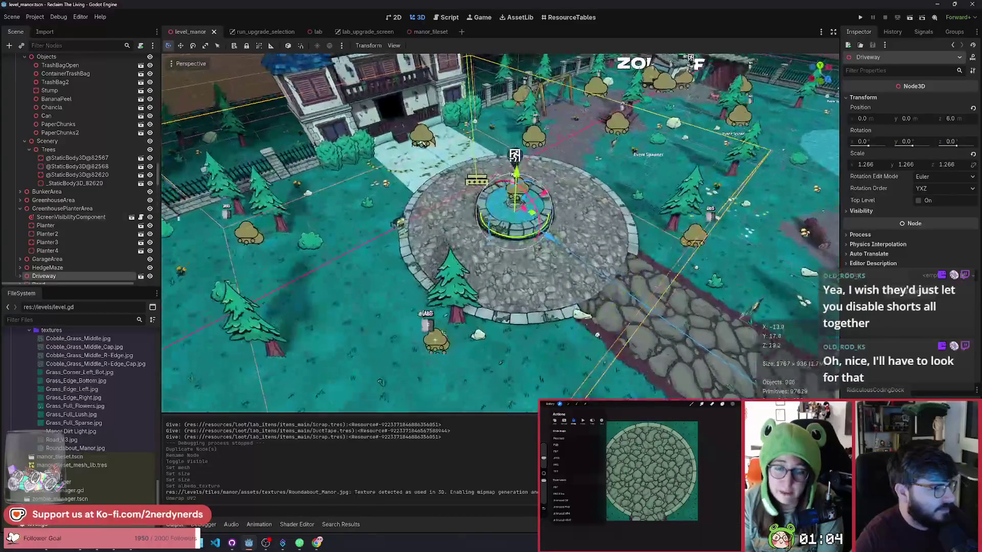
{"action": "scroll", "coordinate": [54, 219], "scroll_direction": "down", "scroll_amount": 3}
{"action": "left_click", "coordinate": [20, 194]}
{"action": "left_click", "coordinate": [71, 202]}
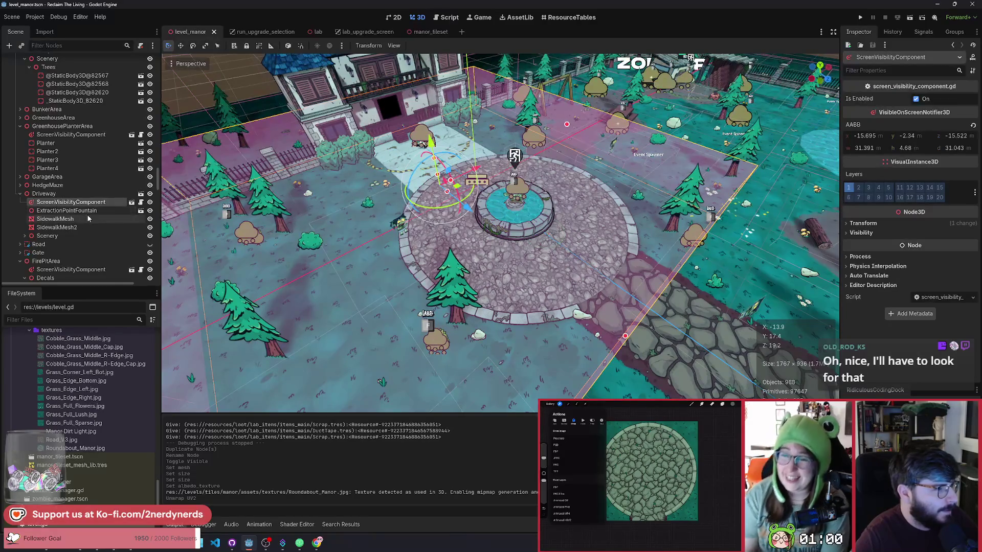
{"action": "left_click", "coordinate": [94, 227]}
{"action": "left_click", "coordinate": [92, 236]}
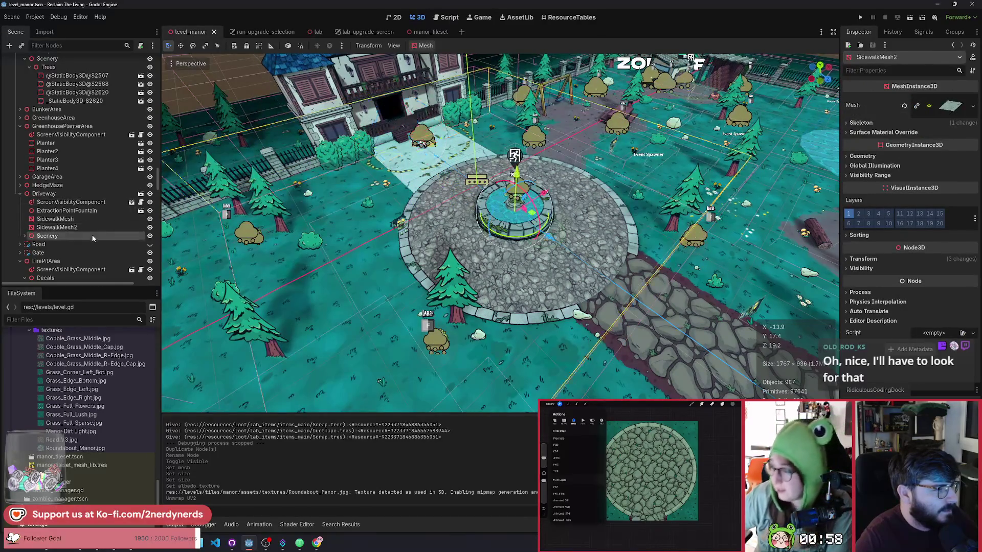
{"action": "left_click", "coordinate": [150, 236]}
{"action": "left_click", "coordinate": [149, 237]}
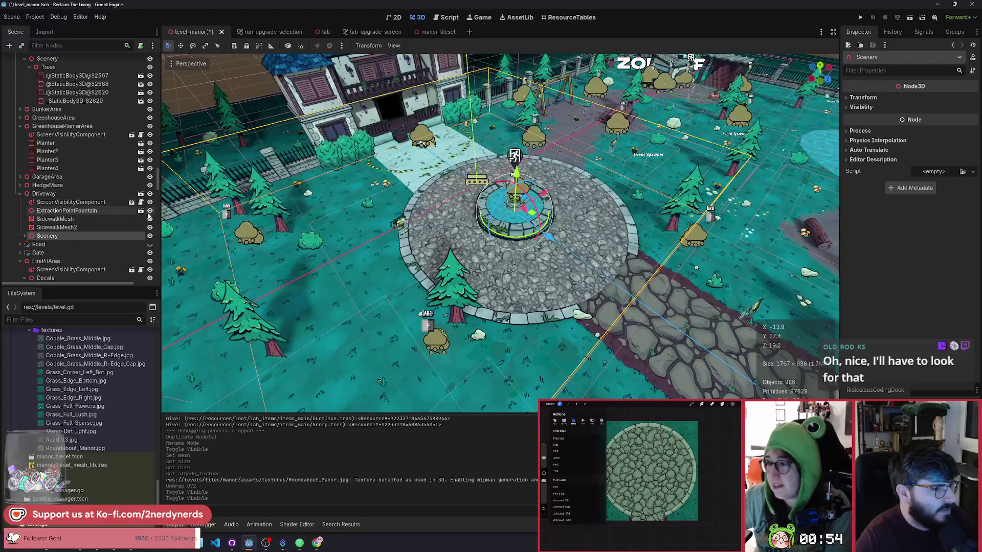
{"action": "left_click", "coordinate": [150, 211]}
{"action": "left_click", "coordinate": [149, 212]}
{"action": "left_click", "coordinate": [71, 219]}
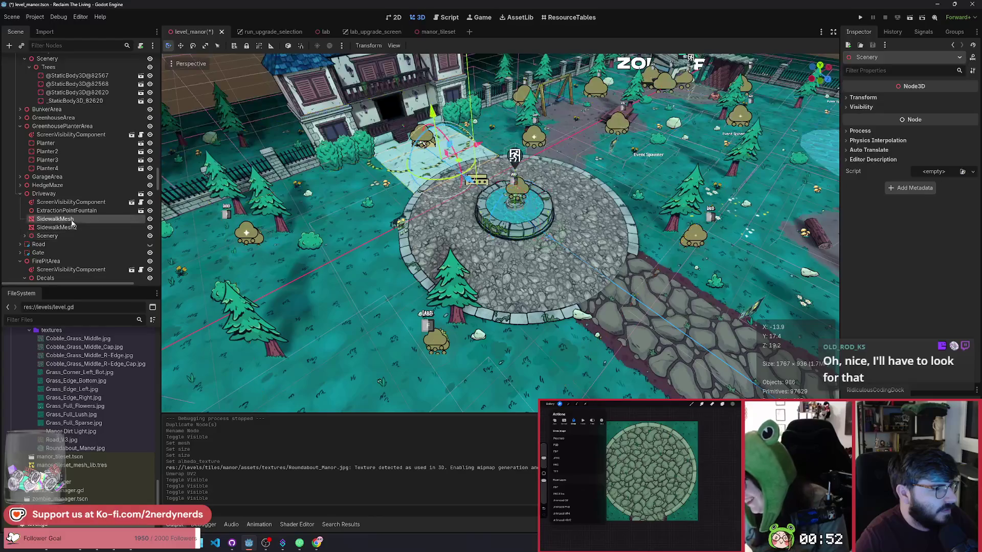
{"action": "left_click", "coordinate": [72, 228]}
{"action": "left_click", "coordinate": [72, 219]}
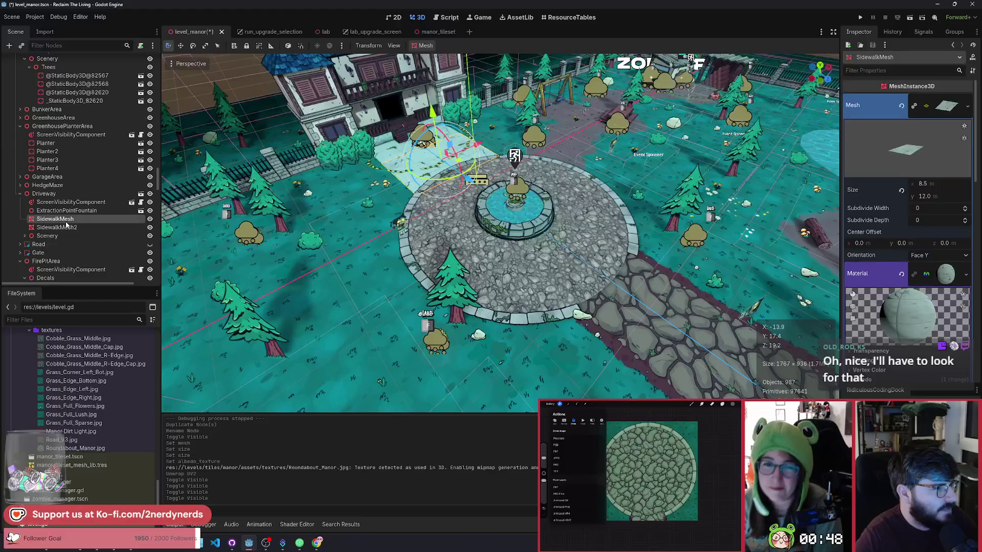
{"action": "scroll", "coordinate": [72, 204], "scroll_direction": "up", "scroll_amount": 5}
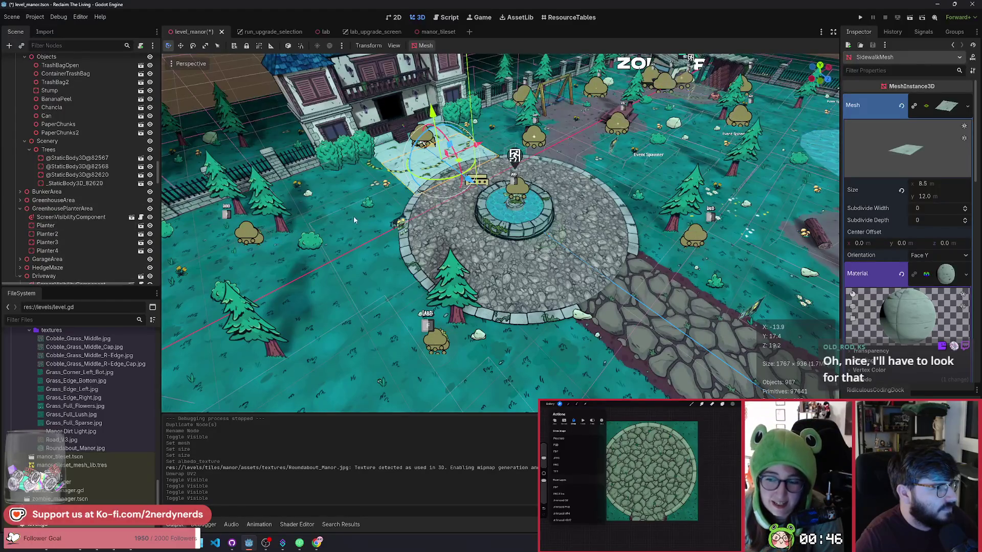
{"action": "left_click", "coordinate": [526, 302]}
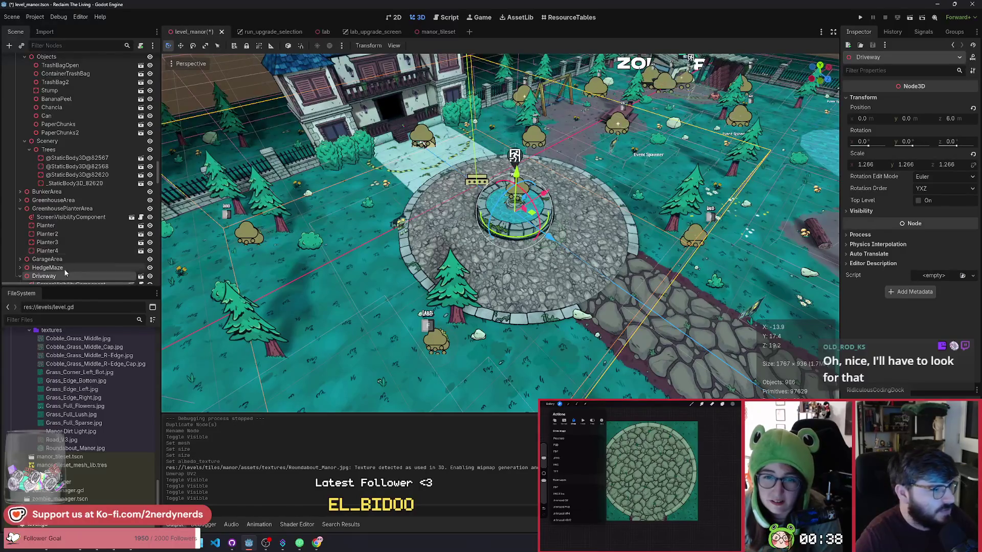
{"action": "scroll", "coordinate": [82, 245], "scroll_direction": "down", "scroll_amount": 5}
{"action": "left_click", "coordinate": [150, 194]}
{"action": "left_click", "coordinate": [150, 194]}
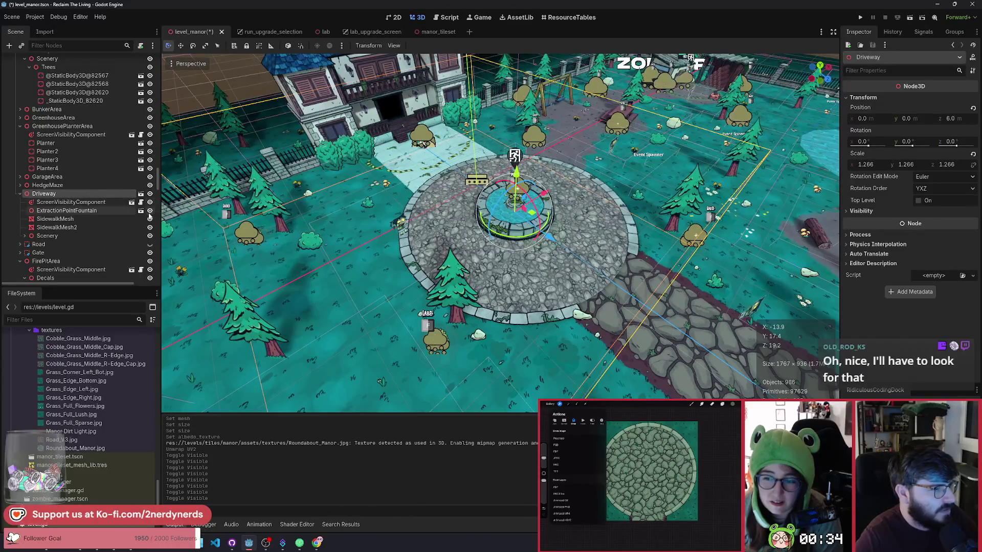
{"action": "left_click", "coordinate": [150, 210]}
{"action": "left_click", "coordinate": [150, 210]}
{"action": "left_click", "coordinate": [150, 219]}
{"action": "left_click", "coordinate": [150, 219]}
{"action": "left_click", "coordinate": [150, 228]}
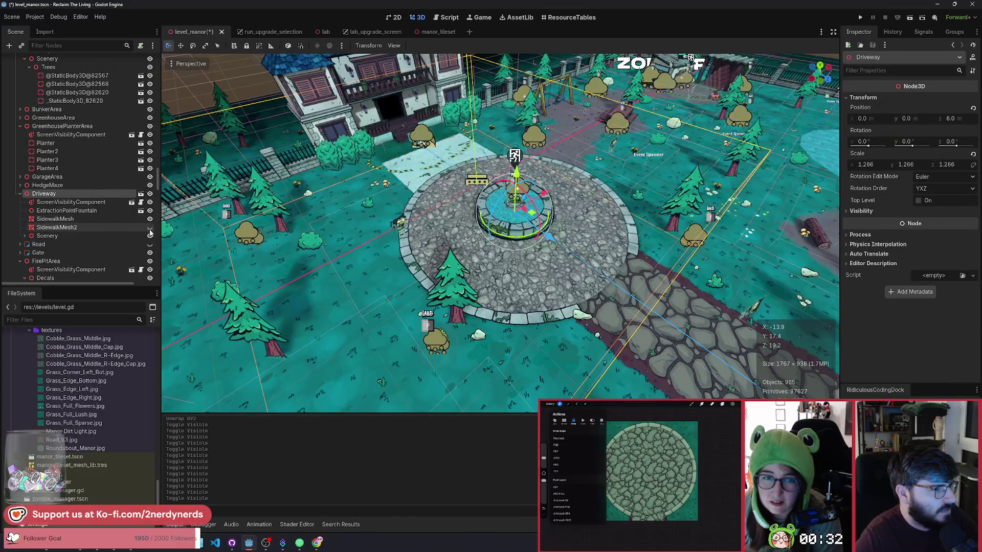
{"action": "left_click", "coordinate": [150, 227]}
{"action": "left_click", "coordinate": [149, 235]}
{"action": "left_click", "coordinate": [149, 236]}
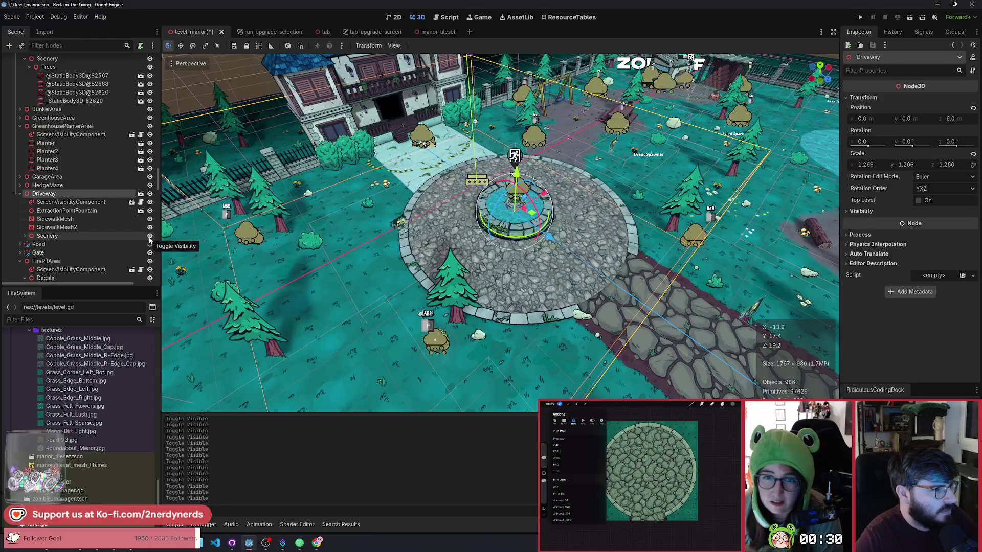
{"action": "left_click", "coordinate": [150, 244]}
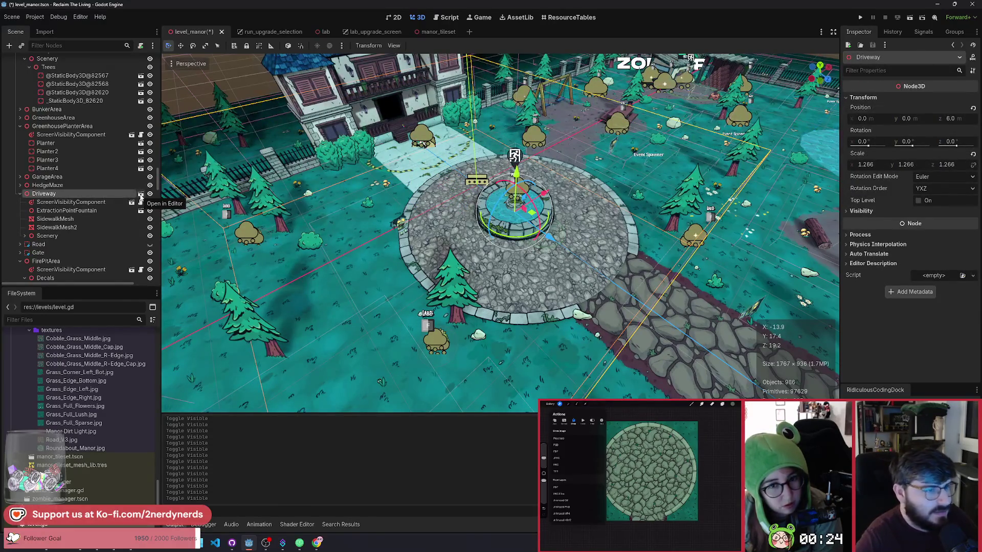
{"action": "left_click", "coordinate": [140, 198]}
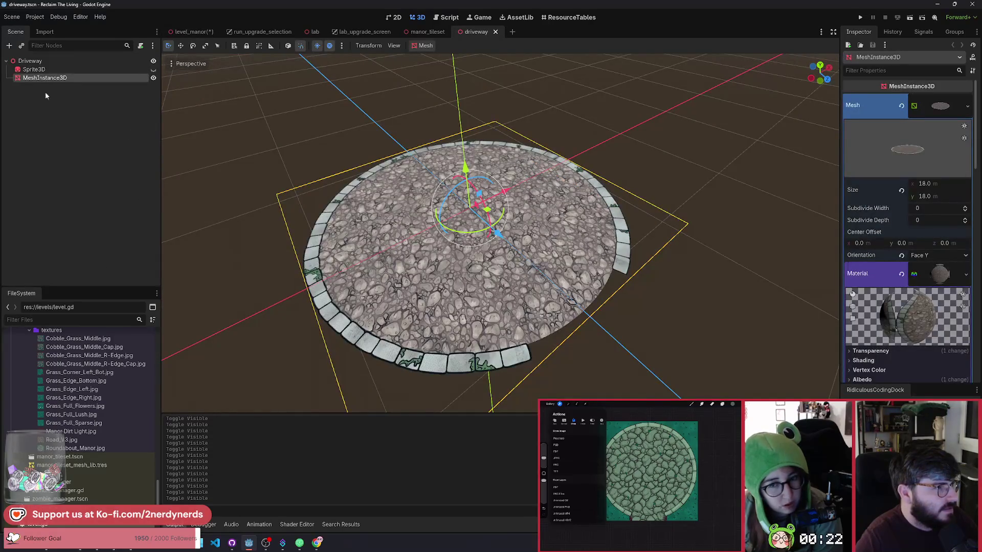
Hide and re-show the driveway disc and its Sprite3D overlay
{"action": "left_click", "coordinate": [153, 78]}
{"action": "left_click", "coordinate": [153, 71]}
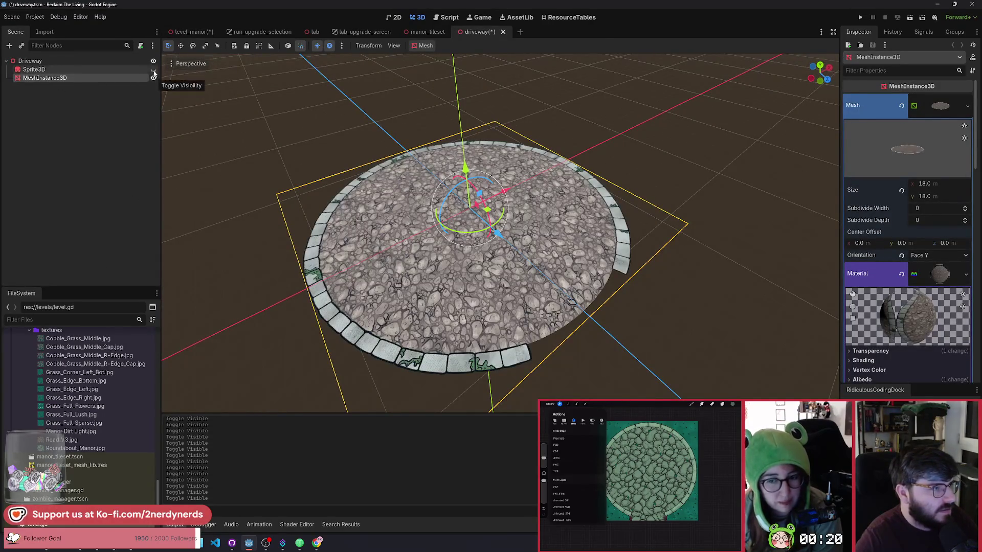
{"action": "left_click", "coordinate": [153, 72]}
{"action": "left_click", "coordinate": [154, 72]}
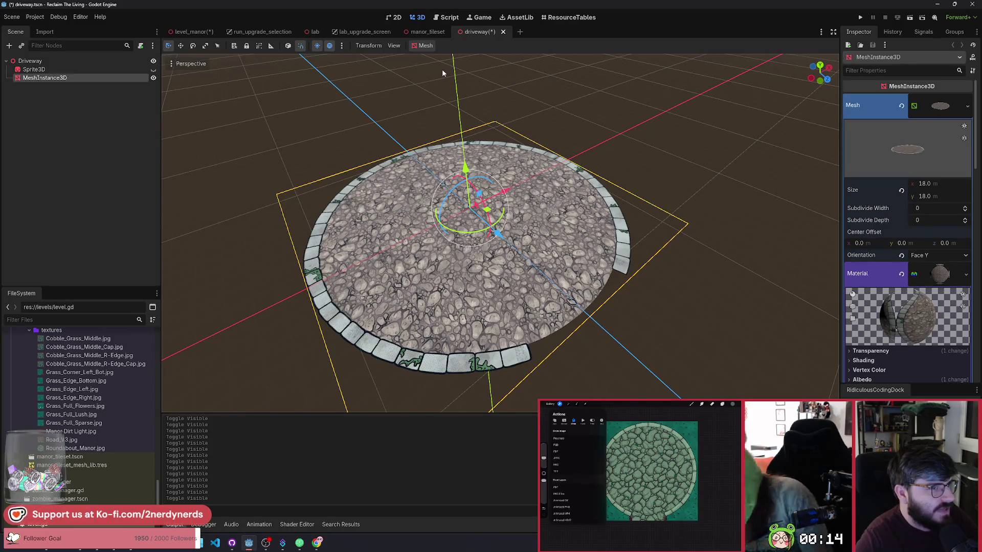
Check the manor_tileset tab, then return to level_manor and select Driveway's ScreenVisibilityComponent
{"action": "left_click", "coordinate": [432, 32]}
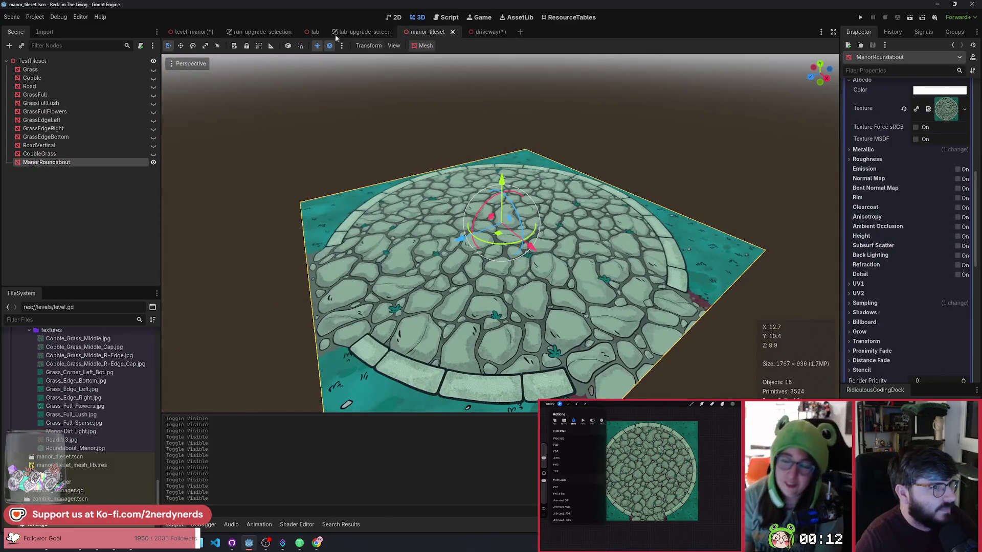
{"action": "left_click", "coordinate": [192, 32]}
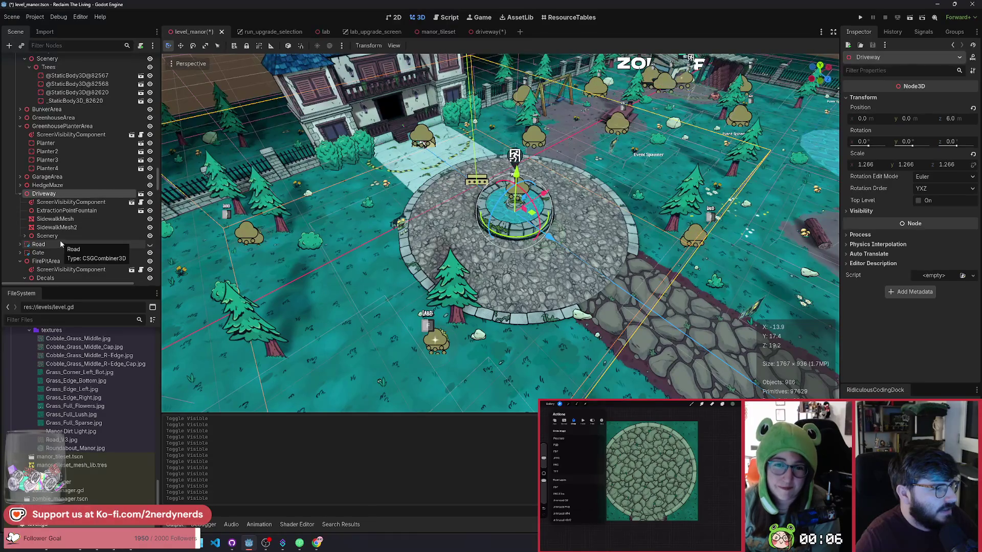
{"action": "left_click", "coordinate": [75, 204]}
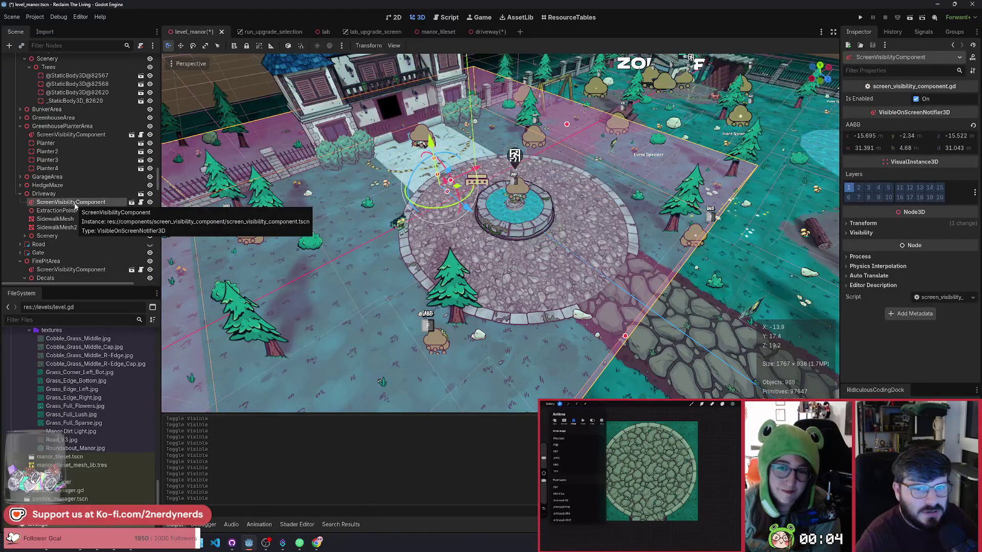
Add a Node3D above Driveway as its sibling and name it DrivewayNew
{"action": "left_click", "coordinate": [54, 194]}
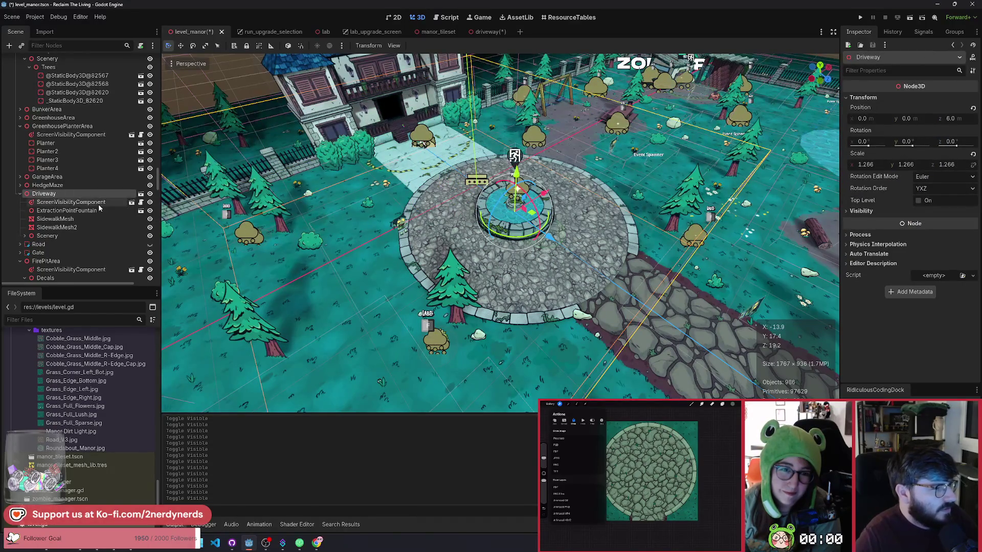
{"action": "key", "text": "ctrl+a"}
{"action": "type", "text": "node3"}
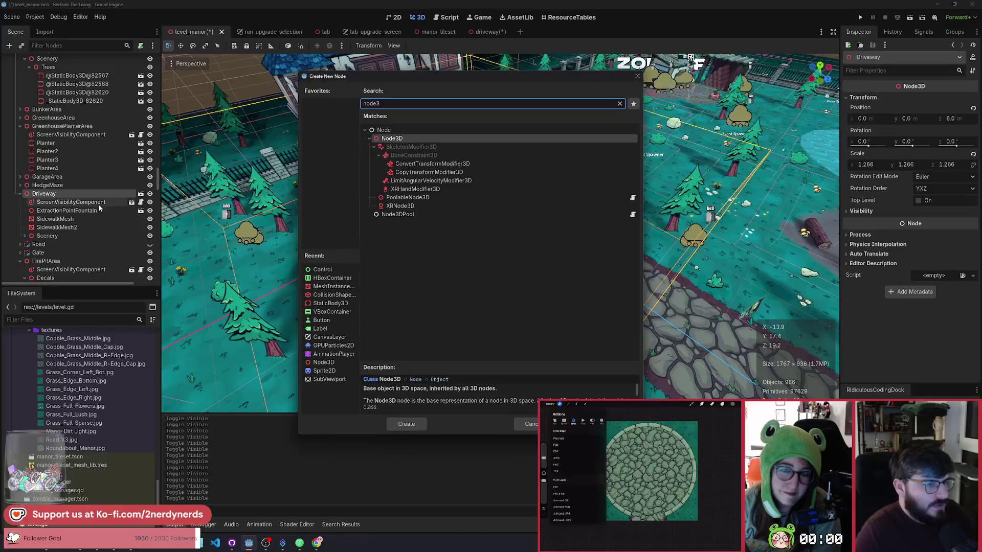
{"action": "key", "text": "Return"}
{"action": "left_click_drag", "start_coordinate": [47, 244], "coordinate": [47, 190]}
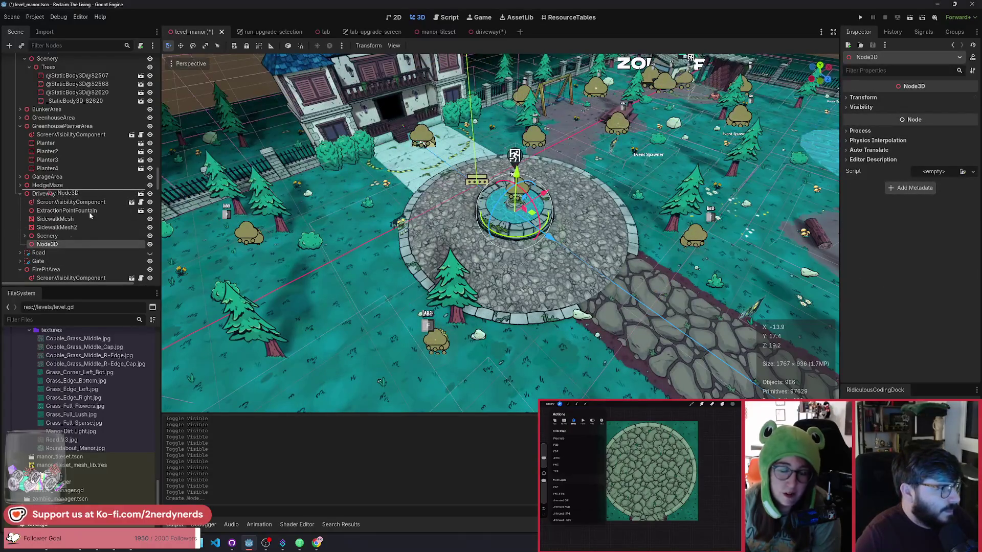
{"action": "left_click_drag", "start_coordinate": [89, 215], "coordinate": [82, 207]}
{"action": "key", "text": "F2"}
{"action": "type", "text": "DrivewayNew"}
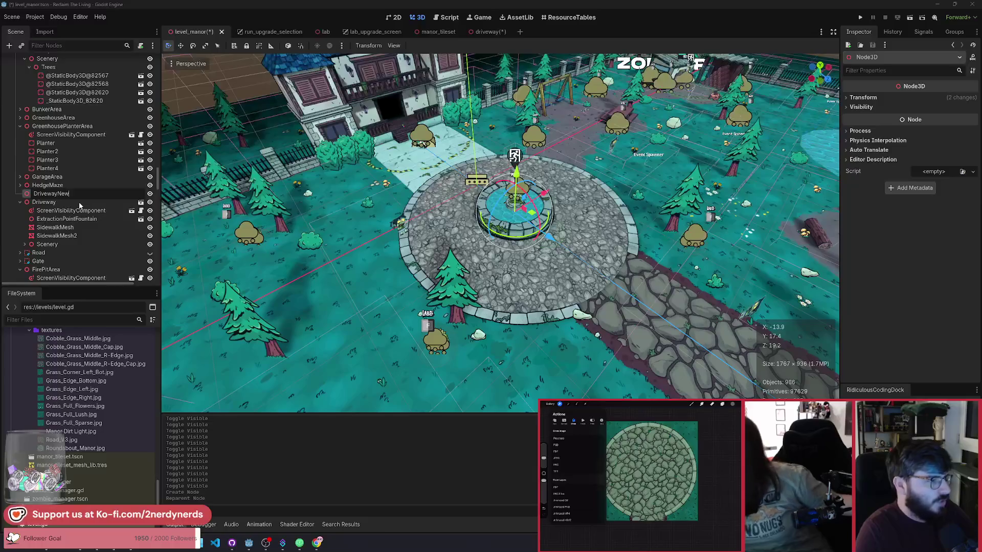
{"action": "key", "text": "Return"}
Move Driveway's five children, ScreenVisibilityComponent through Scenery, into DrivewayNew and hide the old Driveway
{"action": "left_click", "coordinate": [66, 211]}
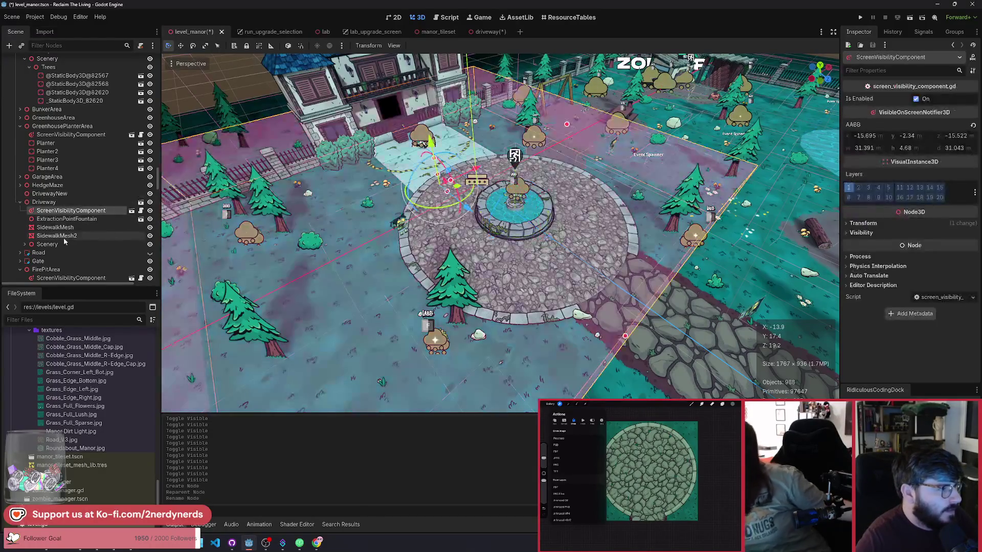
{"action": "left_click", "coordinate": [59, 243], "text": "shift"}
{"action": "left_click_drag", "start_coordinate": [59, 243], "coordinate": [49, 194]}
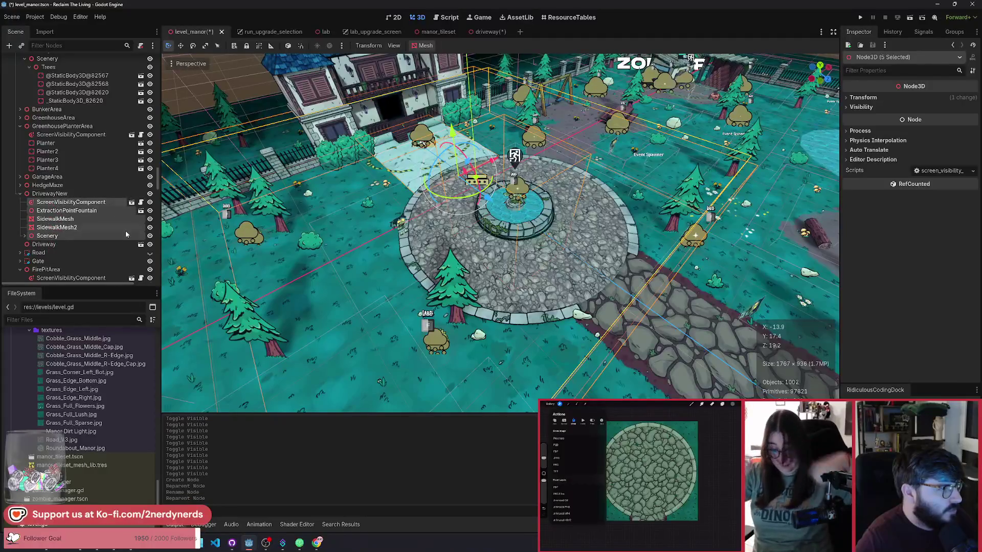
{"action": "left_click", "coordinate": [55, 245]}
{"action": "left_click", "coordinate": [149, 245]}
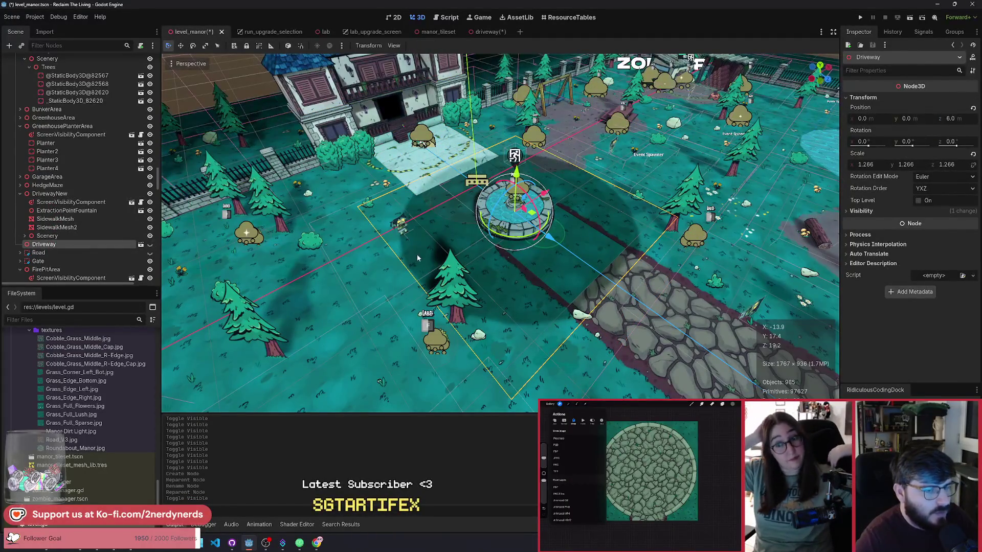
{"action": "scroll", "coordinate": [460, 286], "scroll_direction": "up", "scroll_amount": 3}
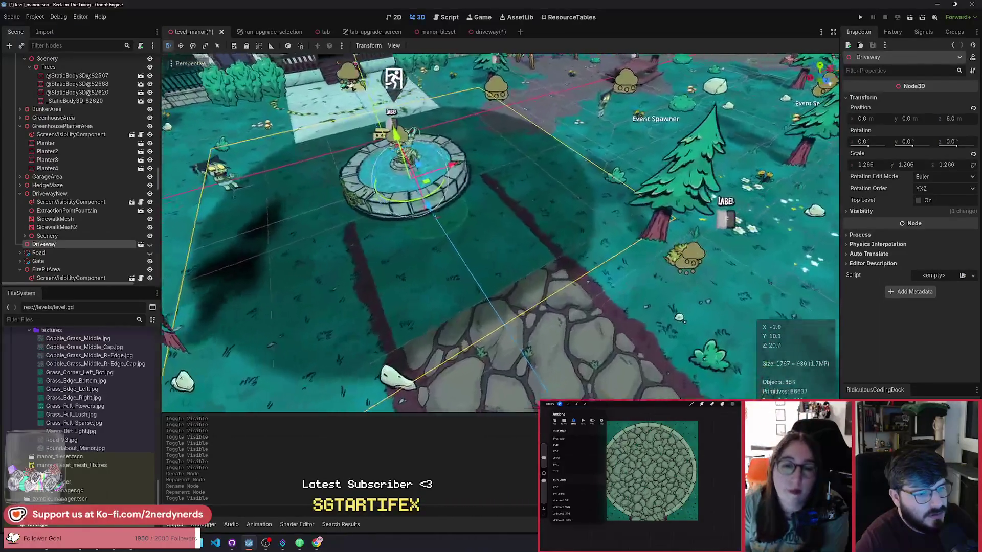
{"action": "scroll", "coordinate": [472, 282], "scroll_direction": "down", "scroll_amount": 3}
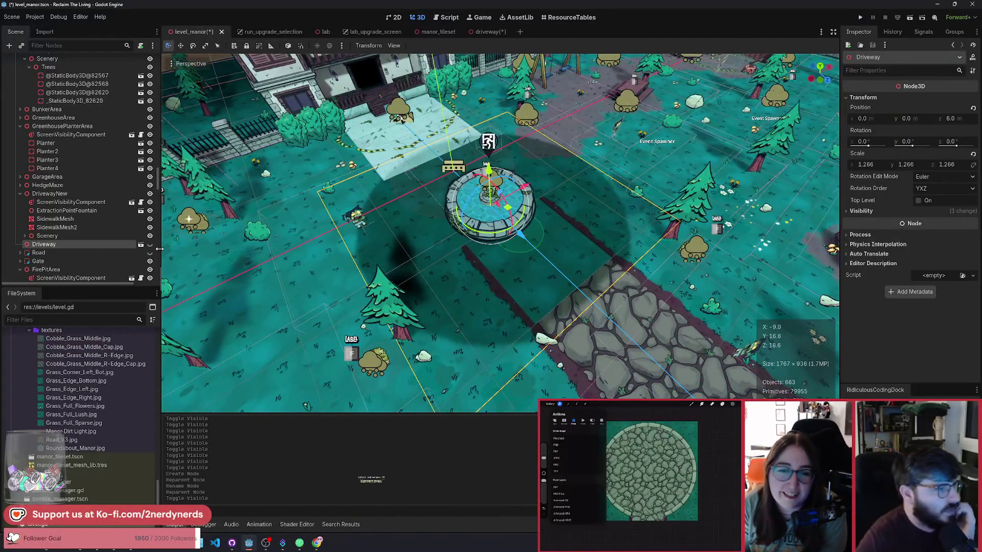
{"action": "scroll", "coordinate": [122, 237], "scroll_direction": "up", "scroll_amount": 5}
{"action": "left_click_drag", "start_coordinate": [158, 170], "coordinate": [162, 54]}
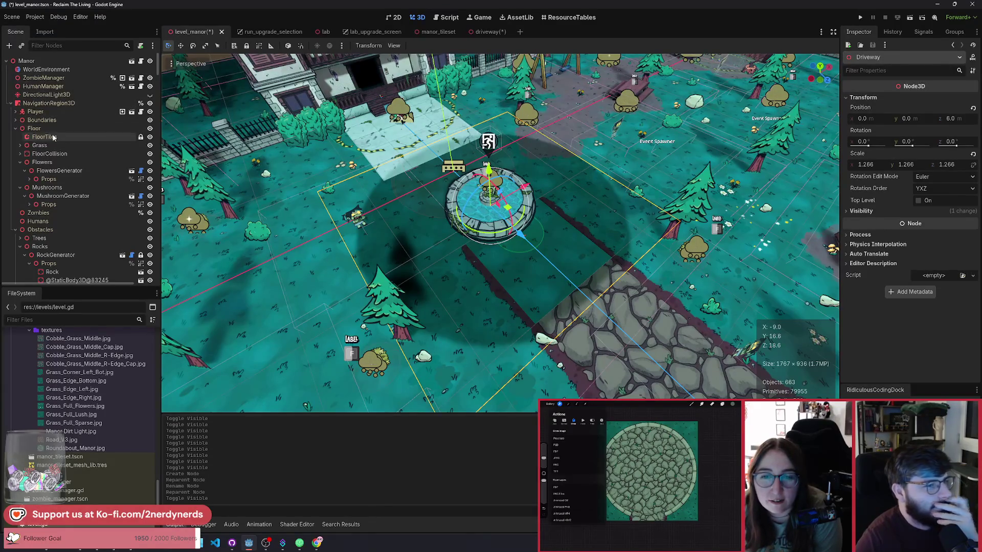
Erase the FloorTiles cobble tiles beside the fountain, save level_manor, and bring up the Driveway scene
{"action": "left_click", "coordinate": [52, 137]}
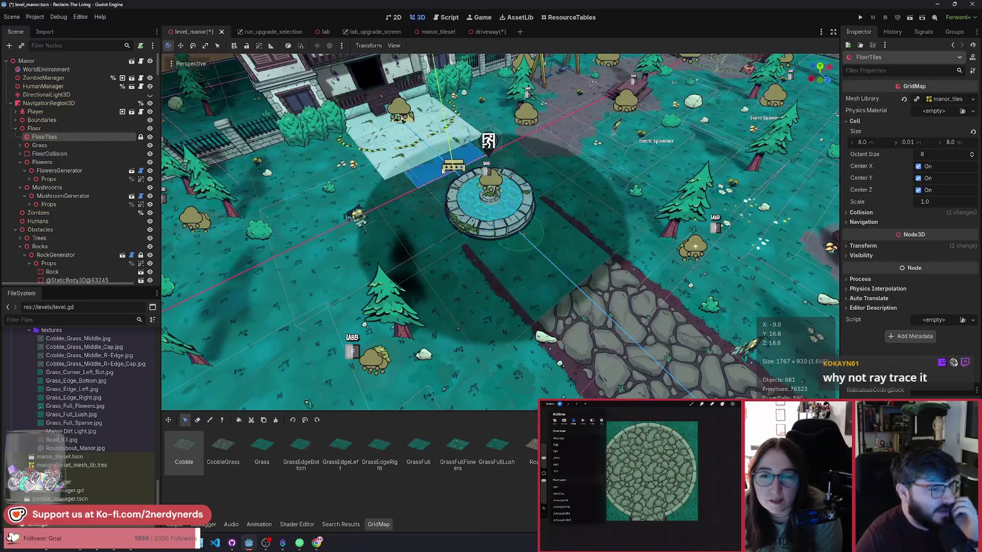
{"action": "left_click", "coordinate": [199, 424]}
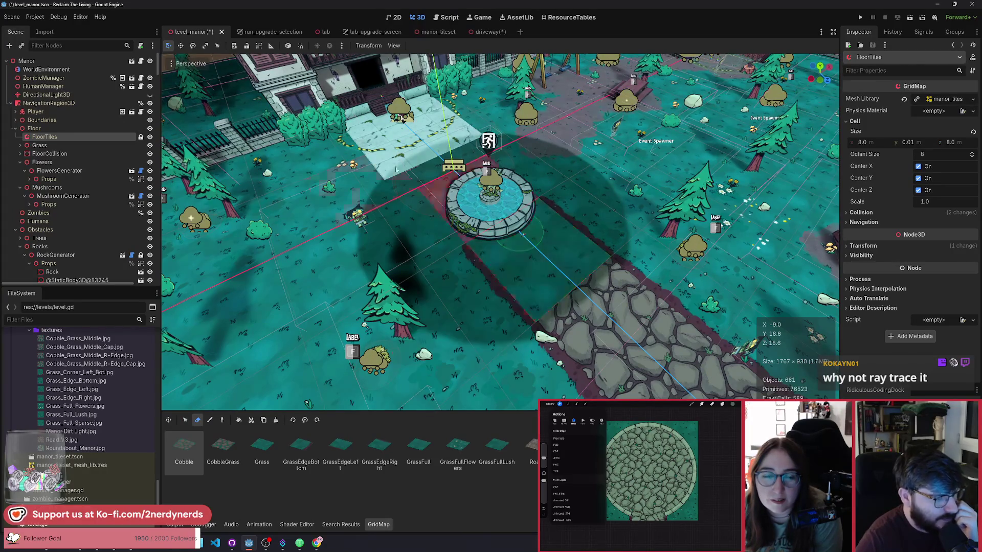
{"action": "key", "text": "ctrl+s"}
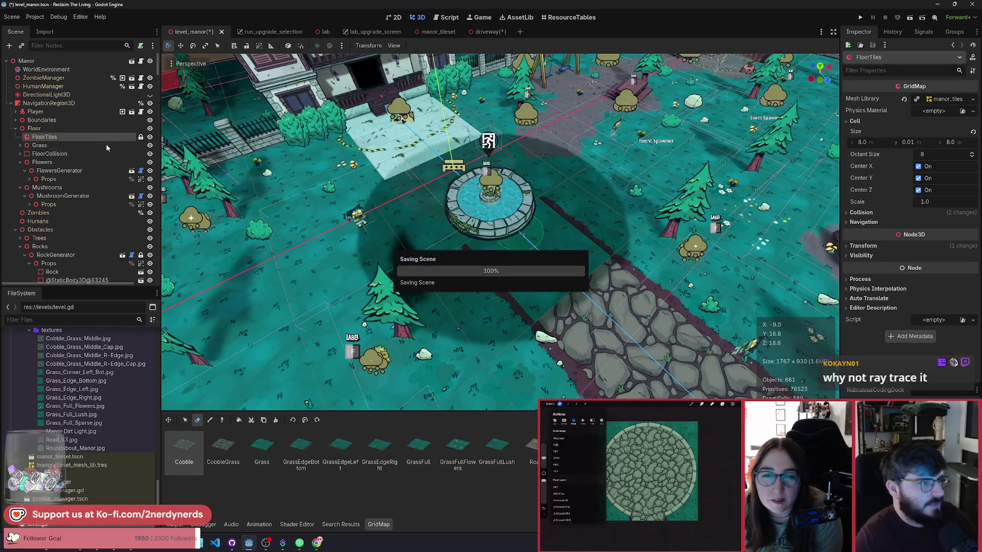
{"action": "double_click", "coordinate": [26, 60]}
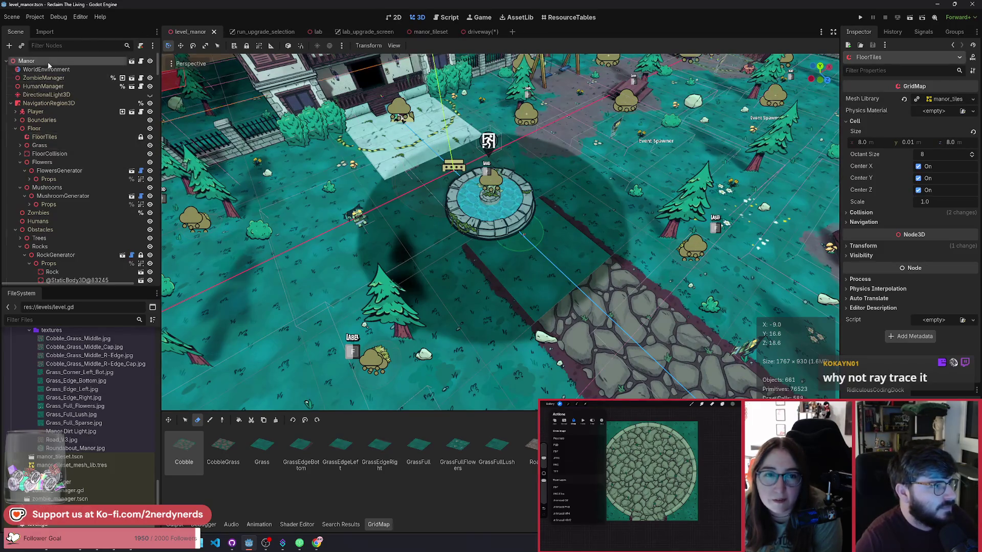
{"action": "left_click", "coordinate": [475, 32]}
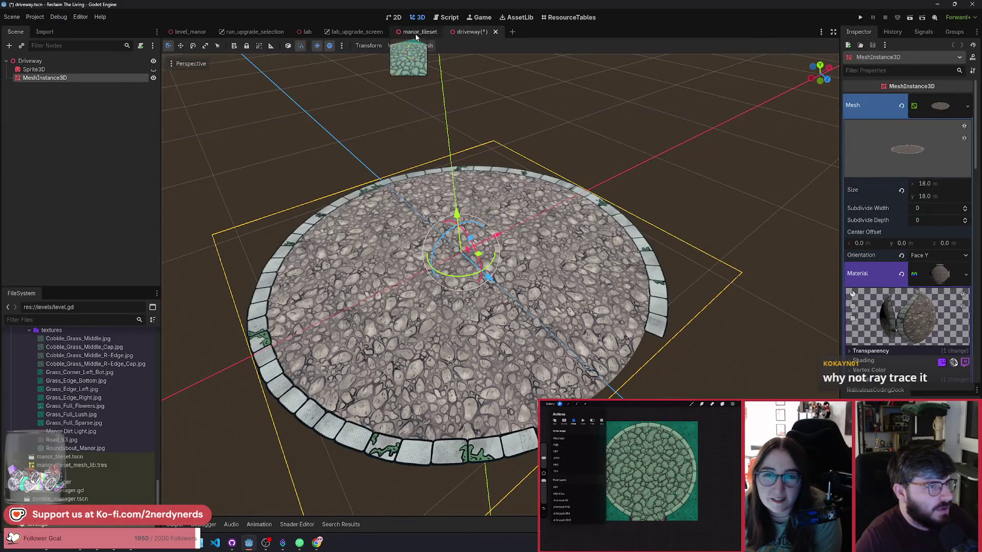
Save and close the Driveway scene
{"action": "left_click", "coordinate": [413, 33]}
{"action": "left_click", "coordinate": [473, 32]}
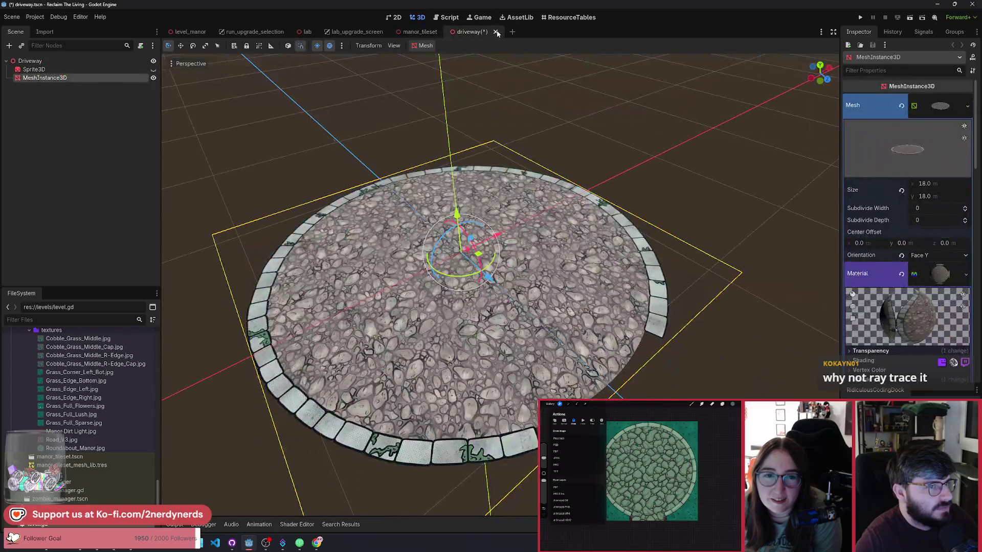
{"action": "left_click", "coordinate": [495, 32]}
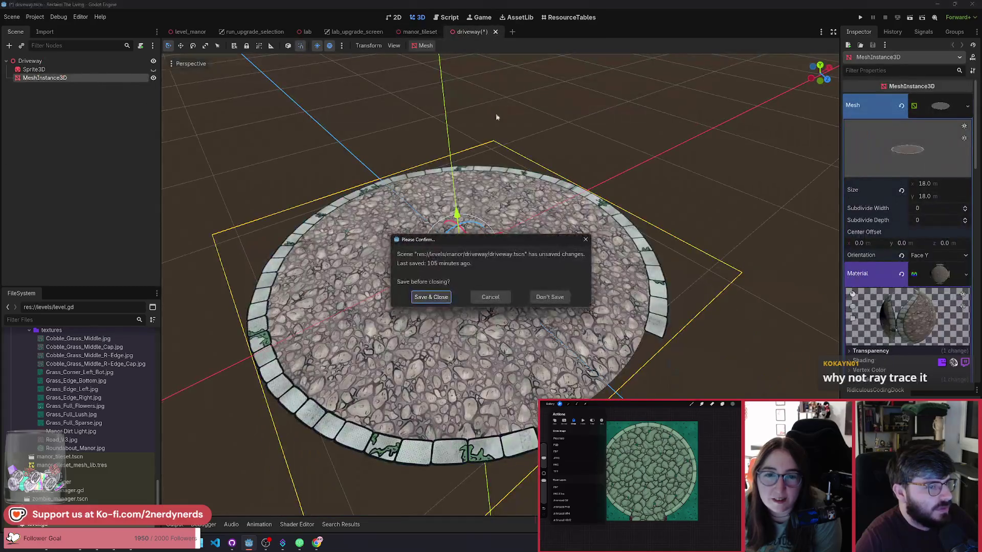
{"action": "left_click", "coordinate": [431, 297]}
Export the manor tileset as a MeshLibrary replacing manor_tileset_mesh_lib.tres, without merging
{"action": "left_click", "coordinate": [13, 17]}
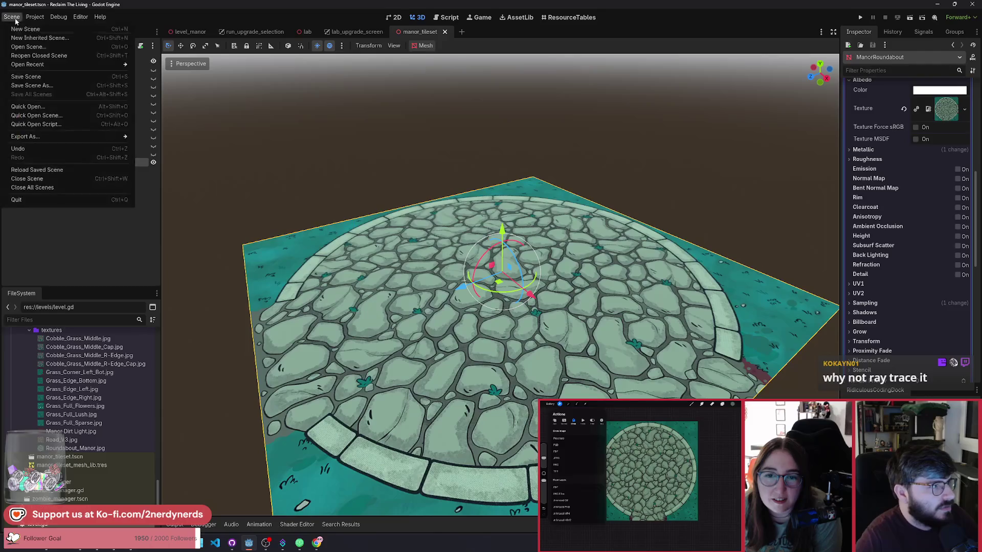
{"action": "mouse_move", "coordinate": [70, 137]}
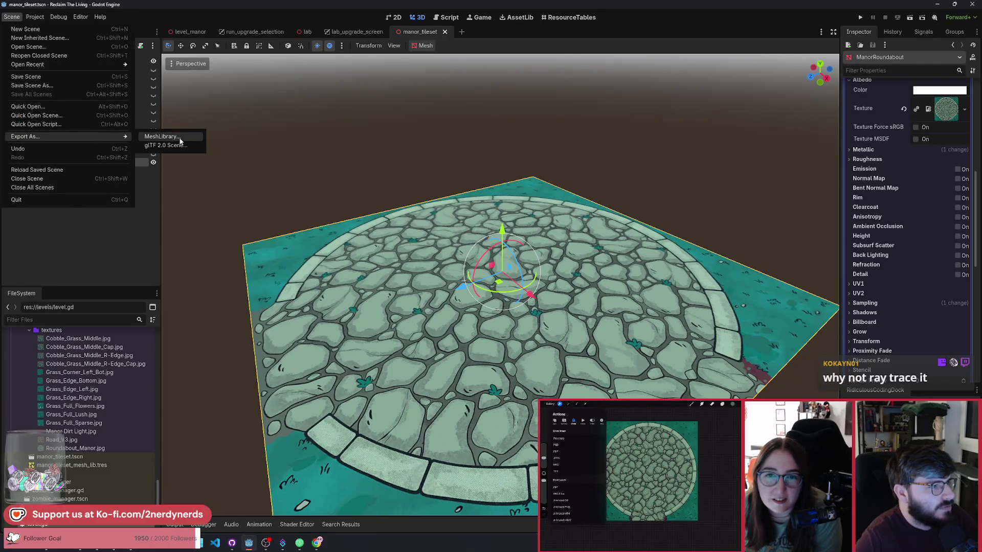
{"action": "left_click", "coordinate": [162, 137]}
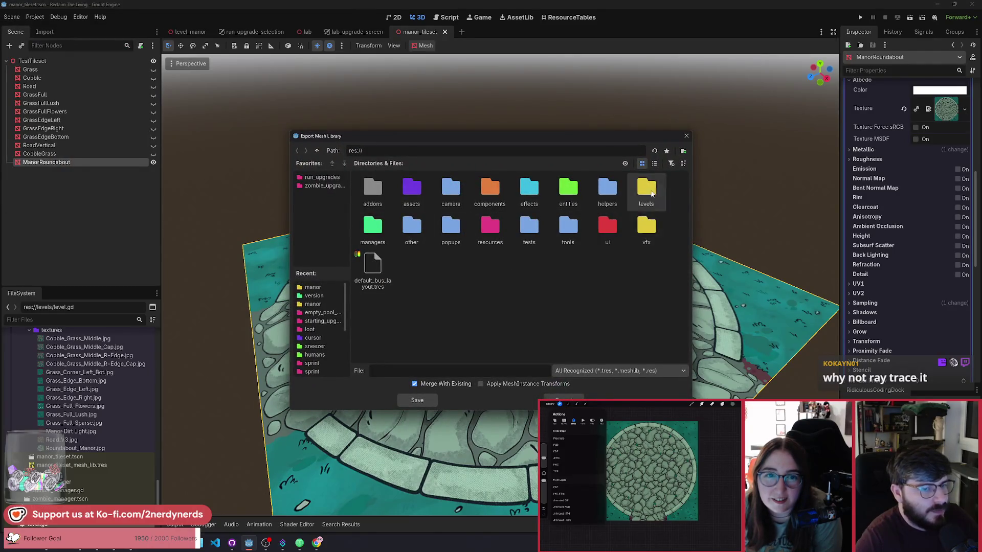
{"action": "double_click", "coordinate": [647, 189]}
{"action": "double_click", "coordinate": [528, 230]}
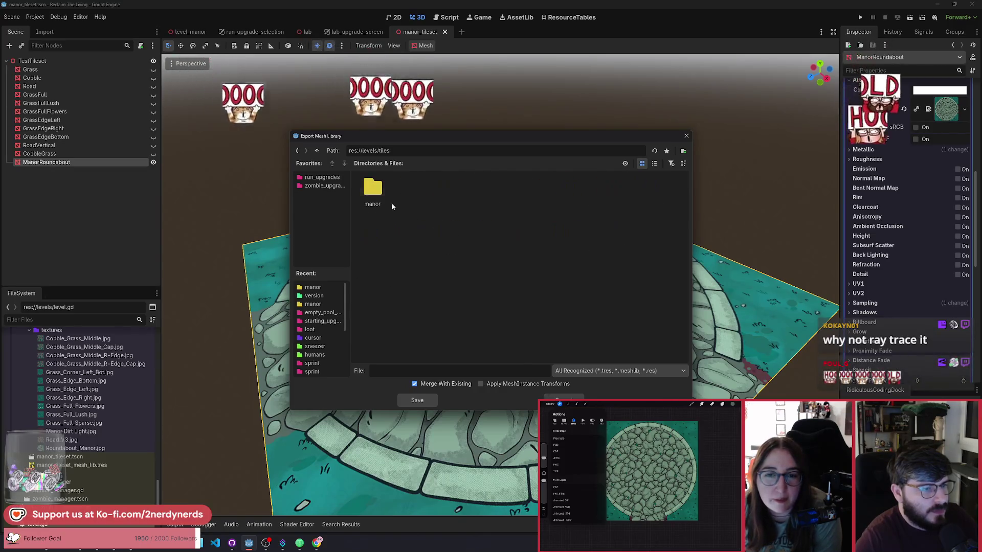
{"action": "double_click", "coordinate": [374, 192]}
{"action": "left_click", "coordinate": [411, 193]}
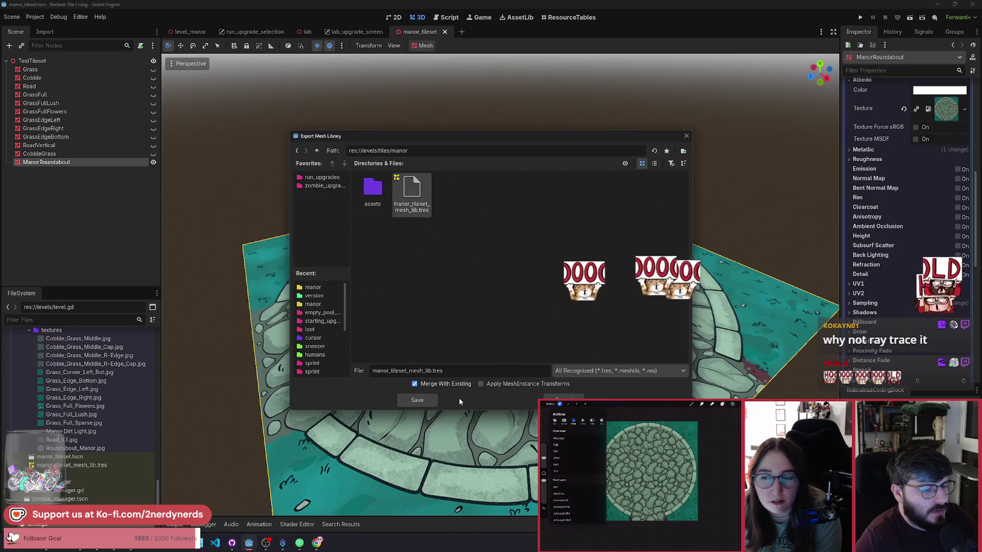
{"action": "left_click", "coordinate": [450, 385]}
{"action": "left_click", "coordinate": [426, 401]}
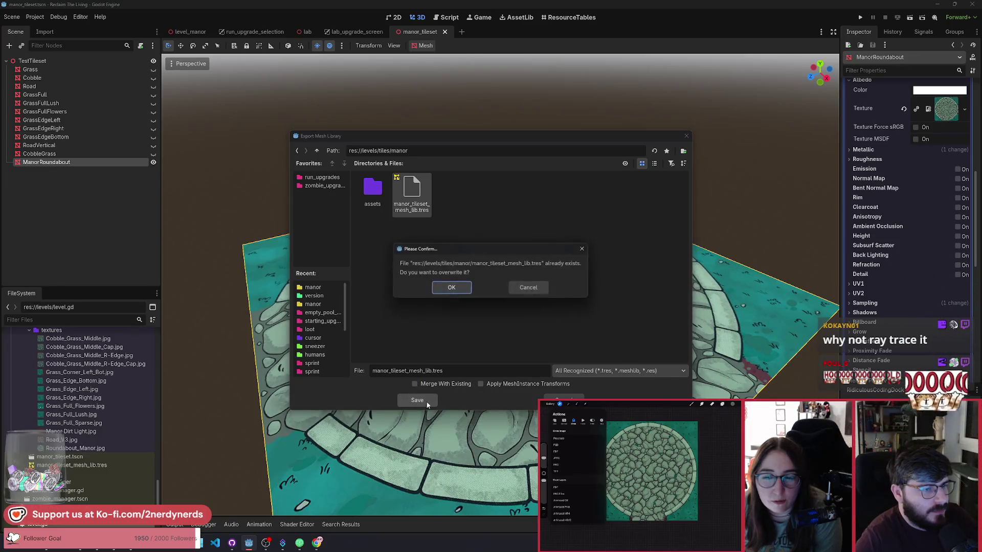
{"action": "left_click", "coordinate": [451, 288]}
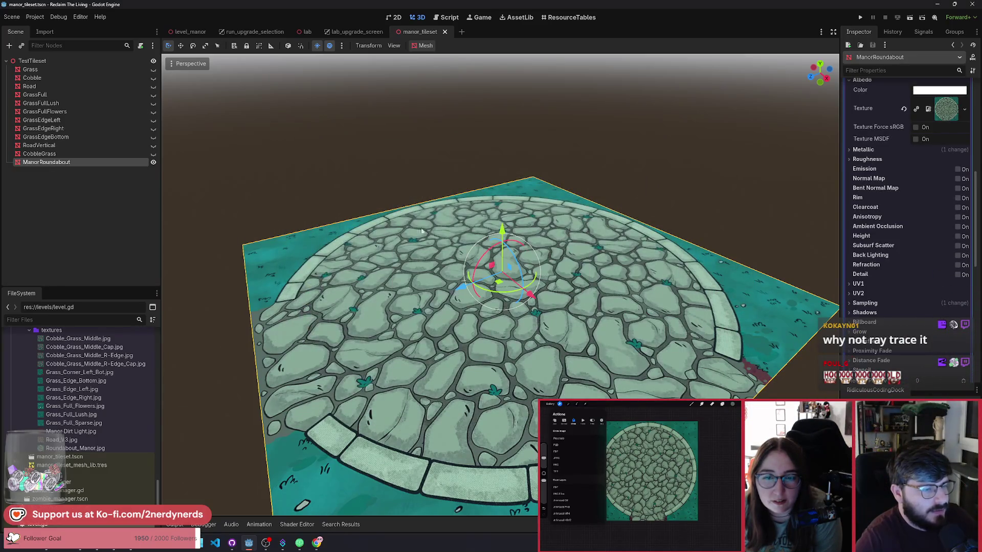
{"action": "left_click", "coordinate": [191, 34]}
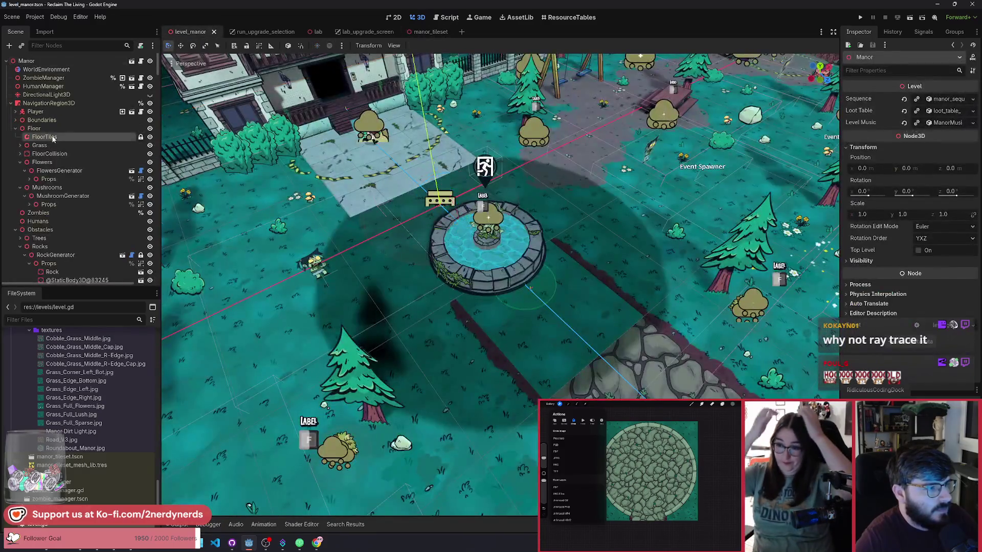
{"action": "left_click", "coordinate": [53, 138]}
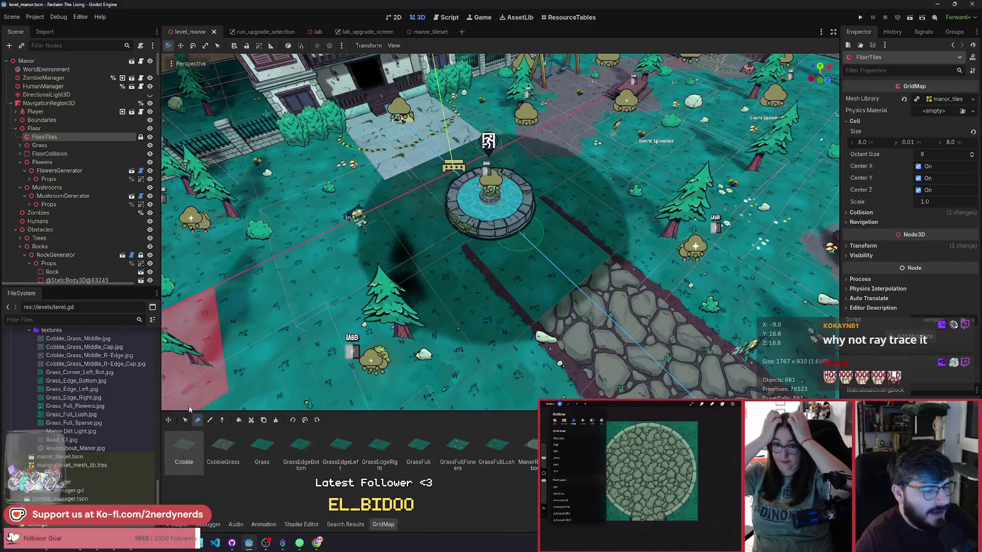
Paint ManorRoundabout tiles around the fountain in FloorTiles, erasing and repainting until the circle closes
{"action": "left_click", "coordinate": [211, 421]}
{"action": "left_click", "coordinate": [529, 448]}
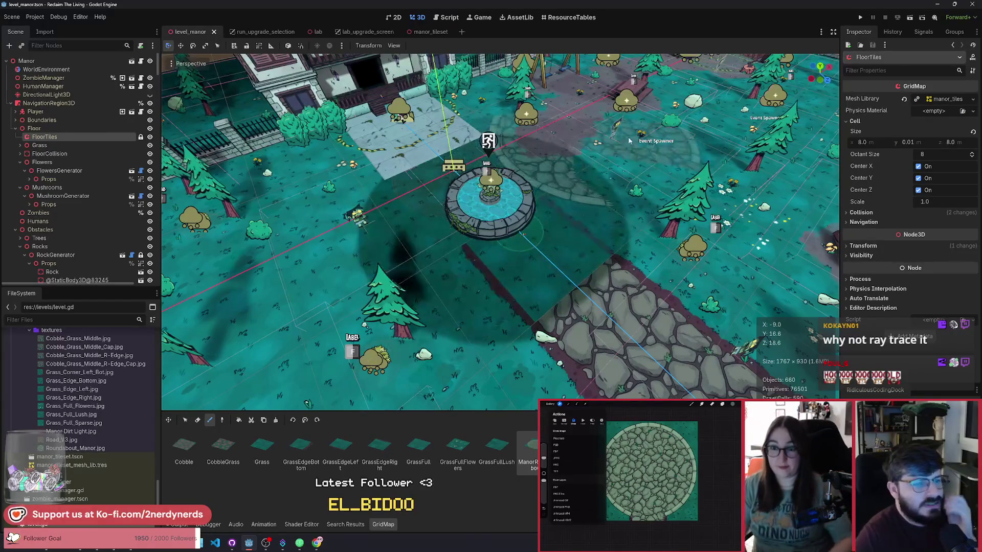
{"action": "left_click", "coordinate": [455, 228]}
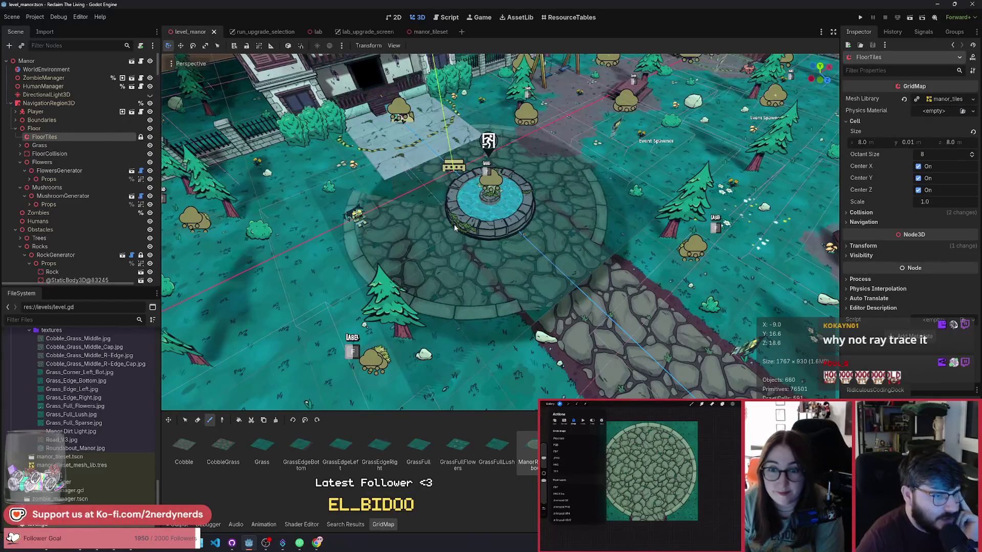
{"action": "left_click", "coordinate": [597, 305]}
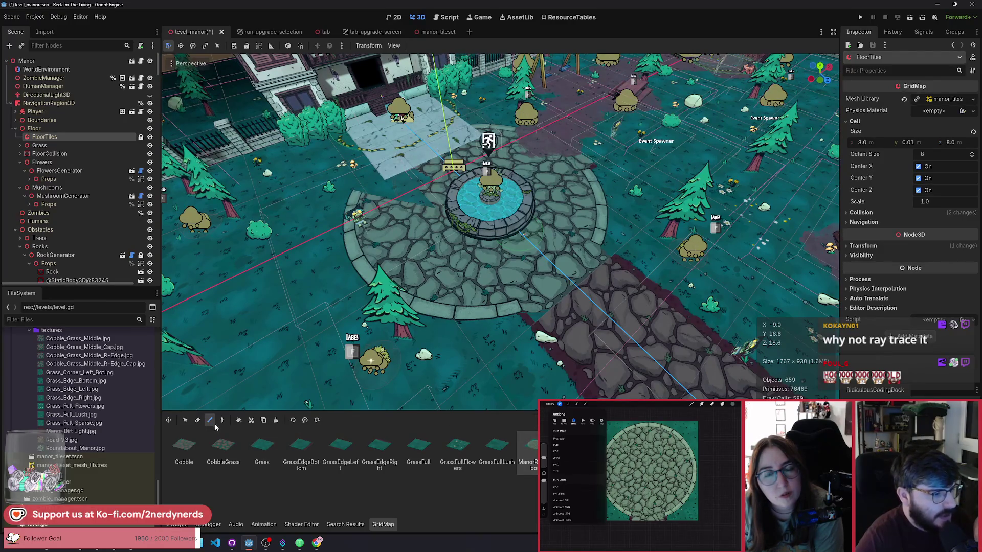
{"action": "left_click", "coordinate": [199, 421]}
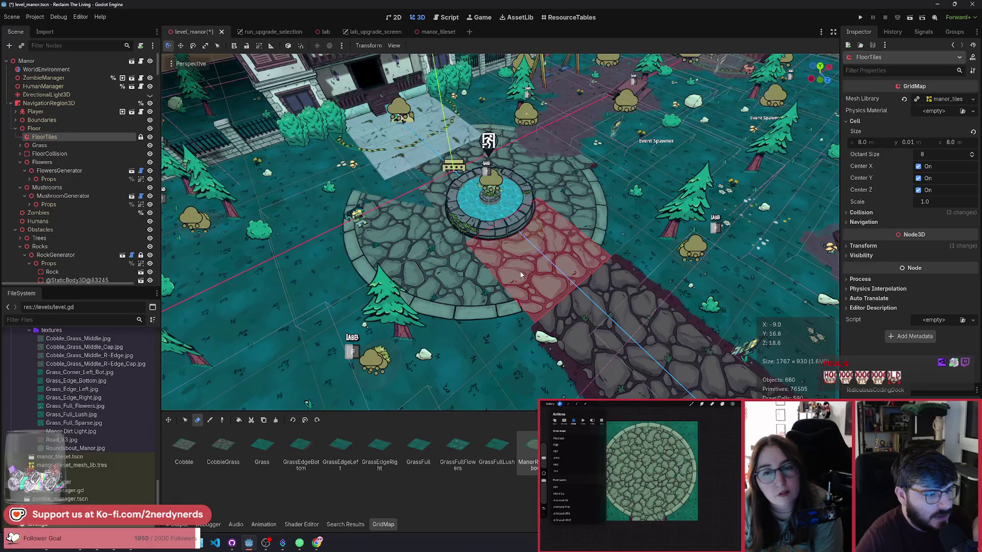
{"action": "left_click", "coordinate": [591, 206]}
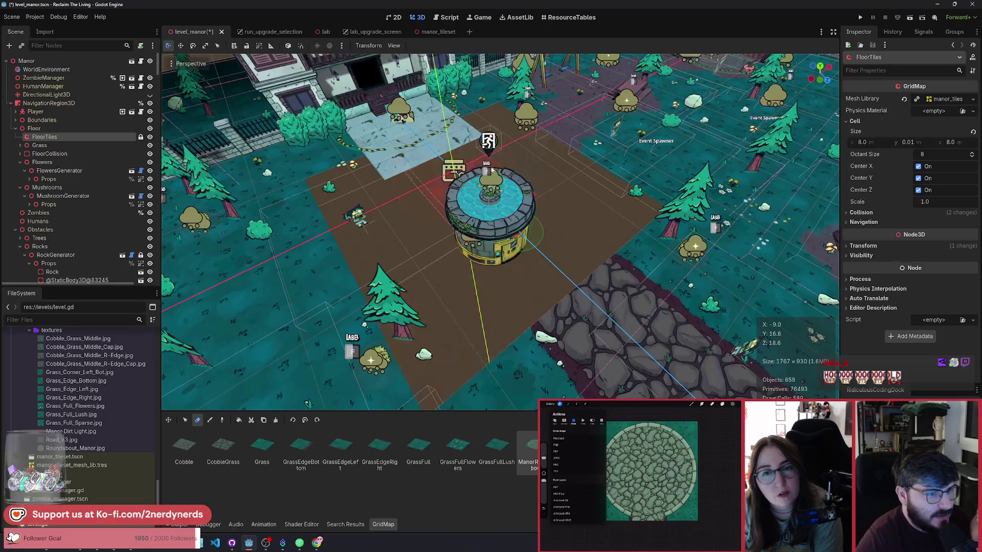
{"action": "left_click", "coordinate": [210, 419]}
{"action": "left_click", "coordinate": [466, 243]}
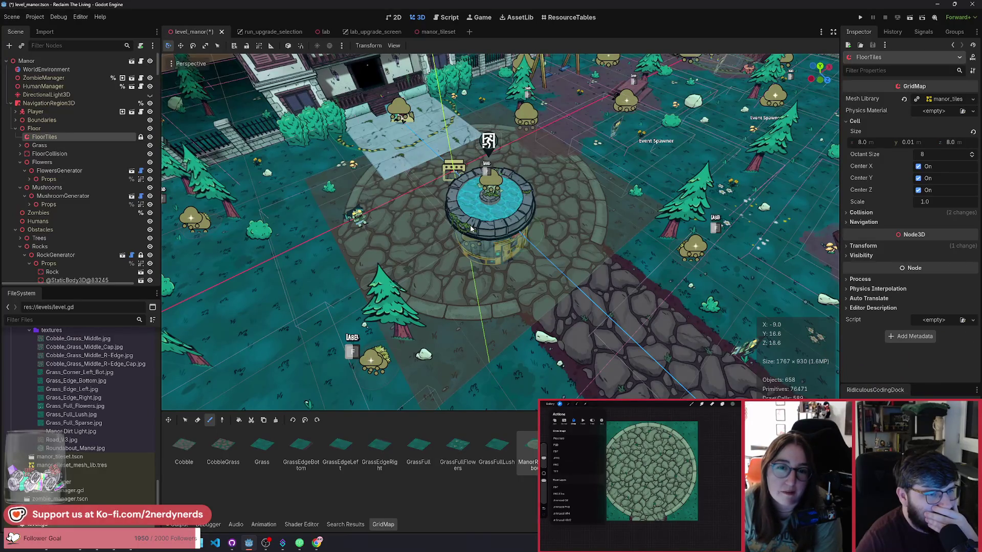
{"action": "left_click", "coordinate": [470, 228]}
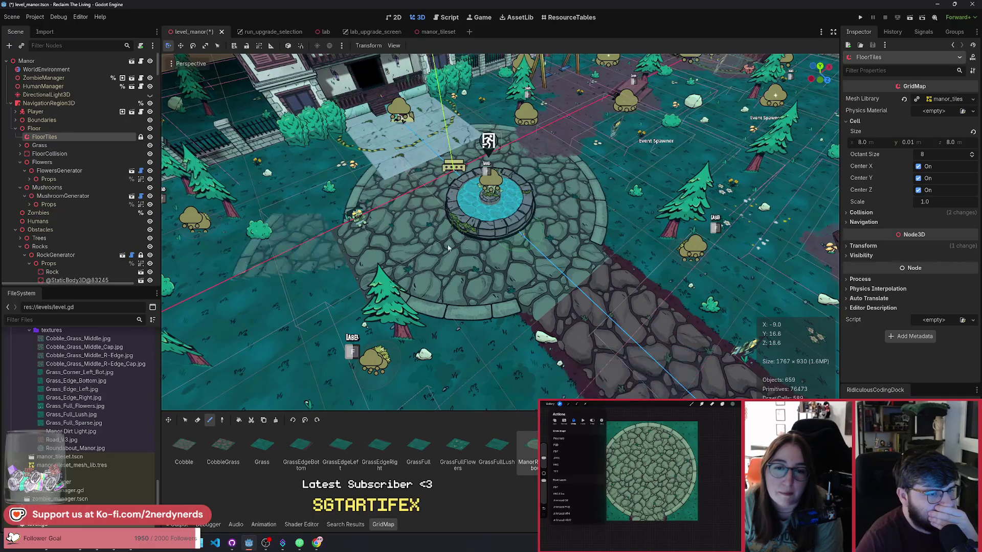
{"action": "left_click_drag", "start_coordinate": [630, 331], "coordinate": [500, 248]}
{"action": "scroll", "coordinate": [500, 248], "scroll_direction": "down", "scroll_amount": 3}
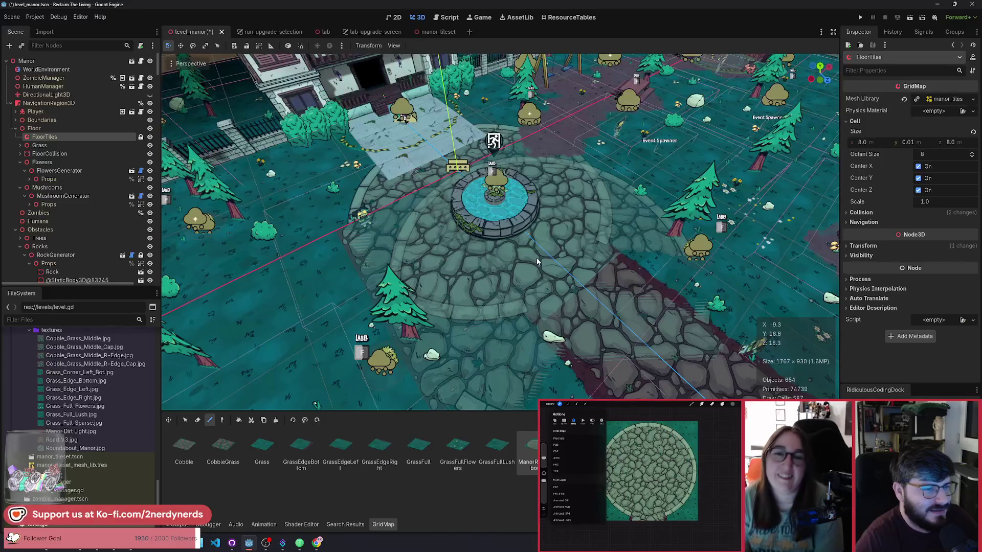
{"action": "left_click_drag", "start_coordinate": [477, 221], "coordinate": [433, 241]}
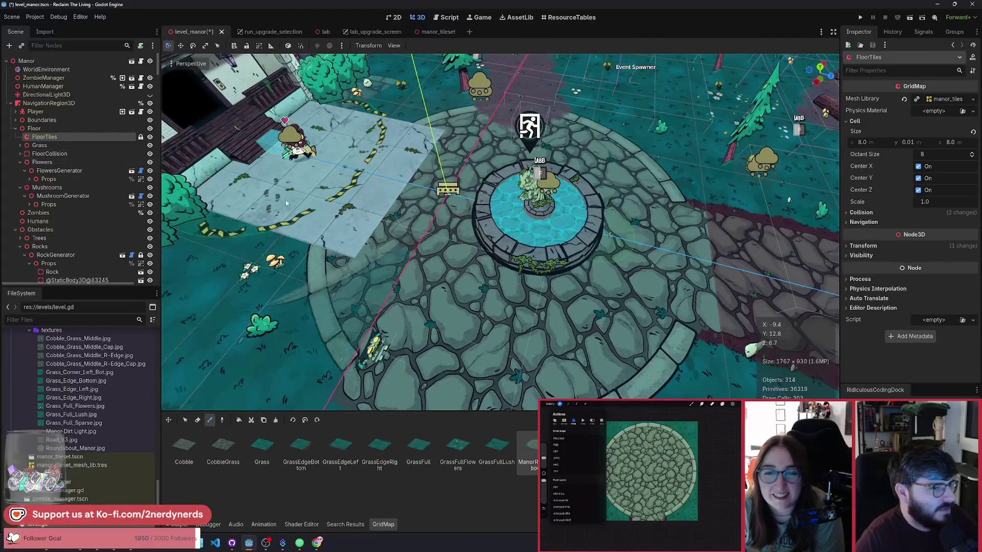
{"action": "scroll", "coordinate": [507, 240], "scroll_direction": "down", "scroll_amount": 5}
{"action": "scroll", "coordinate": [476, 228], "scroll_direction": "up", "scroll_amount": 5}
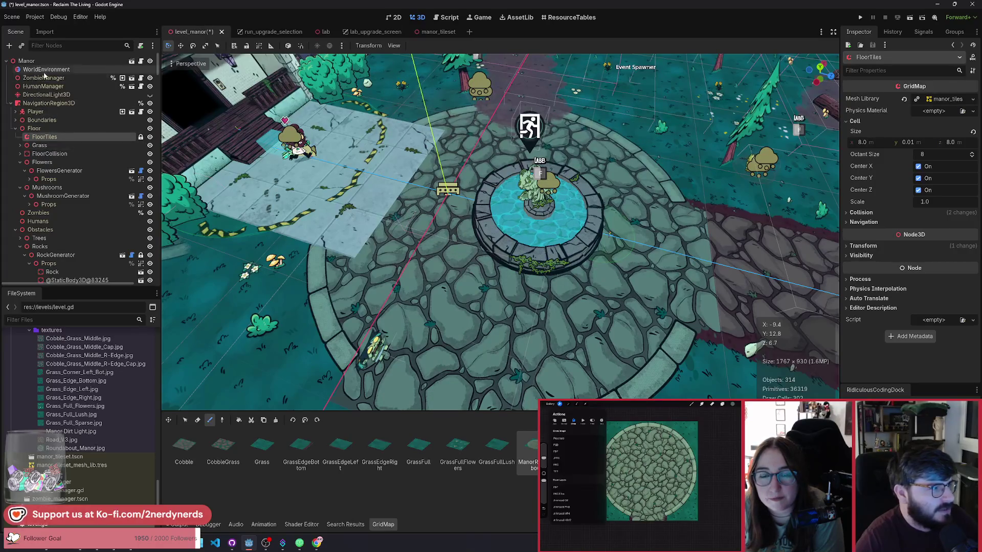
{"action": "left_click", "coordinate": [538, 215]}
{"action": "scroll", "coordinate": [561, 259], "scroll_direction": "up", "scroll_amount": 2}
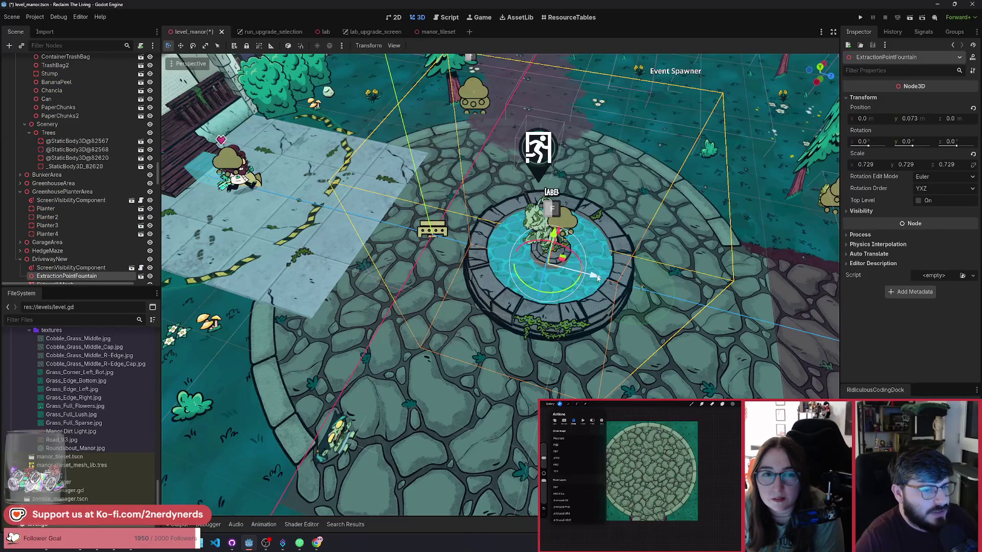
Slide ExtractionPointFountain along Z to about -1.494, centring it in the roundabout
{"action": "mouse_move", "coordinate": [597, 277]}
{"action": "left_mouse_down"}
{"action": "mouse_move", "coordinate": [554, 275]}
{"action": "mouse_move", "coordinate": [562, 287]}
{"action": "left_mouse_up"}
{"action": "scroll", "coordinate": [561, 287], "scroll_direction": "up", "scroll_amount": 3}
{"action": "scroll", "coordinate": [162, 405], "scroll_direction": "down", "scroll_amount": 5}
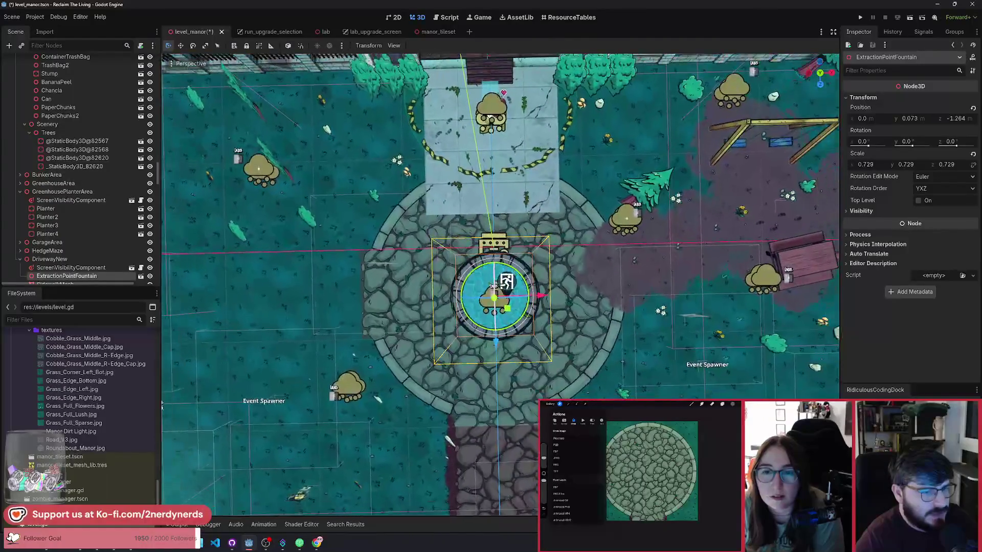
{"action": "scroll", "coordinate": [161, 405], "scroll_direction": "up", "scroll_amount": 3}
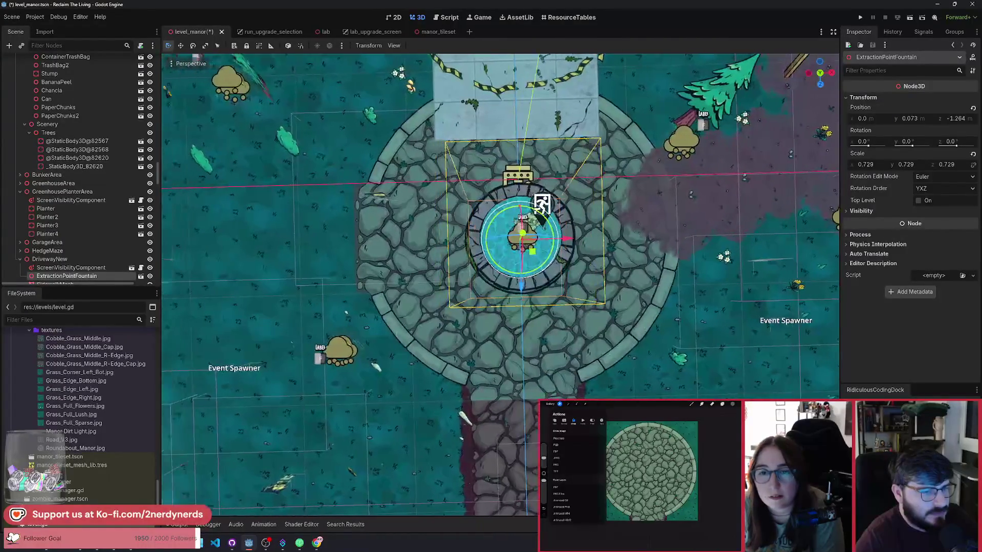
{"action": "mouse_move", "coordinate": [162, 404]}
{"action": "left_mouse_down"}
{"action": "mouse_move", "coordinate": [573, 205]}
{"action": "mouse_move", "coordinate": [545, 236]}
{"action": "left_mouse_up"}
{"action": "scroll", "coordinate": [544, 235], "scroll_direction": "up", "scroll_amount": 2}
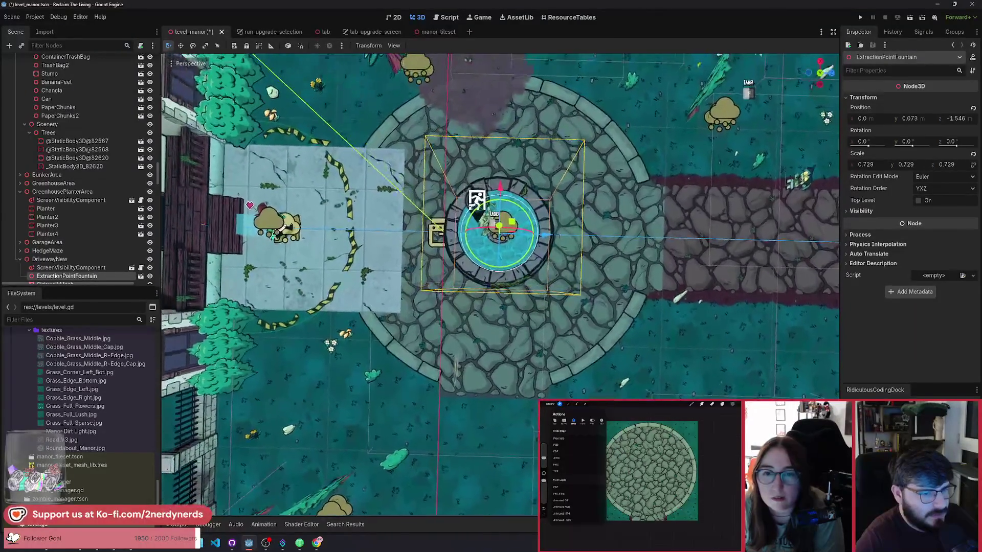
{"action": "left_click_drag", "start_coordinate": [547, 243], "coordinate": [557, 255]}
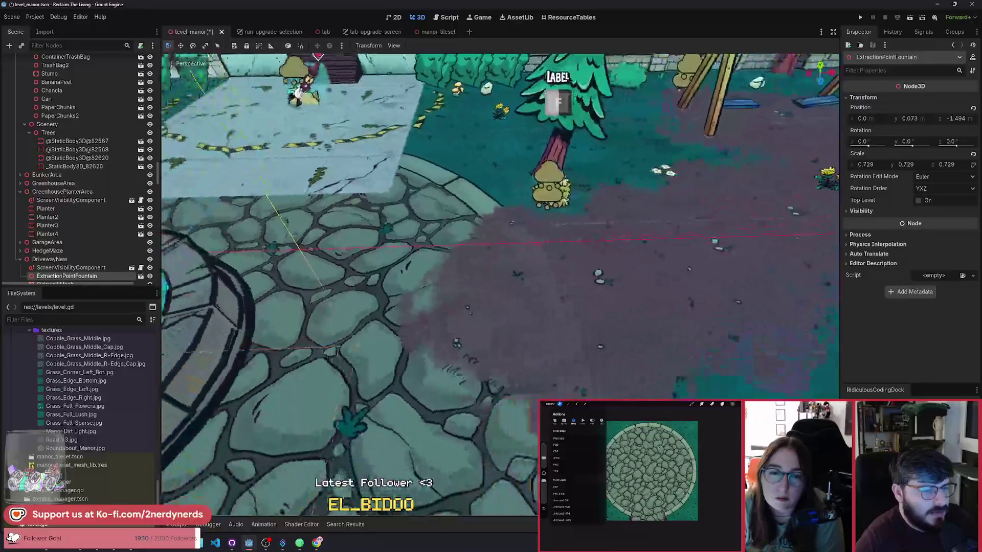
Inspect the playground area, checking a zombie spawner, the flower props and the picnic table
{"action": "left_click", "coordinate": [520, 277]}
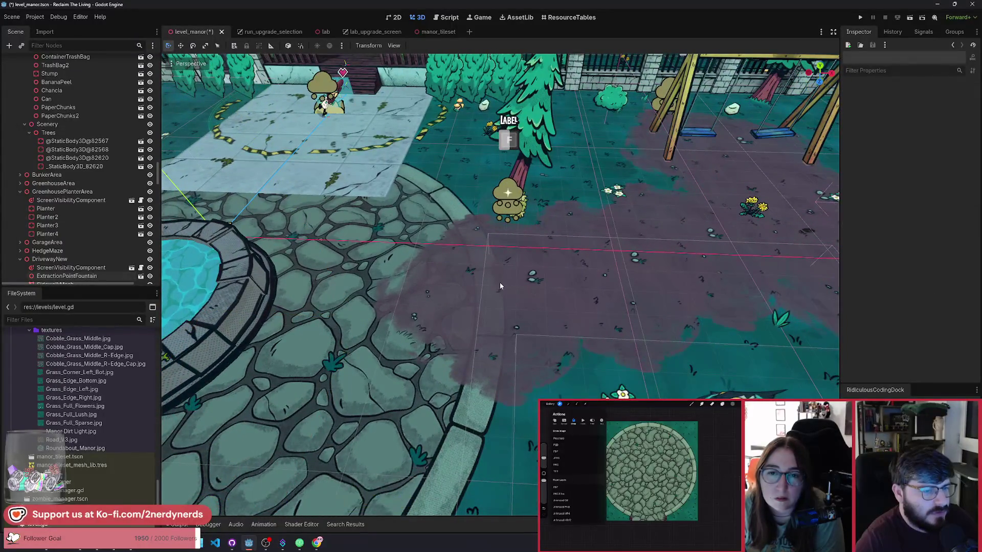
{"action": "left_click", "coordinate": [492, 311]}
{"action": "left_click", "coordinate": [502, 284]}
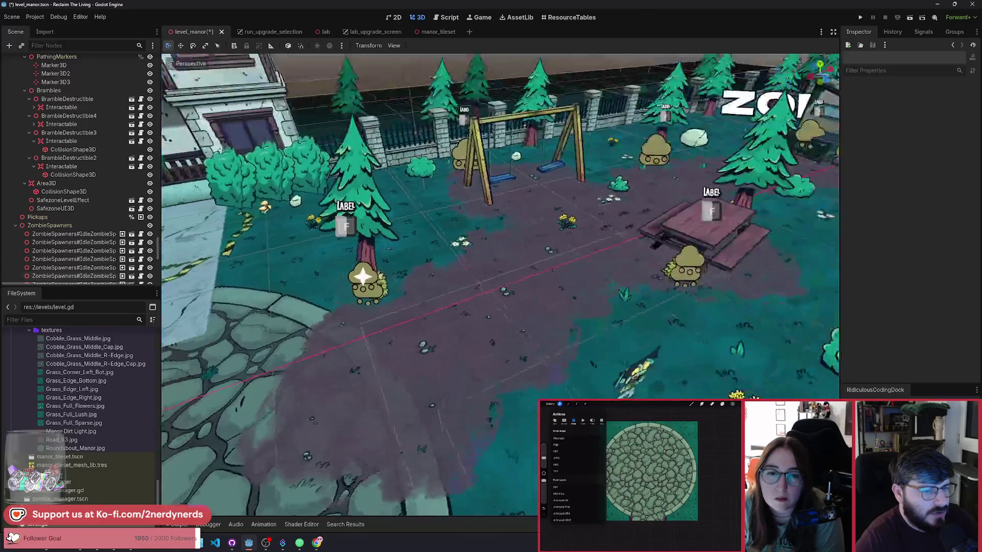
{"action": "left_click", "coordinate": [454, 305]}
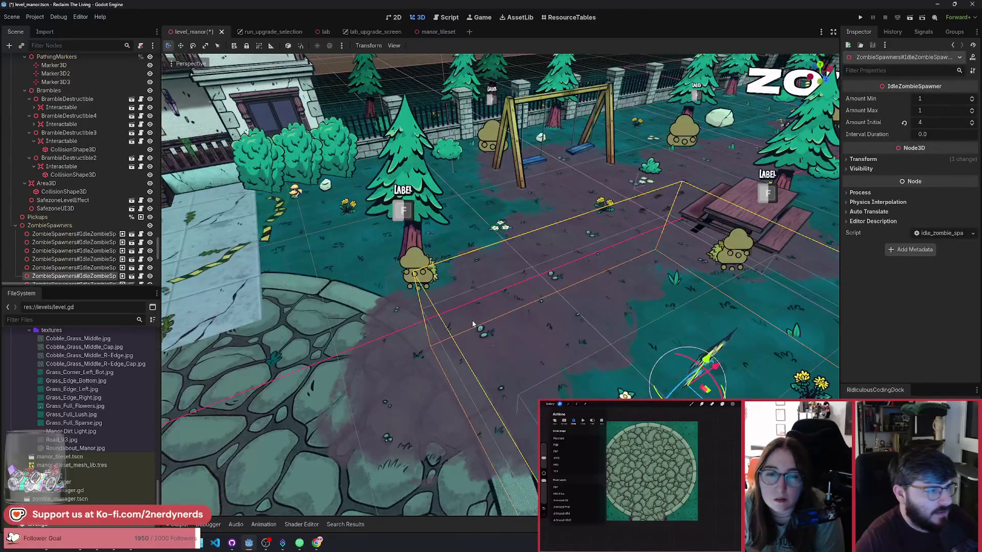
{"action": "left_click", "coordinate": [418, 285]}
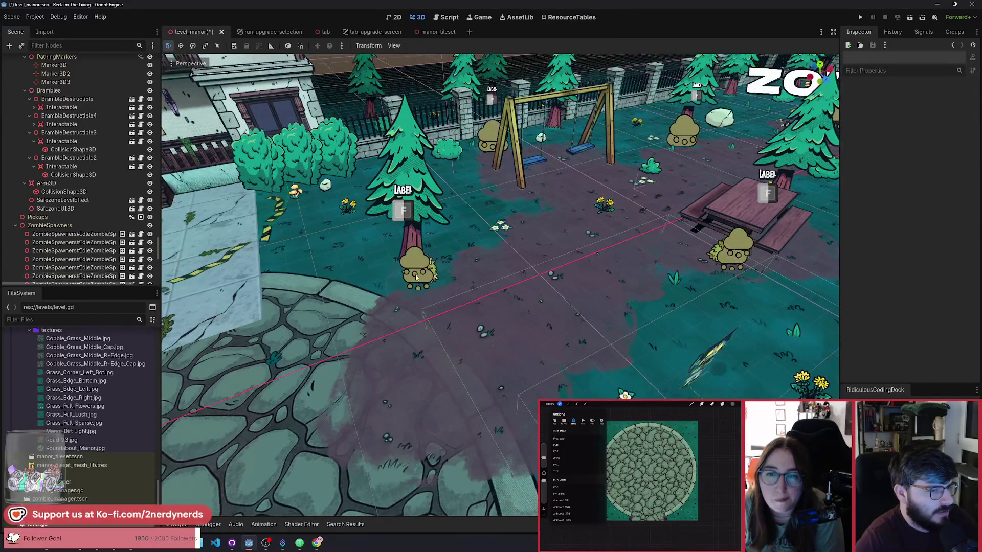
{"action": "left_click", "coordinate": [418, 285]}
{"action": "left_click", "coordinate": [419, 285]}
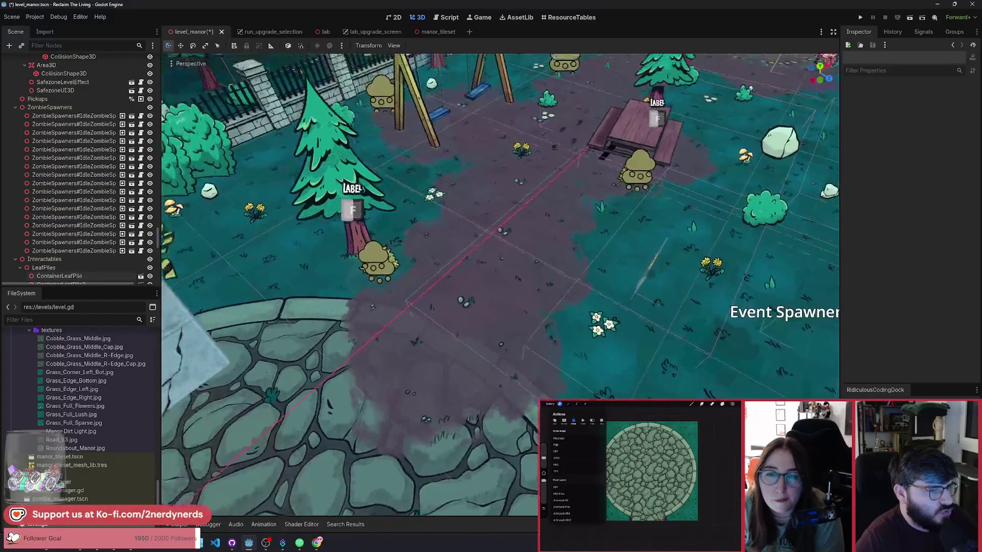
{"action": "scroll", "coordinate": [465, 330], "scroll_direction": "down", "scroll_amount": 2}
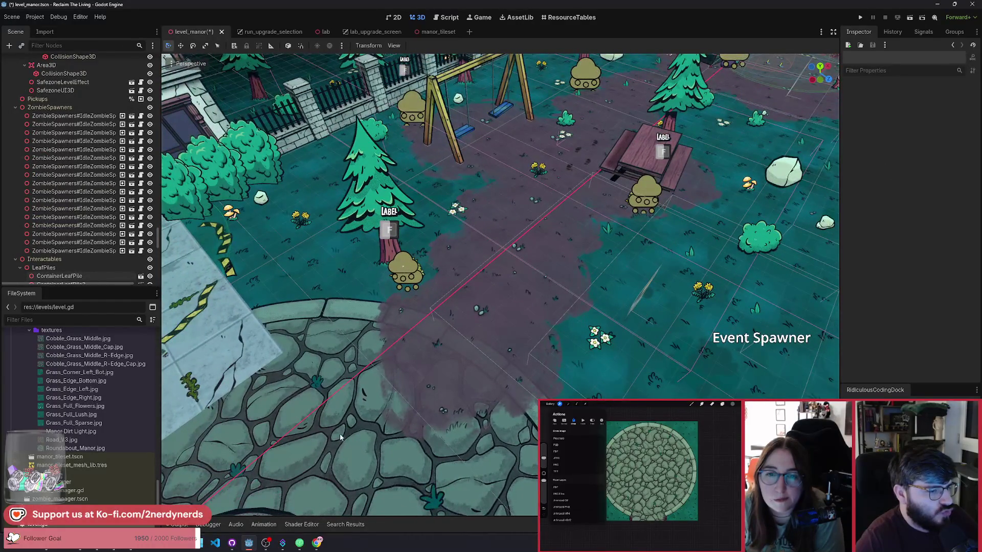
{"action": "left_click", "coordinate": [537, 169]}
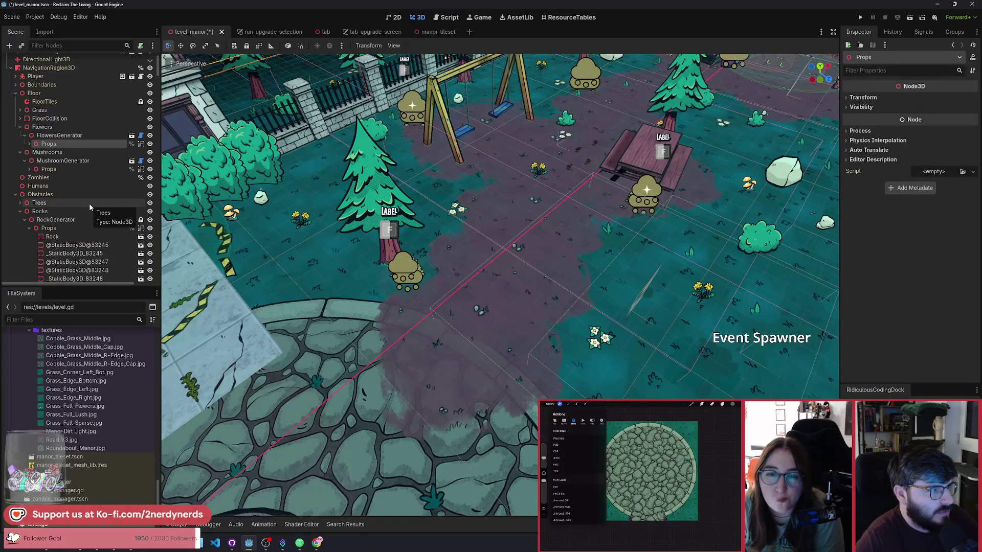
{"action": "left_click", "coordinate": [646, 156]}
{"action": "scroll", "coordinate": [77, 200], "scroll_direction": "down", "scroll_amount": 5}
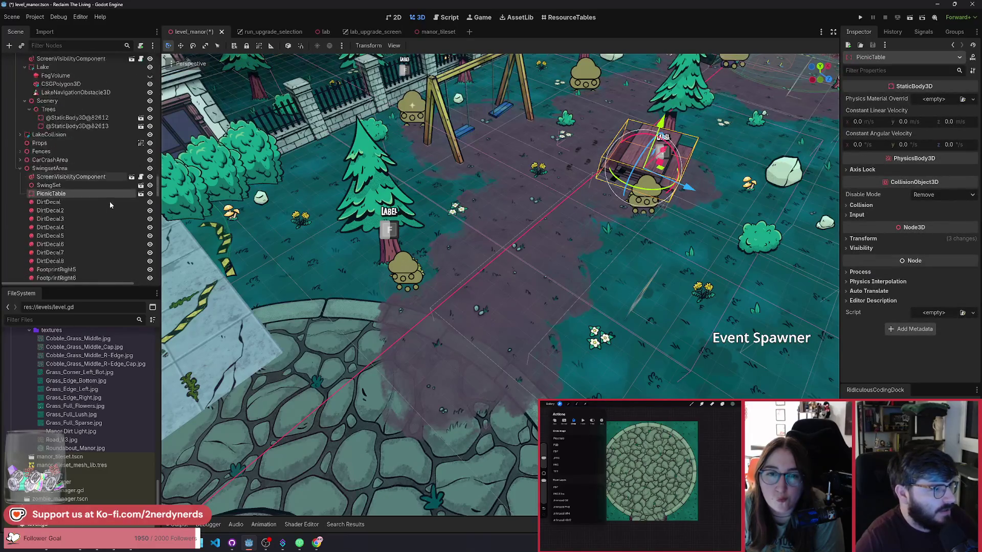
Rotate DirtDecal7 over the grass, delete DirtDecal8, and save the level
{"action": "left_click", "coordinate": [63, 234]}
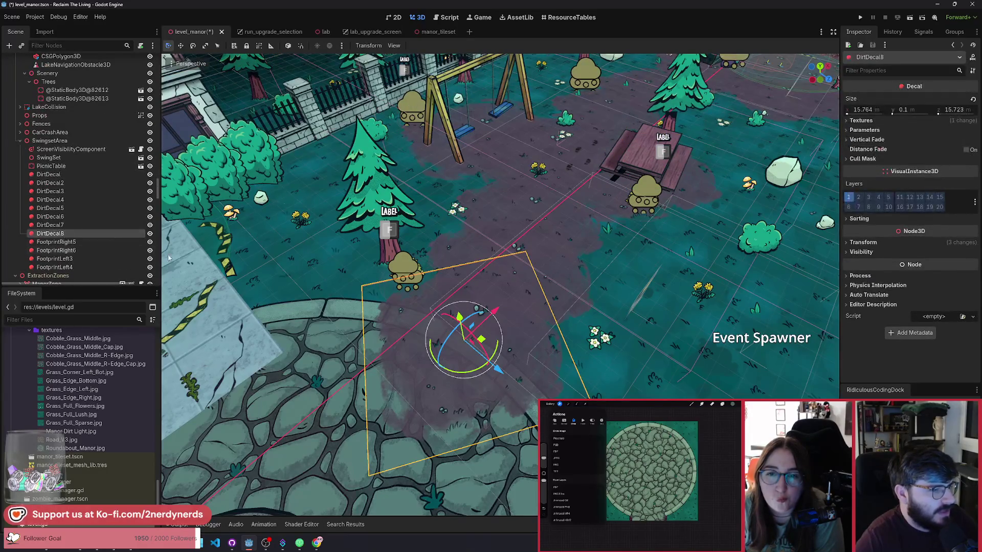
{"action": "left_click", "coordinate": [149, 234]}
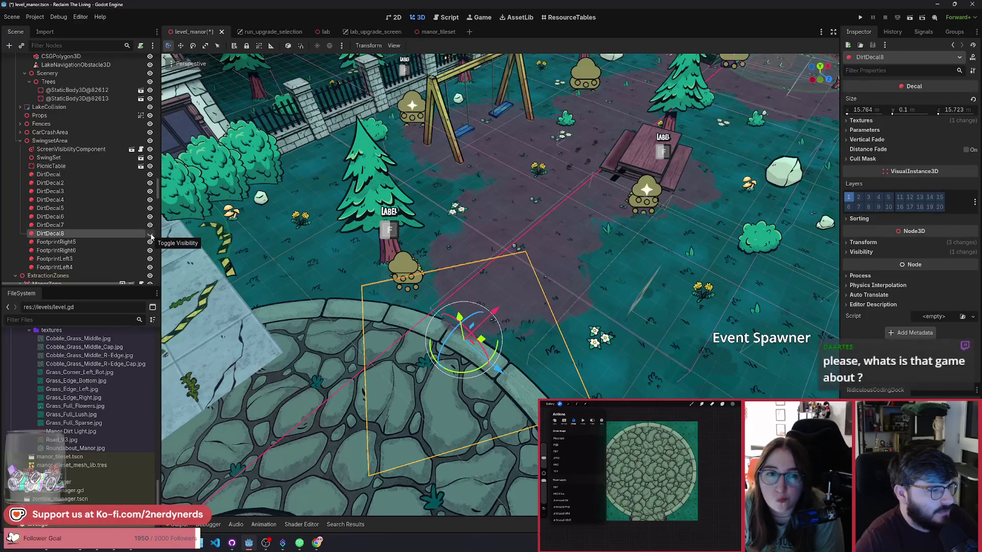
{"action": "left_click", "coordinate": [103, 225]}
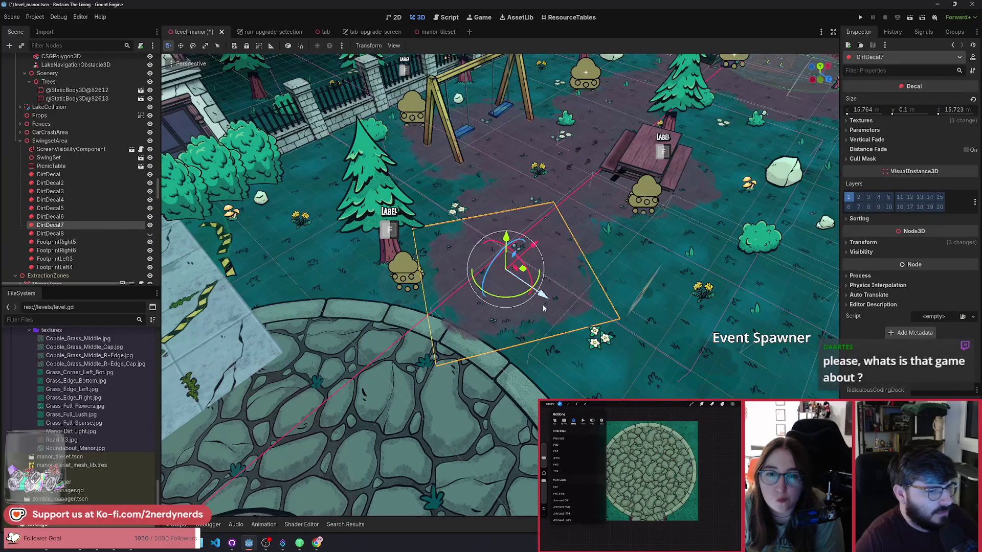
{"action": "mouse_move", "coordinate": [511, 299]}
{"action": "left_mouse_down"}
{"action": "mouse_move", "coordinate": [527, 276]}
{"action": "mouse_move", "coordinate": [517, 287]}
{"action": "mouse_move", "coordinate": [520, 275]}
{"action": "mouse_move", "coordinate": [501, 267]}
{"action": "mouse_move", "coordinate": [522, 271]}
{"action": "left_mouse_up"}
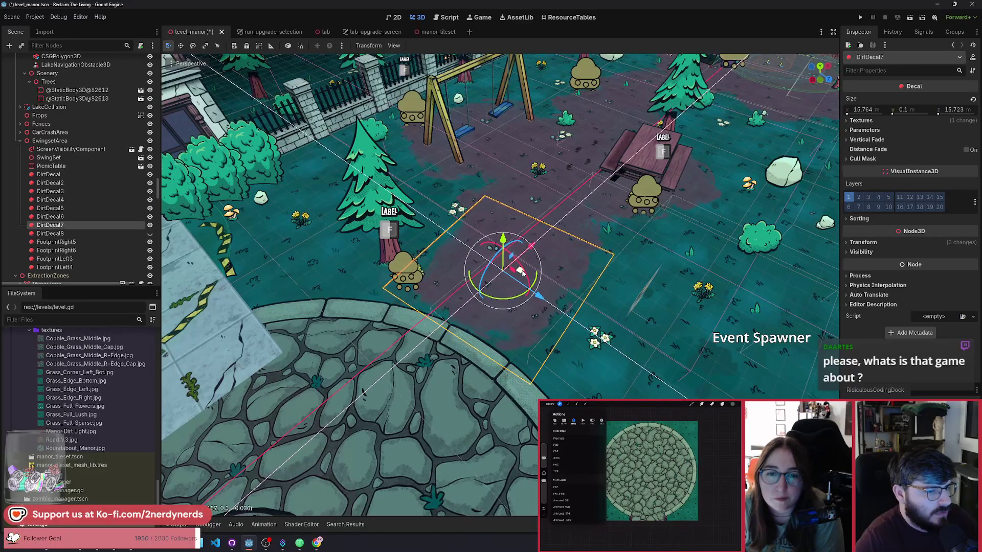
{"action": "left_click", "coordinate": [104, 231]}
{"action": "key", "text": "Delete"}
{"action": "key", "text": "ctrl+s"}
{"action": "key", "text": "w"}
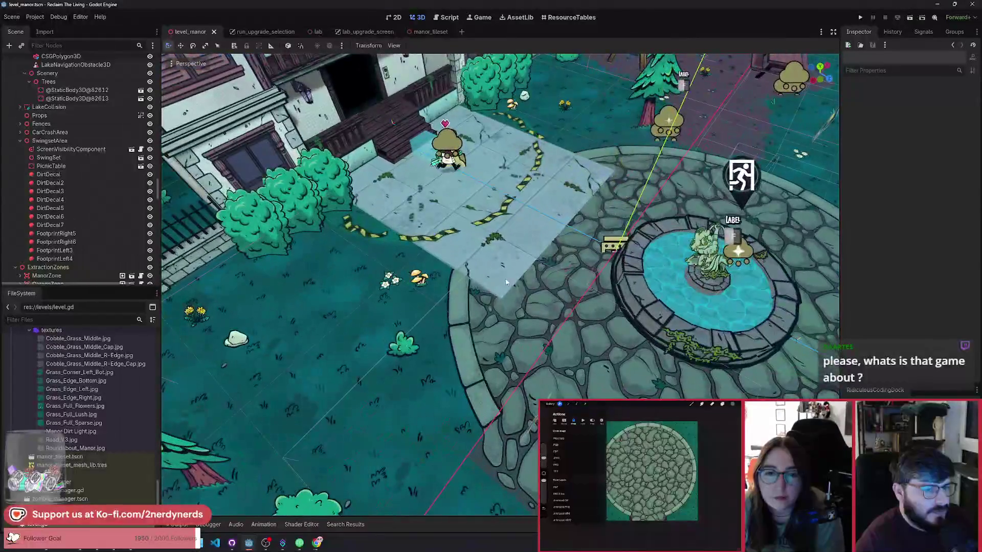
Delete the large SidewalkMesh in front of the manor, keeping SidewalkMesh2, and save
{"action": "left_click", "coordinate": [487, 255]}
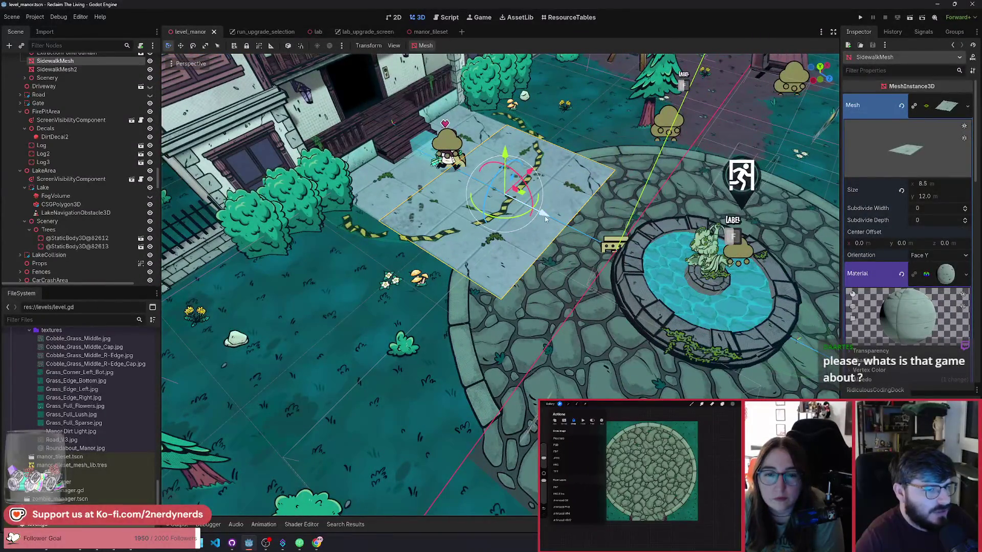
{"action": "mouse_move", "coordinate": [545, 216]}
{"action": "left_mouse_down"}
{"action": "mouse_move", "coordinate": [459, 170]}
{"action": "mouse_move", "coordinate": [552, 244]}
{"action": "left_mouse_up"}
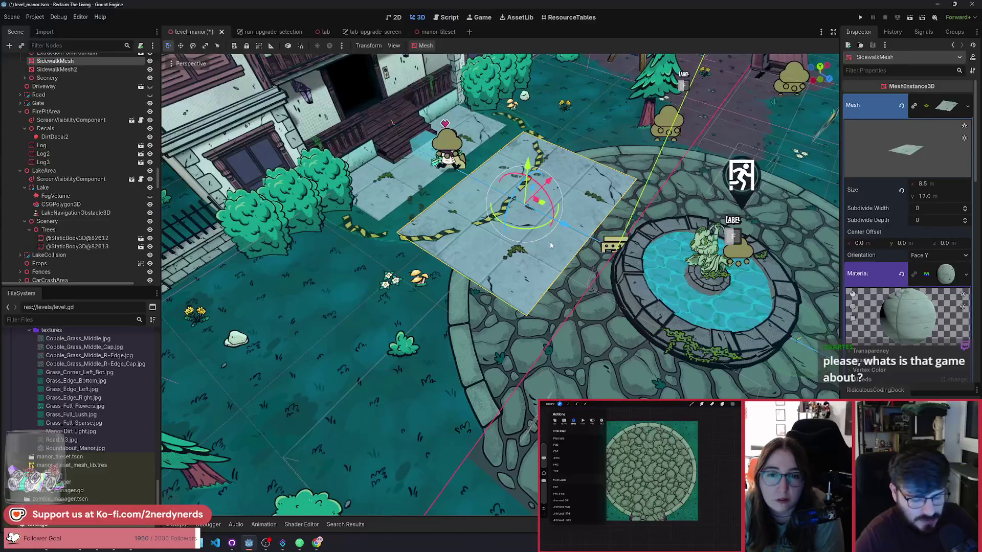
{"action": "key", "text": "Delete"}
{"action": "key", "text": "Return"}
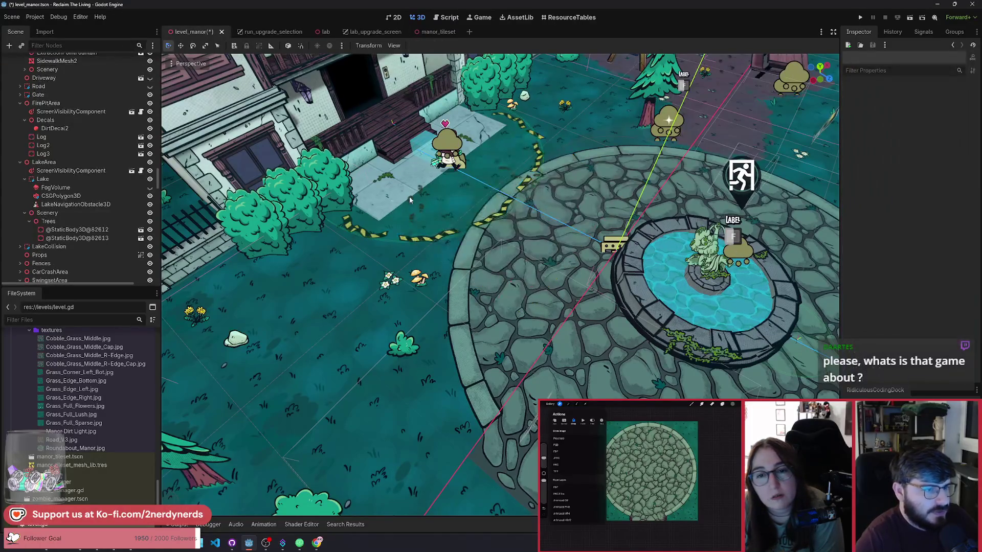
{"action": "left_click_drag", "start_coordinate": [435, 161], "coordinate": [473, 199]}
{"action": "key", "text": "ctrl+s"}
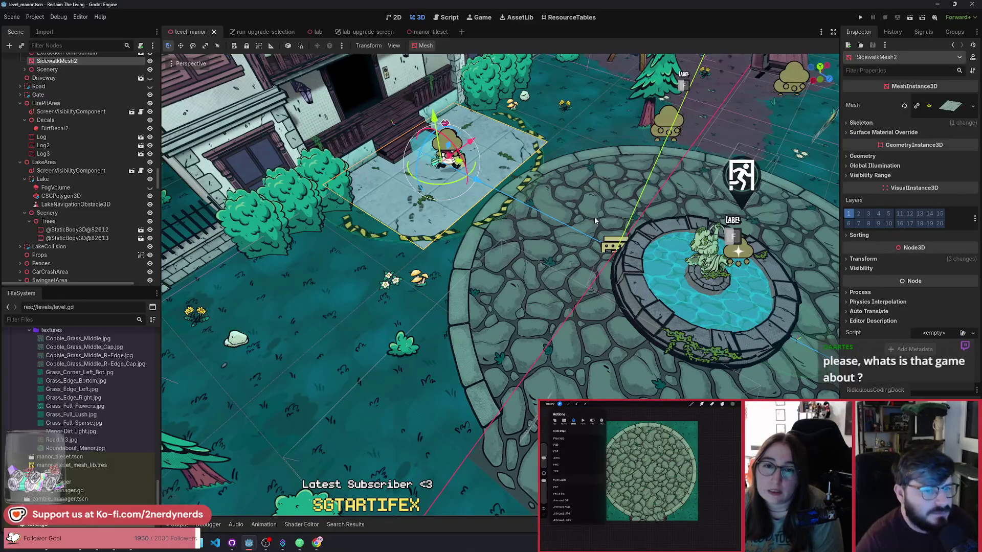
{"action": "scroll", "coordinate": [57, 246], "scroll_direction": "down", "scroll_amount": 15}
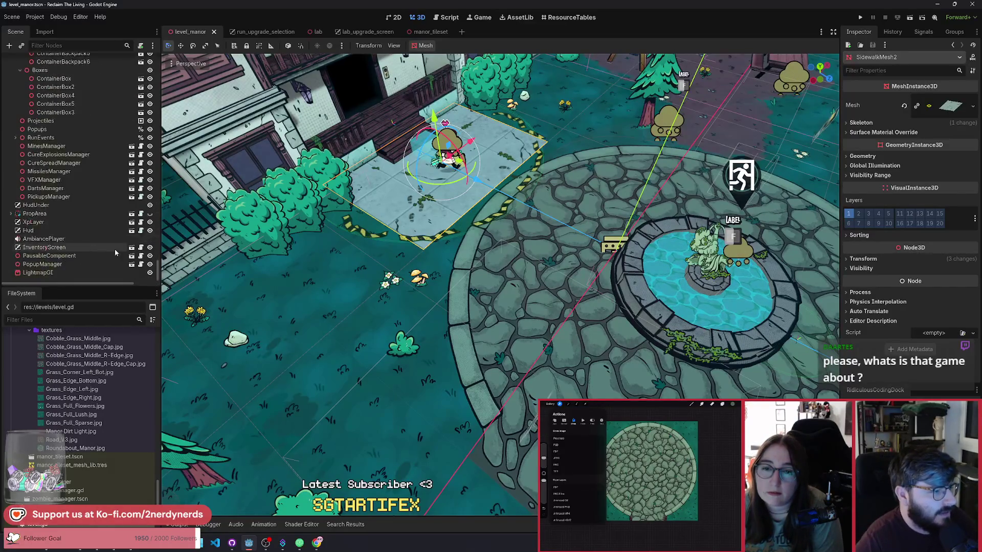
{"action": "left_click", "coordinate": [56, 272]}
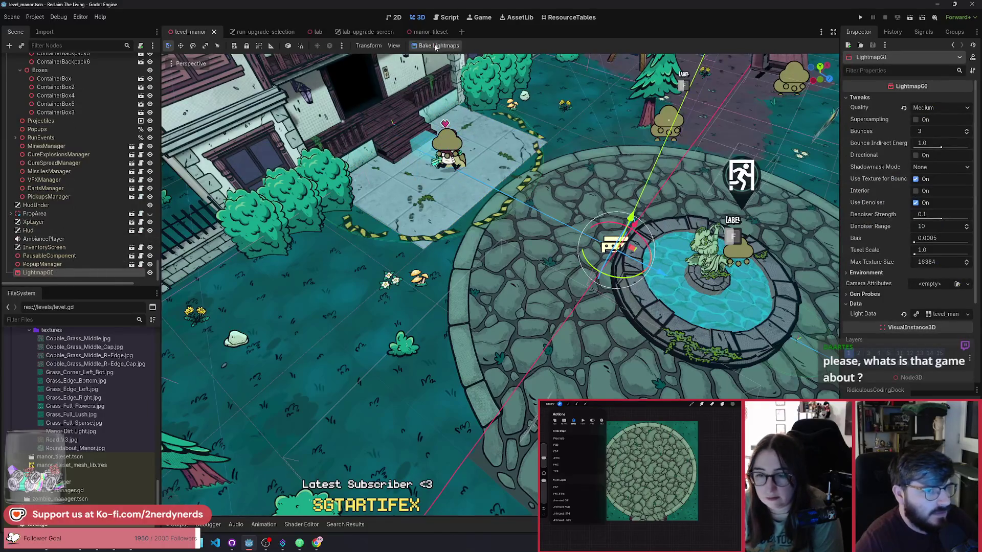
Bake the LightmapGI lightmaps, then save level_manor from the Manor root
{"action": "left_click", "coordinate": [436, 46]}
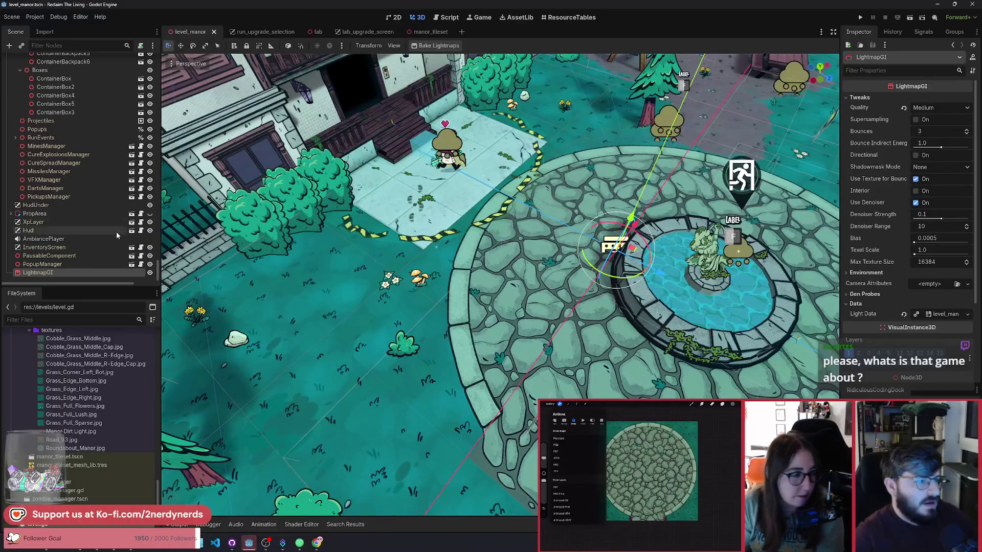
{"action": "scroll", "coordinate": [128, 204], "scroll_direction": "up", "scroll_amount": 10}
{"action": "left_click", "coordinate": [26, 60]}
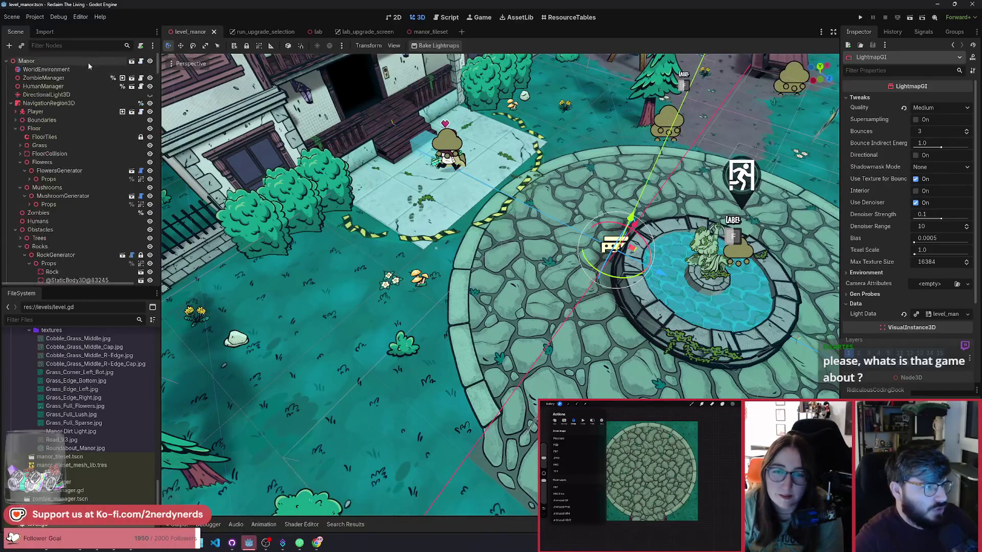
{"action": "key", "text": "ctrl+s"}
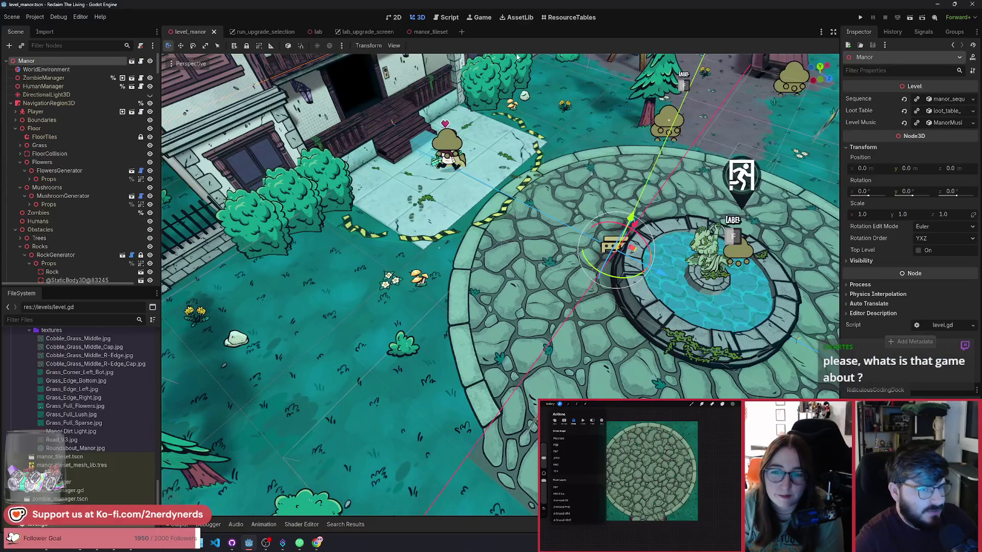
Run the level in debug, dismiss the welcome screen and choose the Dart Gun applicator
{"action": "left_click", "coordinate": [910, 17]}
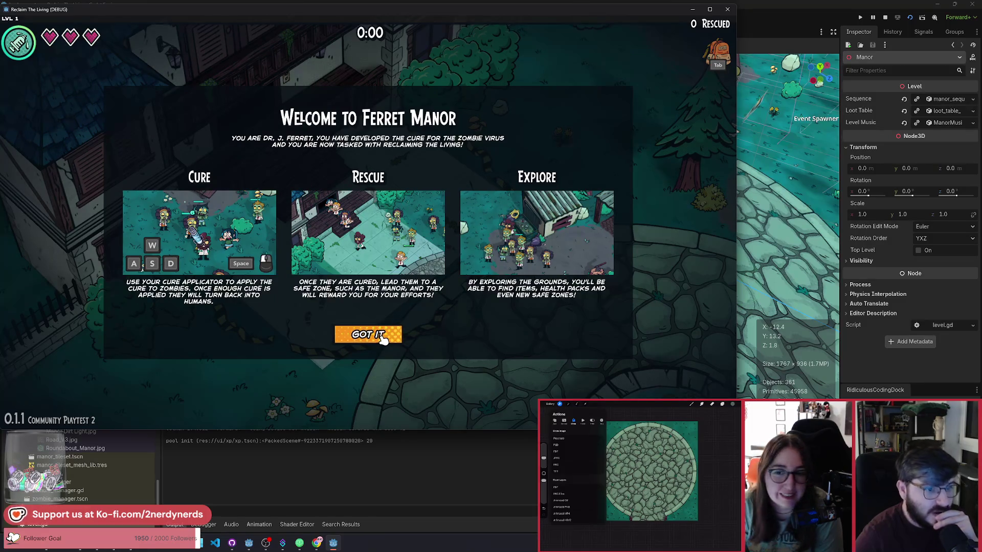
{"action": "left_click", "coordinate": [381, 336]}
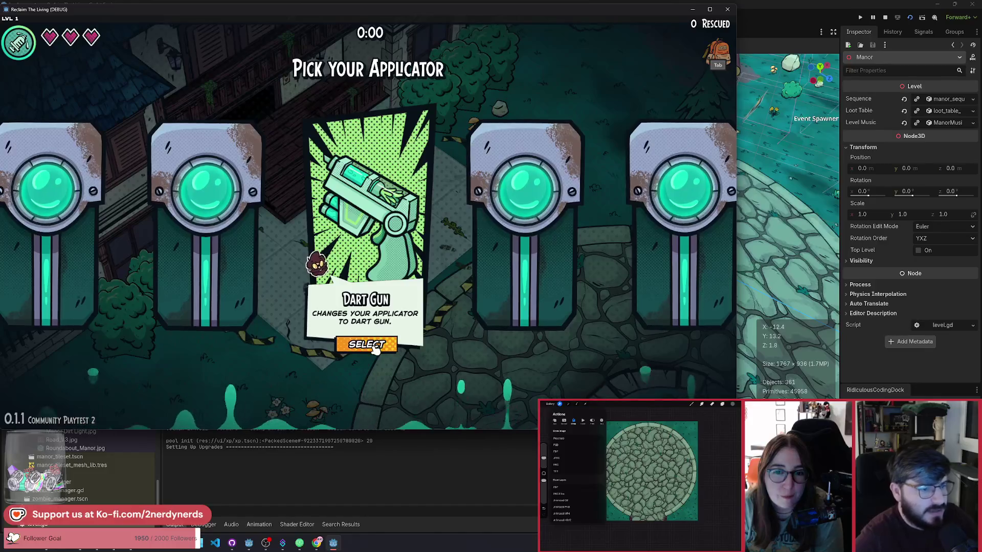
{"action": "left_click", "coordinate": [375, 346]}
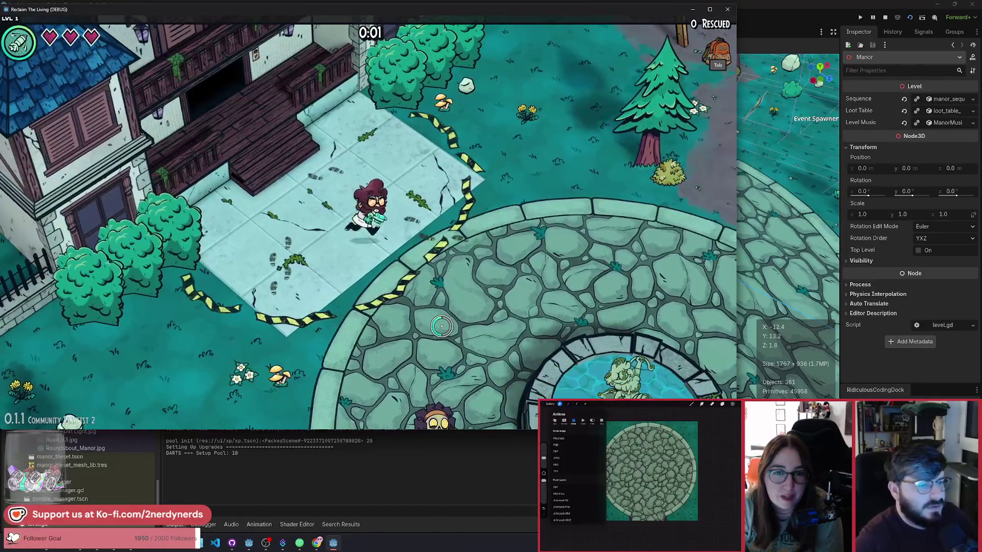
Walk the player around the plaza to the recentred fountain and pick the middle utility card
{"action": "key", "text": "d"}
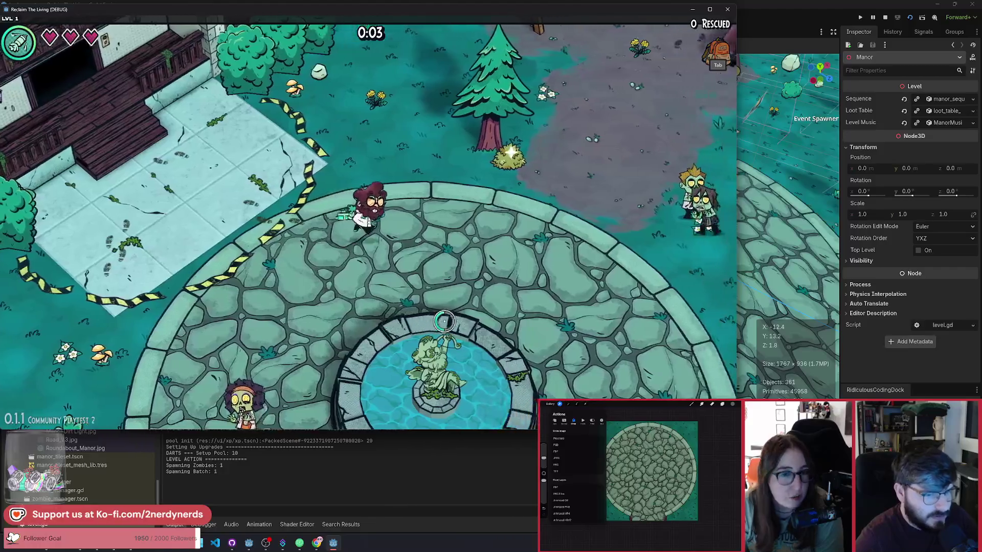
{"action": "key", "text": "s"}
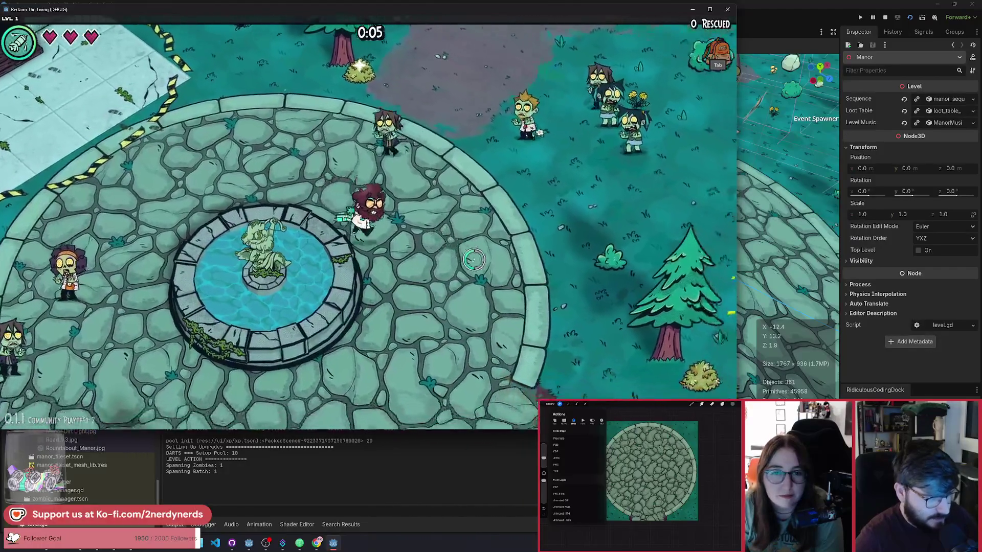
{"action": "key", "text": "s"}
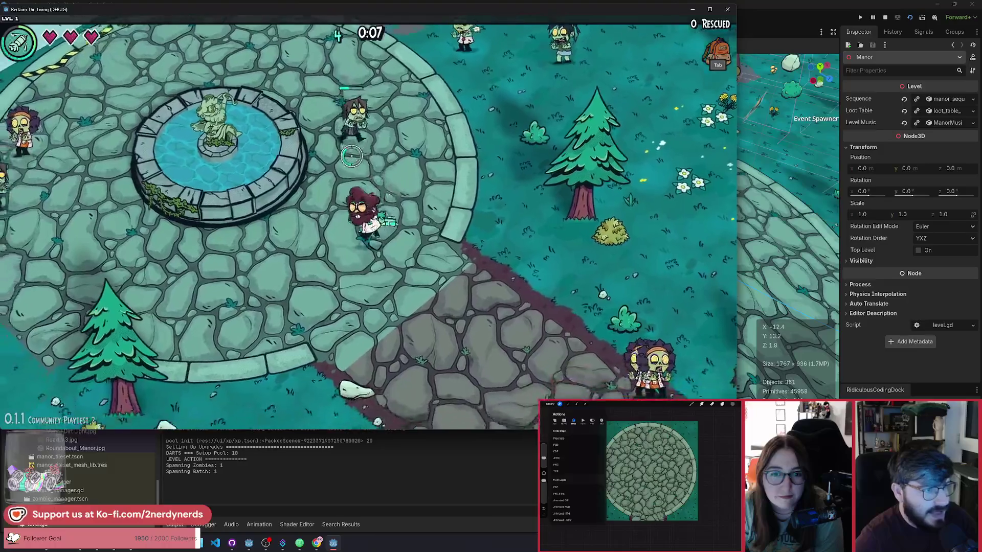
{"action": "key", "text": "a"}
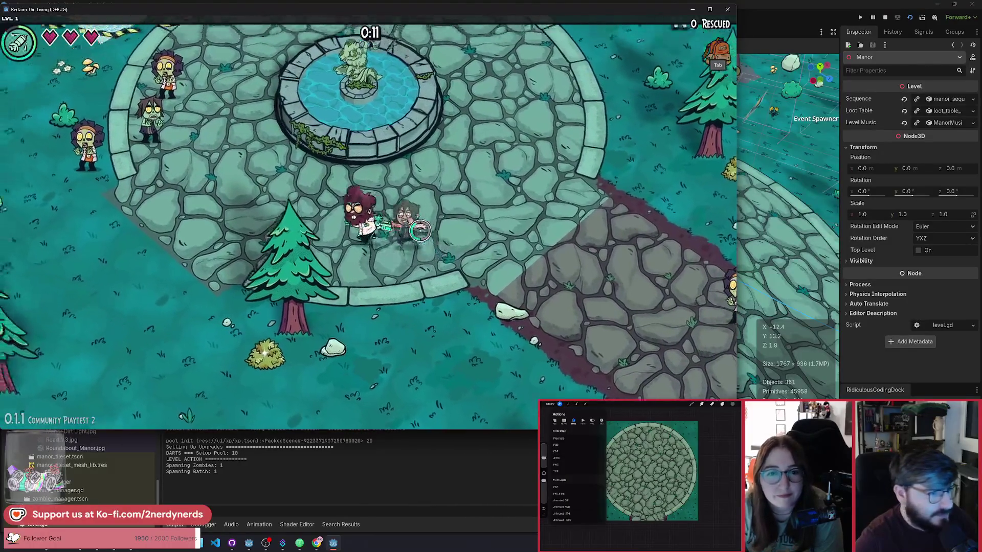
{"action": "key", "text": "d"}
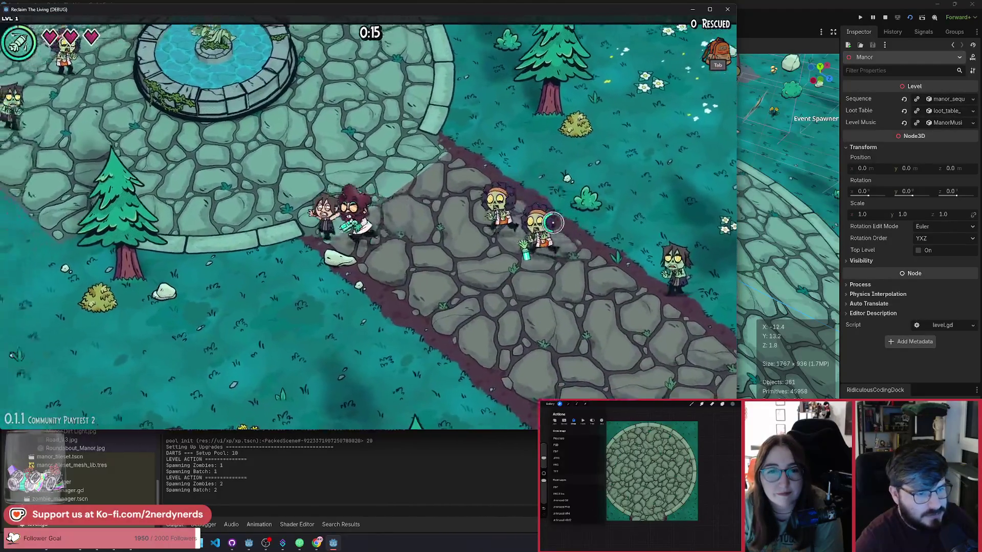
{"action": "key", "text": "a"}
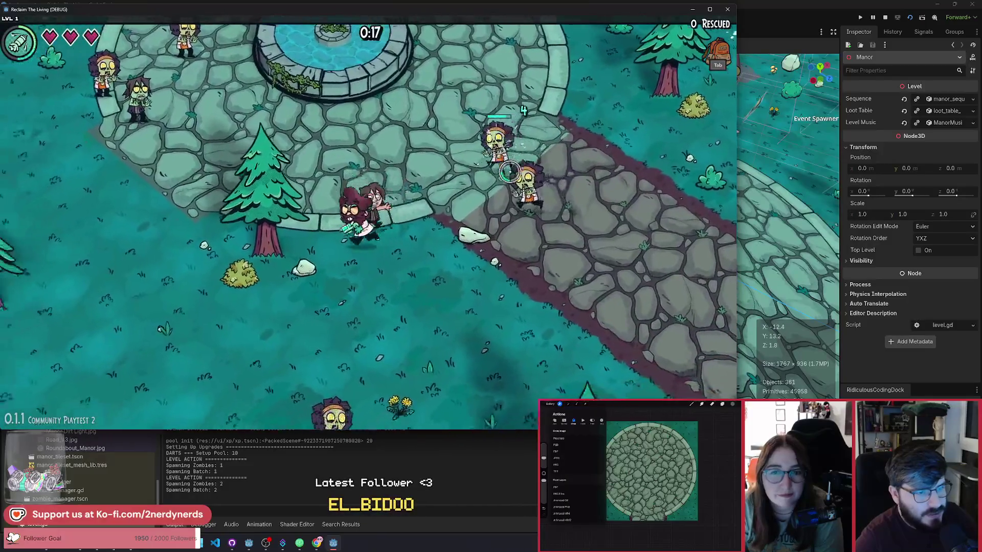
{"action": "key", "text": "a"}
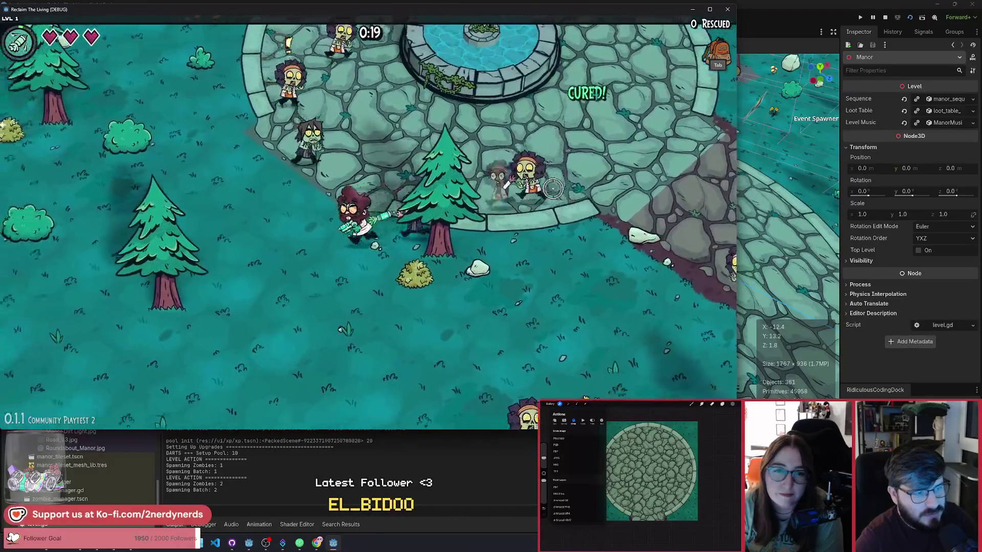
{"action": "key", "text": "s"}
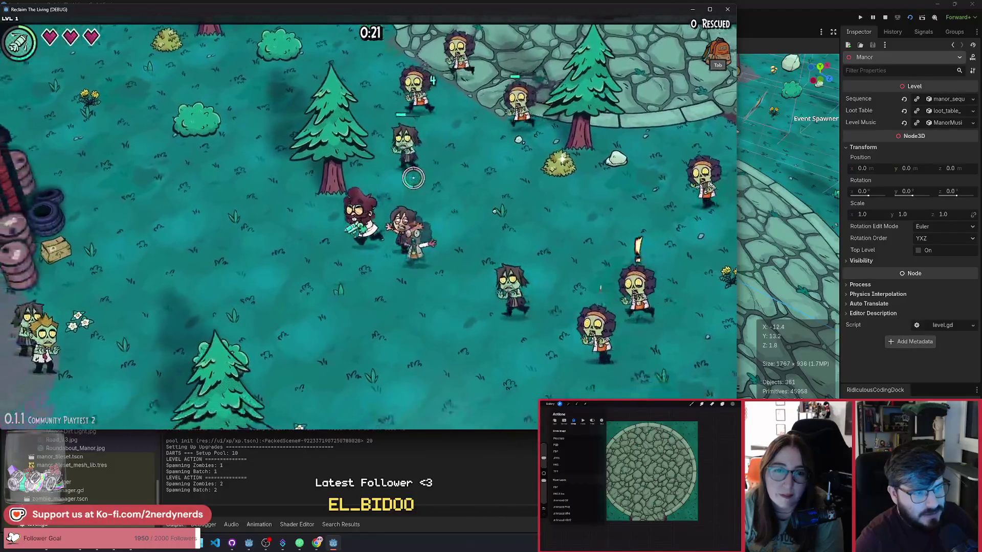
{"action": "key", "text": "w"}
{"action": "key", "text": "a"}
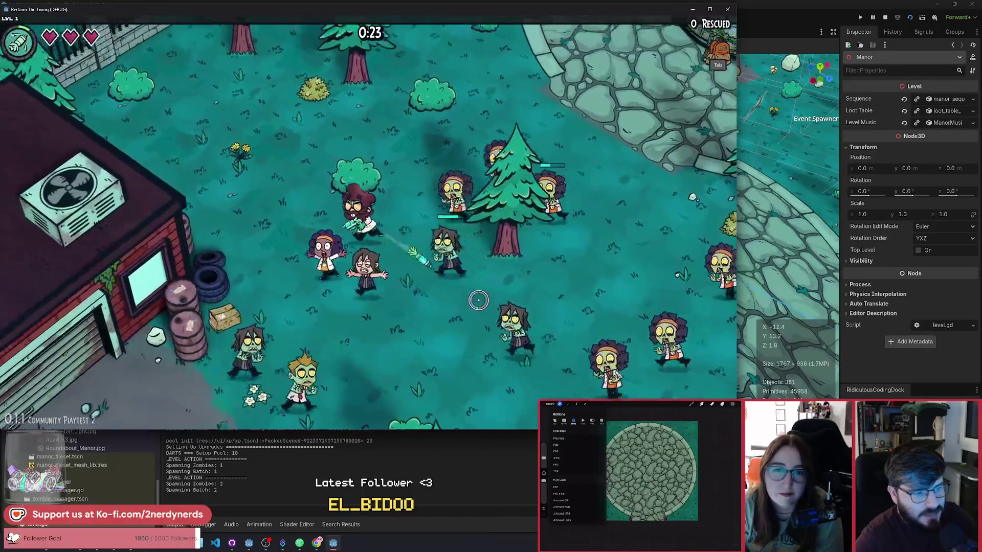
{"action": "key", "text": "w"}
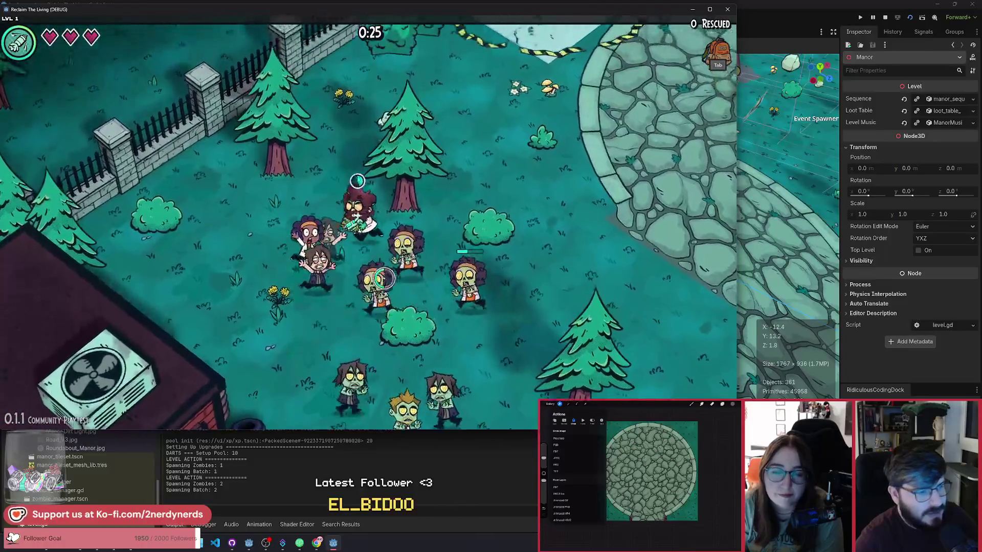
{"action": "key", "text": "w"}
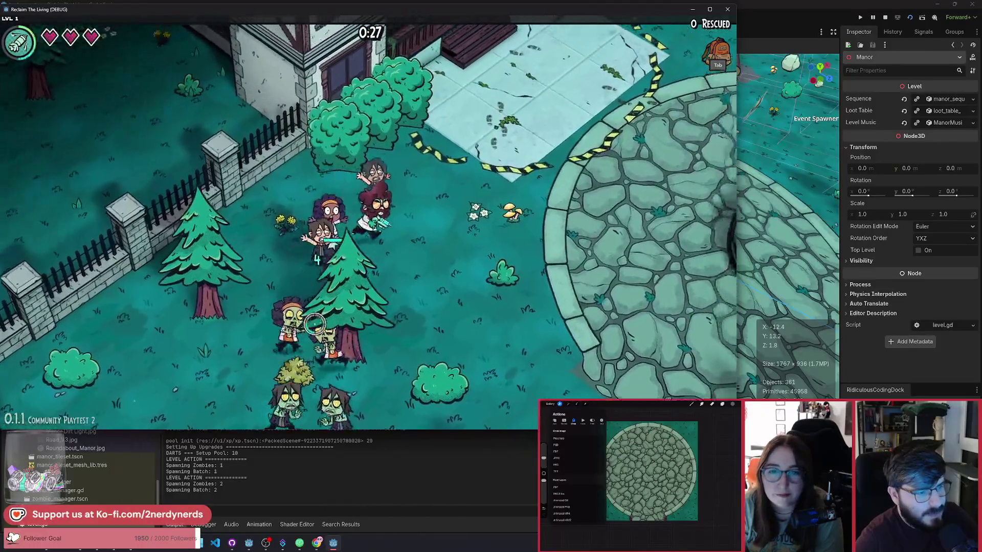
{"action": "key", "text": "w"}
{"action": "key", "text": "d"}
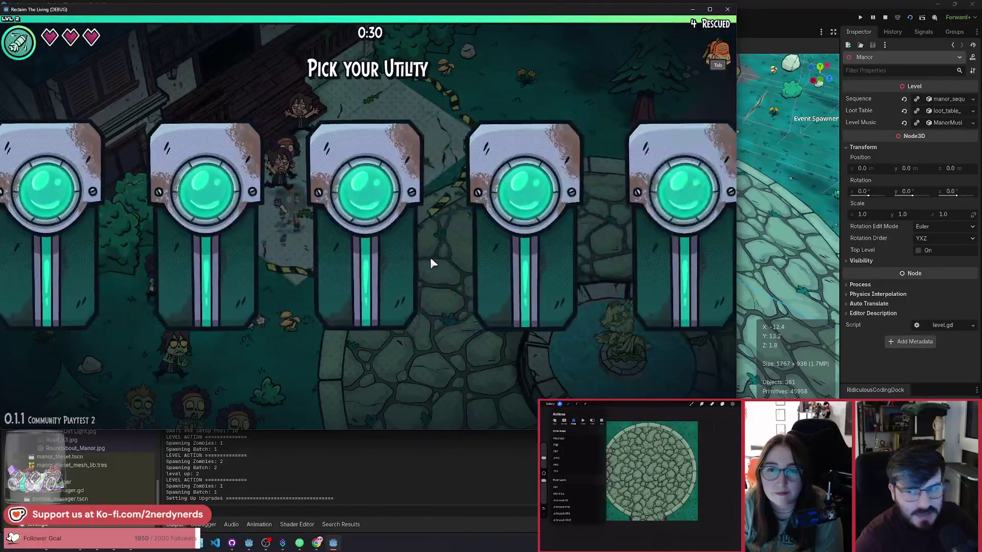
{"action": "left_click", "coordinate": [368, 306]}
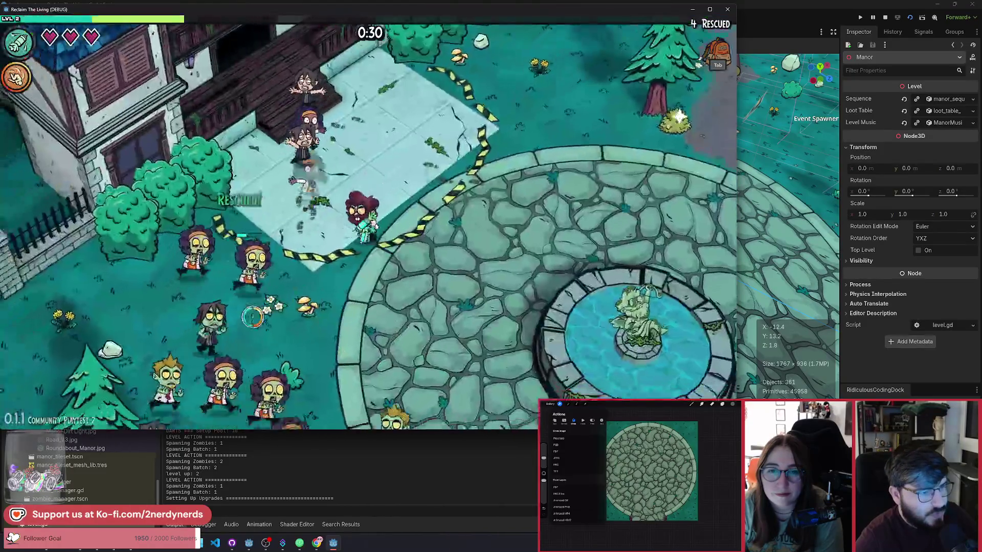
Walk past the swings, pine tree and picnic table, then down past the manor onto the lawn
{"action": "key", "text": "w"}
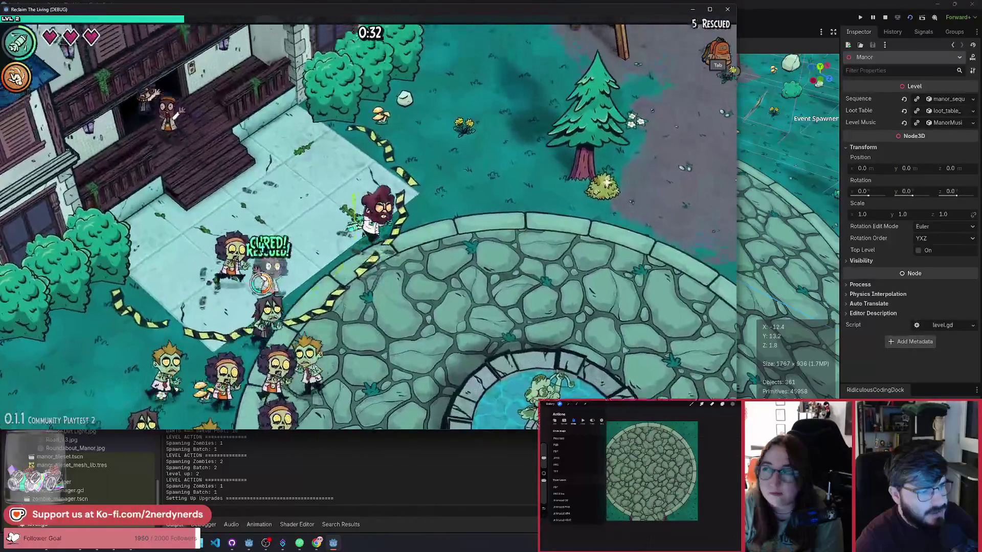
{"action": "key", "text": "w"}
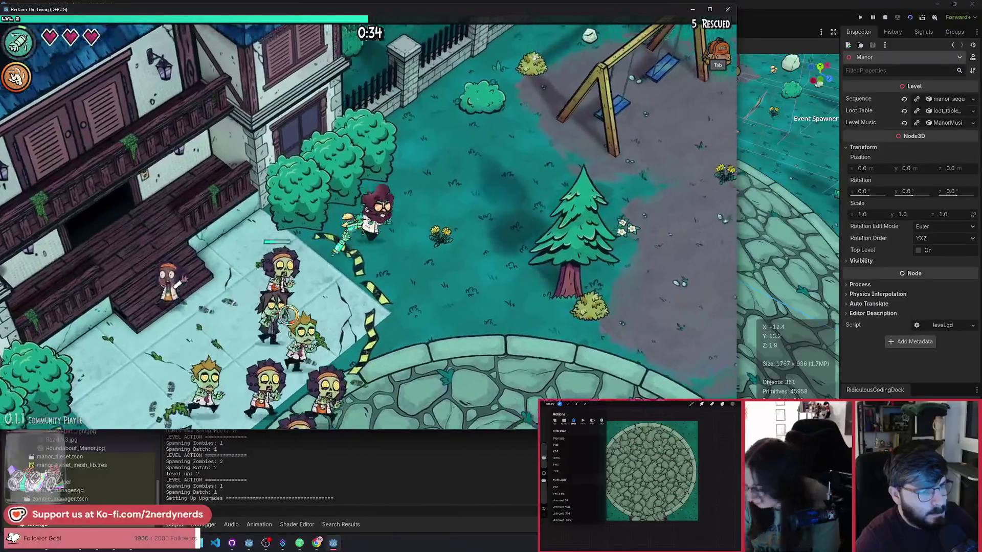
{"action": "key", "text": "d"}
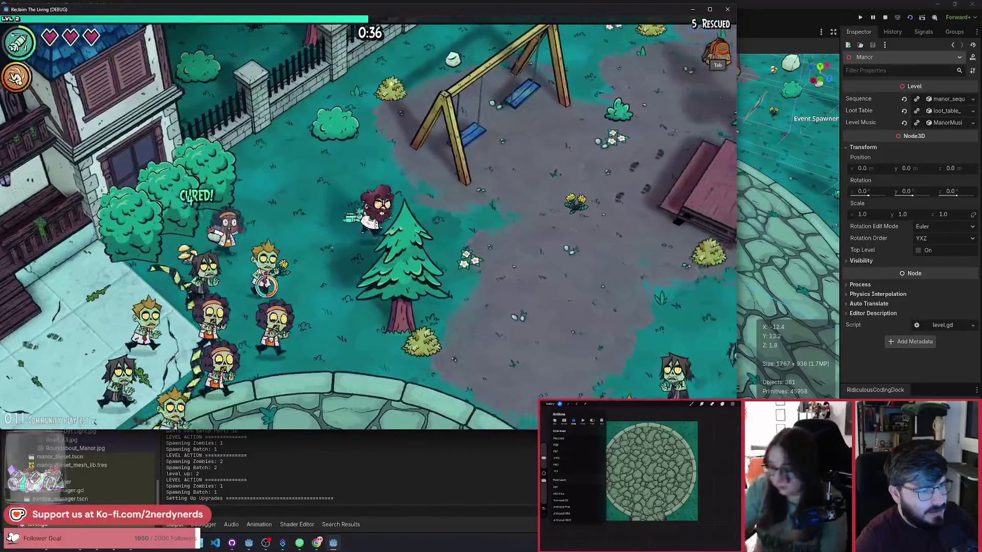
{"action": "key", "text": "d"}
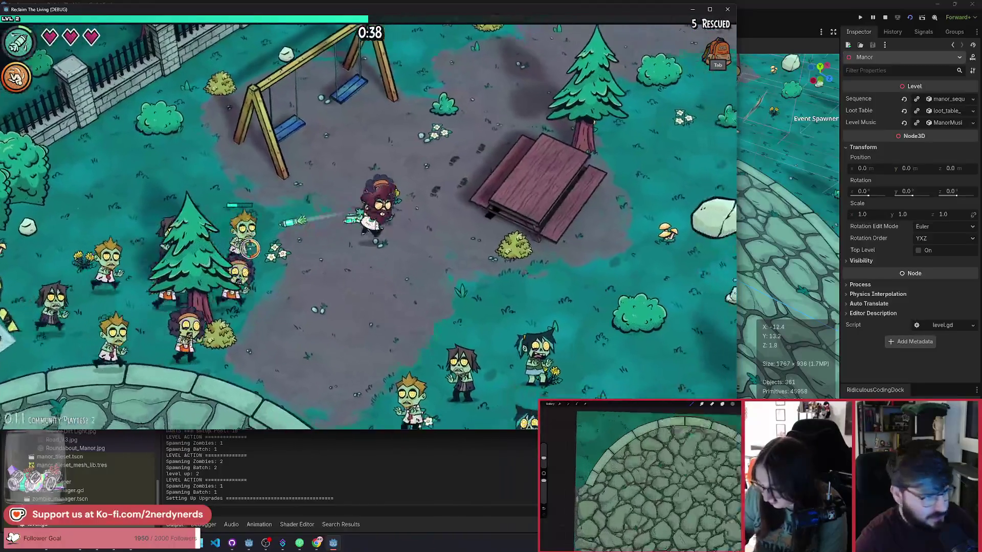
{"action": "key", "text": "w"}
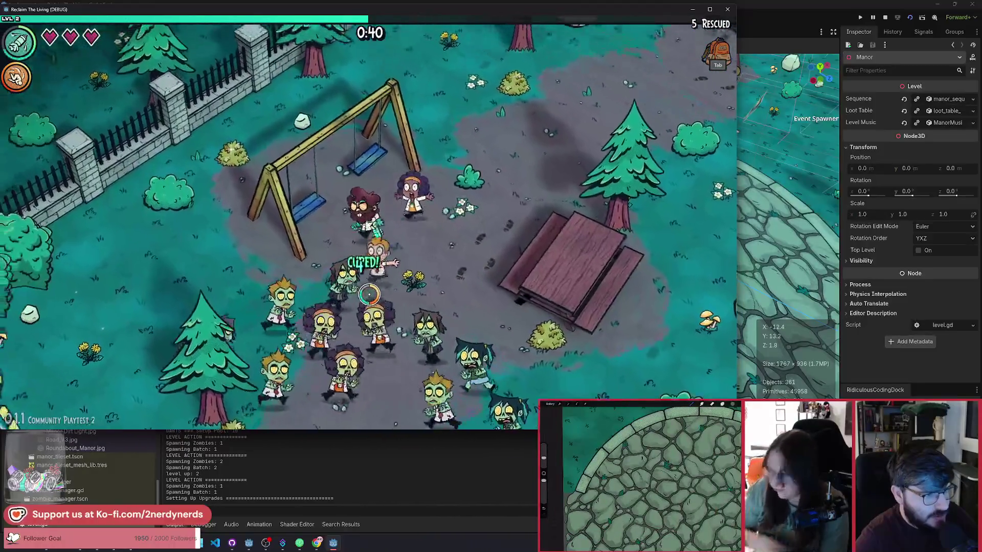
{"action": "key", "text": "a"}
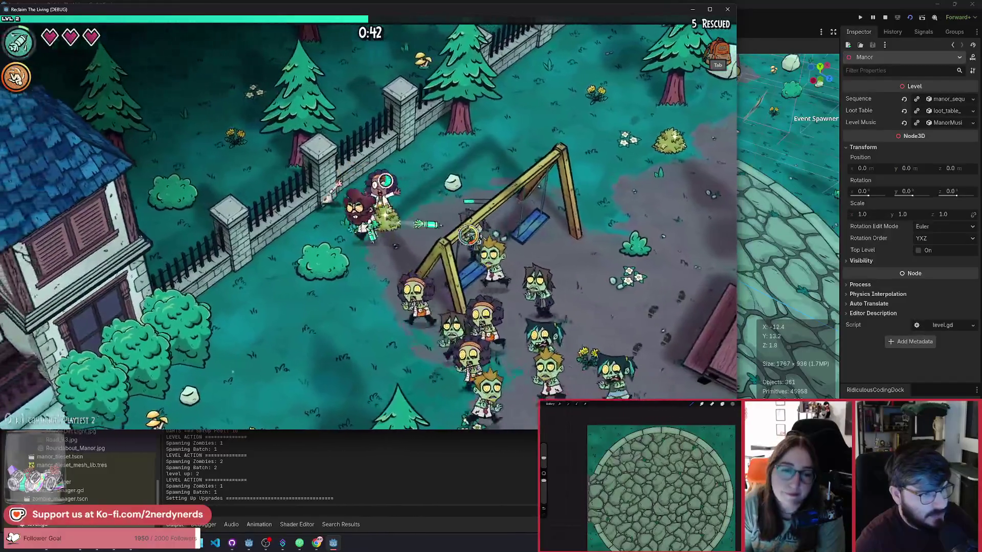
{"action": "key", "text": "s"}
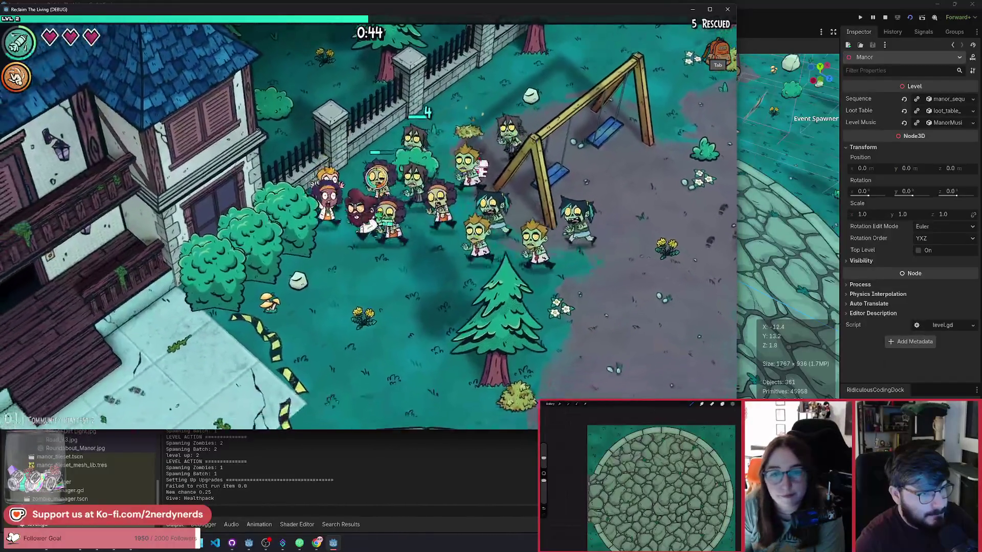
{"action": "key", "text": "s"}
{"action": "key", "text": "a"}
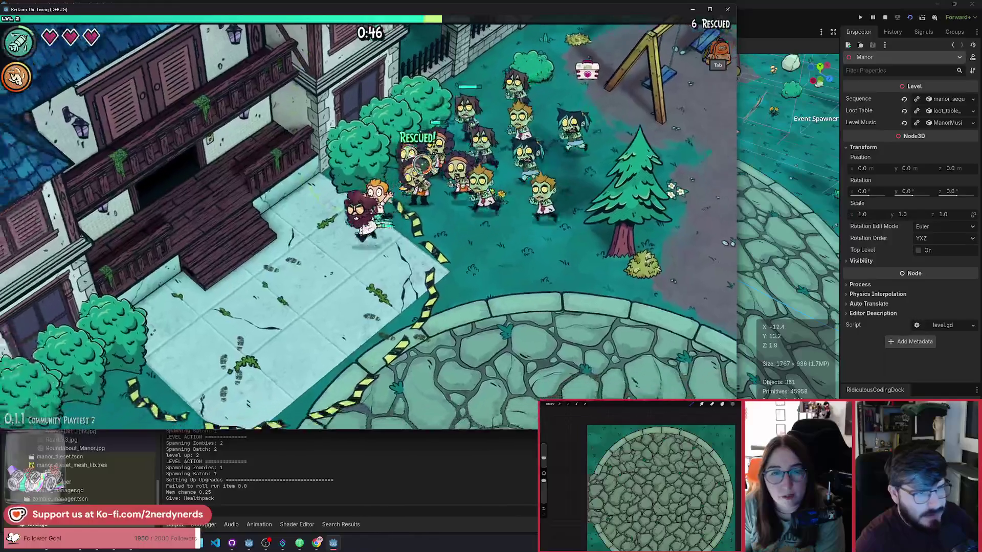
{"action": "key", "text": "s"}
{"action": "key", "text": "a"}
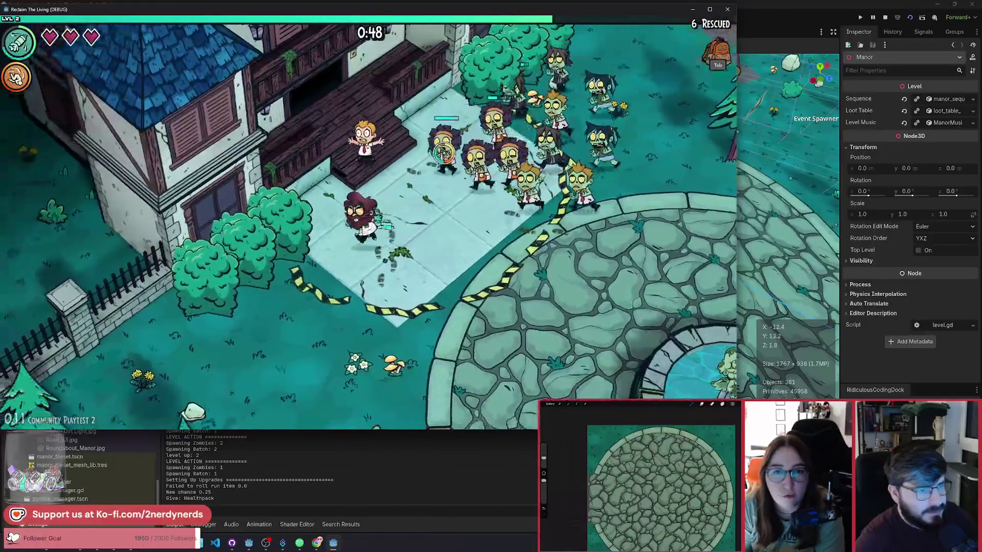
{"action": "key", "text": "s"}
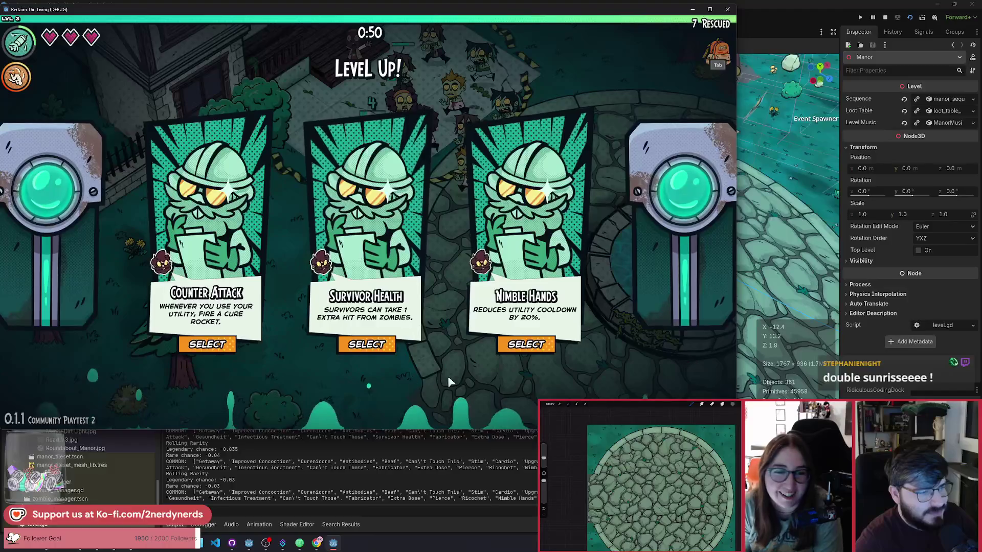
Take the Nimble Hands upgrade, then walk past the fountain toward the playground and house stairs
{"action": "left_click", "coordinate": [532, 346]}
{"action": "key", "text": "d"}
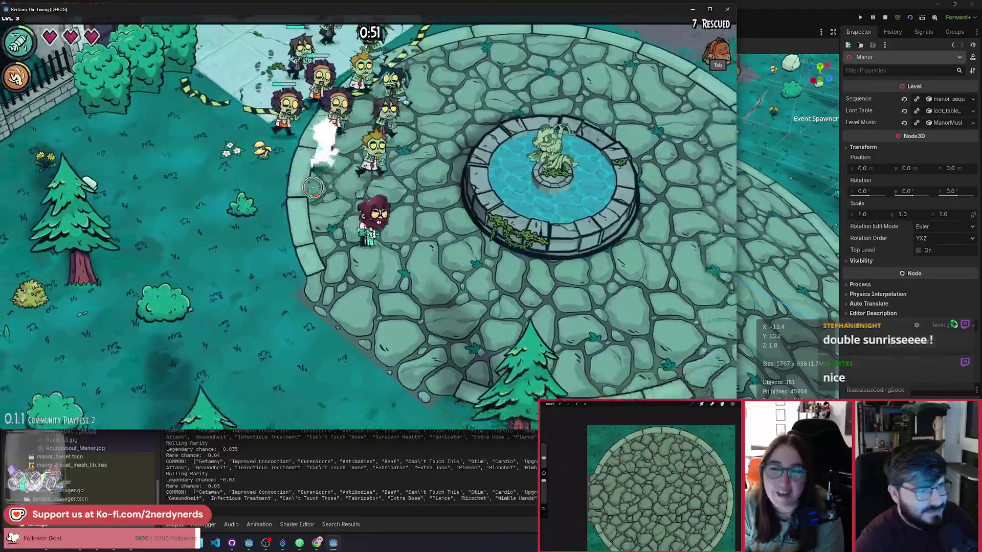
{"action": "key", "text": "d"}
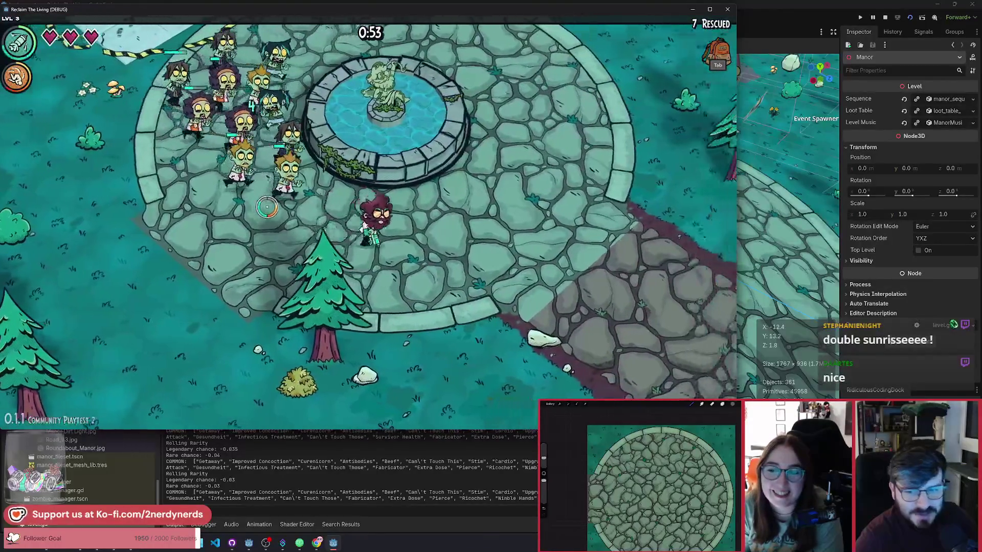
{"action": "key", "text": "w"}
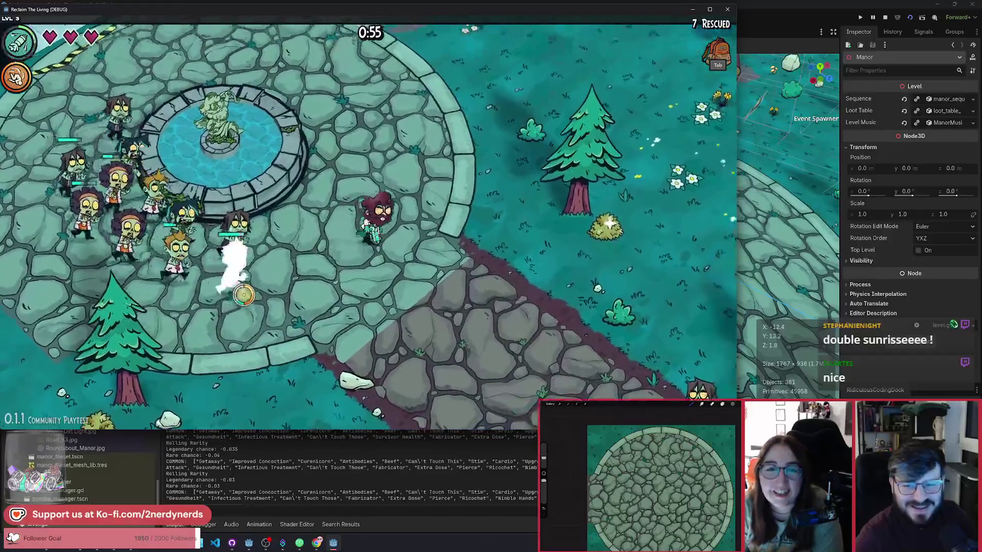
{"action": "key", "text": "w"}
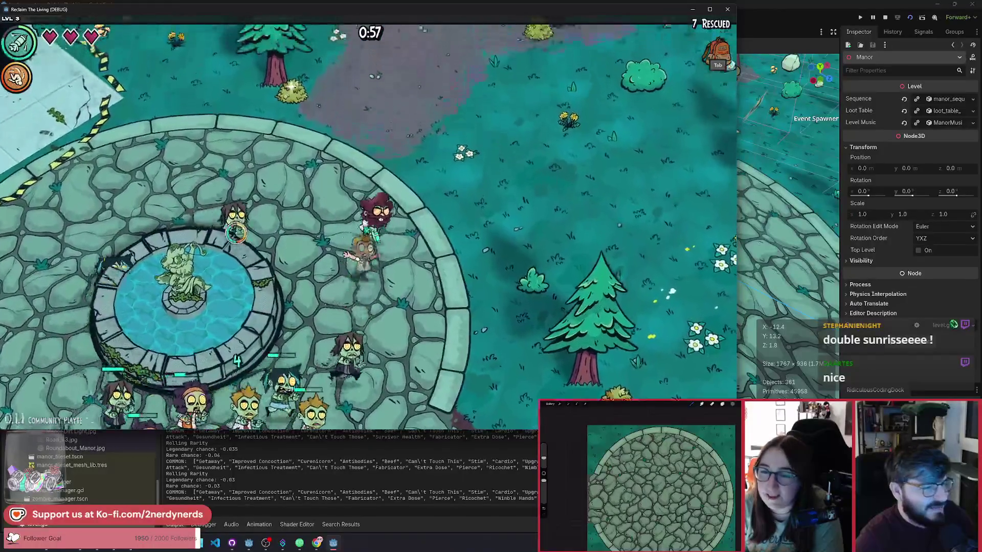
{"action": "key", "text": "w"}
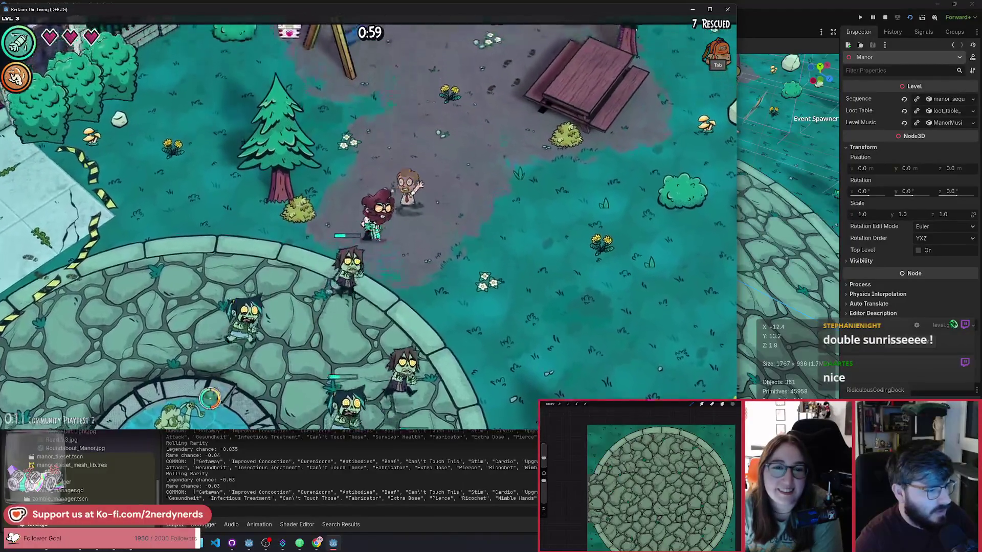
{"action": "key", "text": "w"}
{"action": "key", "text": "a"}
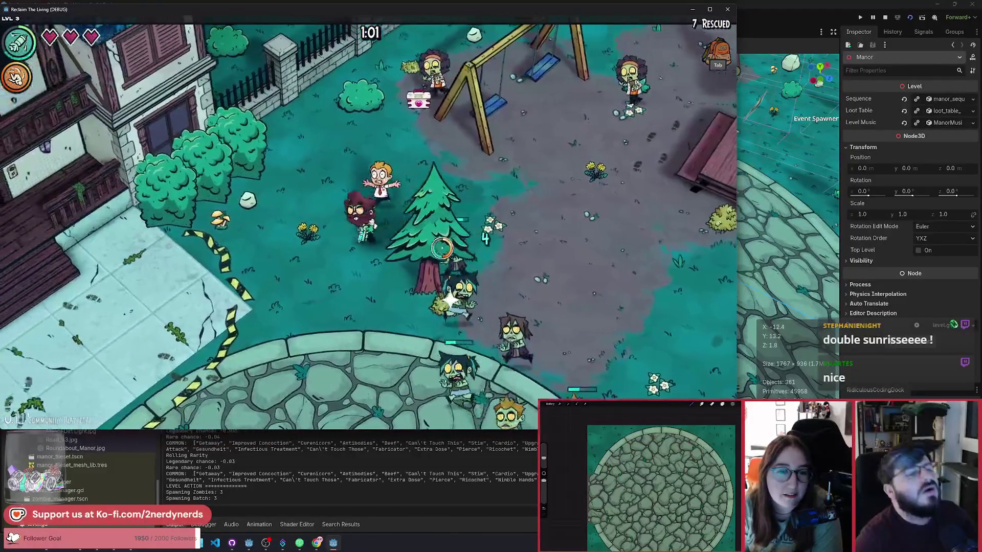
{"action": "key", "text": "s"}
{"action": "key", "text": "a"}
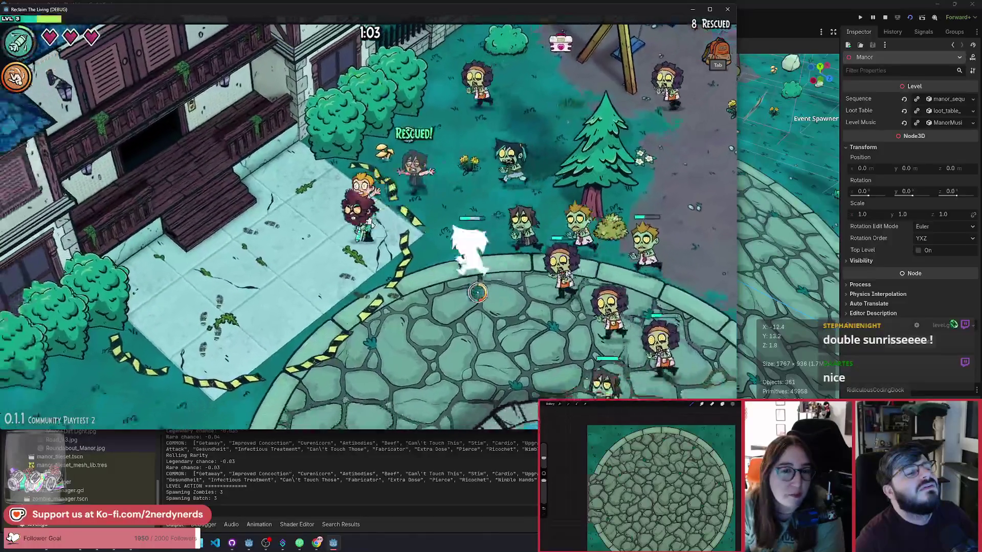
{"action": "key", "text": "s"}
{"action": "key", "text": "a"}
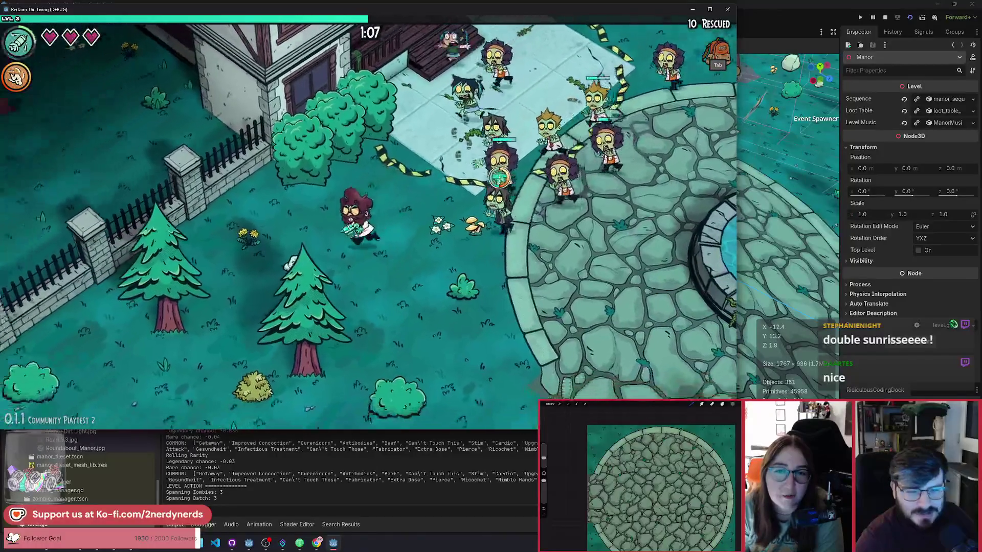
Circle the fountain plaza toward the manor, rescuing survivors until the level 4 upgrade choice
{"action": "key", "text": "s"}
{"action": "key", "text": "d"}
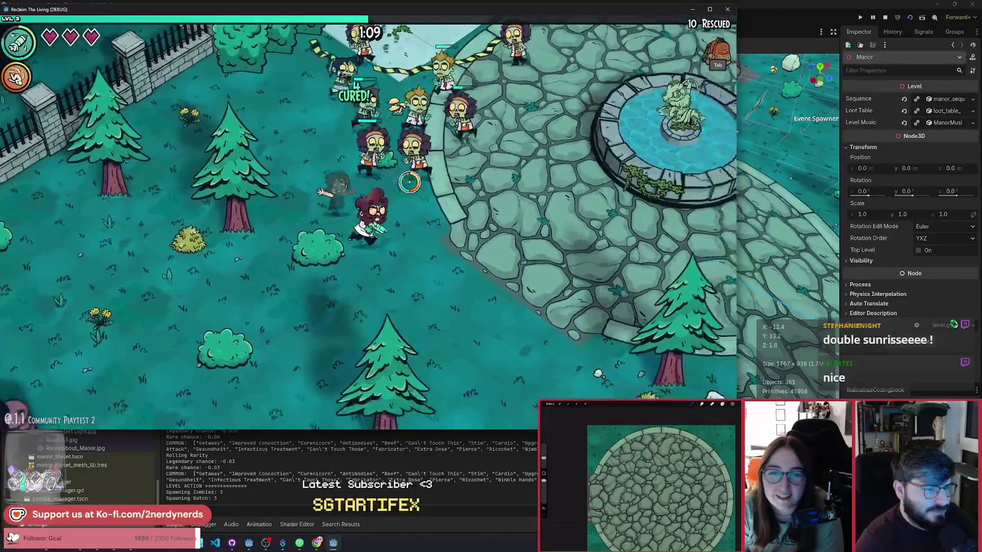
{"action": "key", "text": "s"}
{"action": "key", "text": "d"}
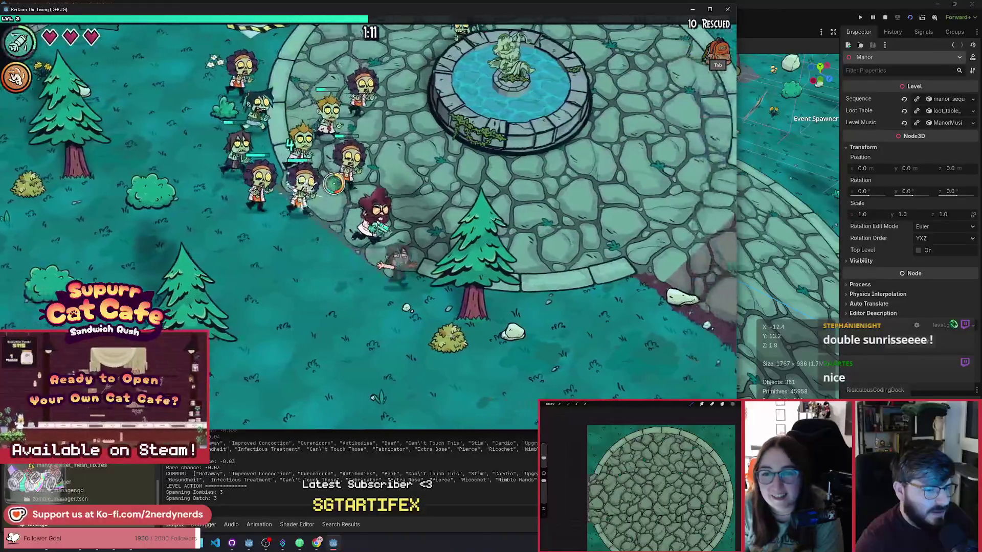
{"action": "key", "text": "d"}
{"action": "key", "text": "w"}
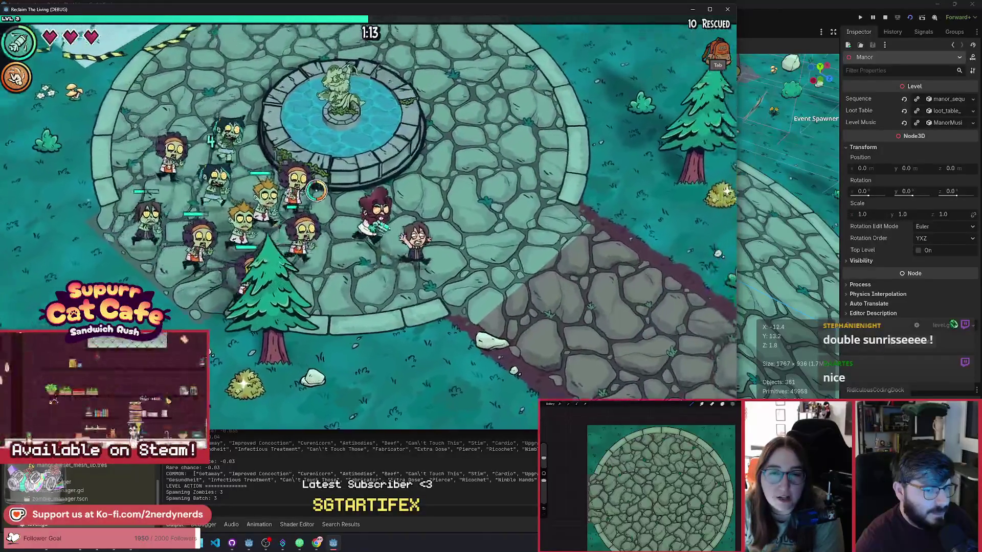
{"action": "key", "text": "d"}
{"action": "key", "text": "w"}
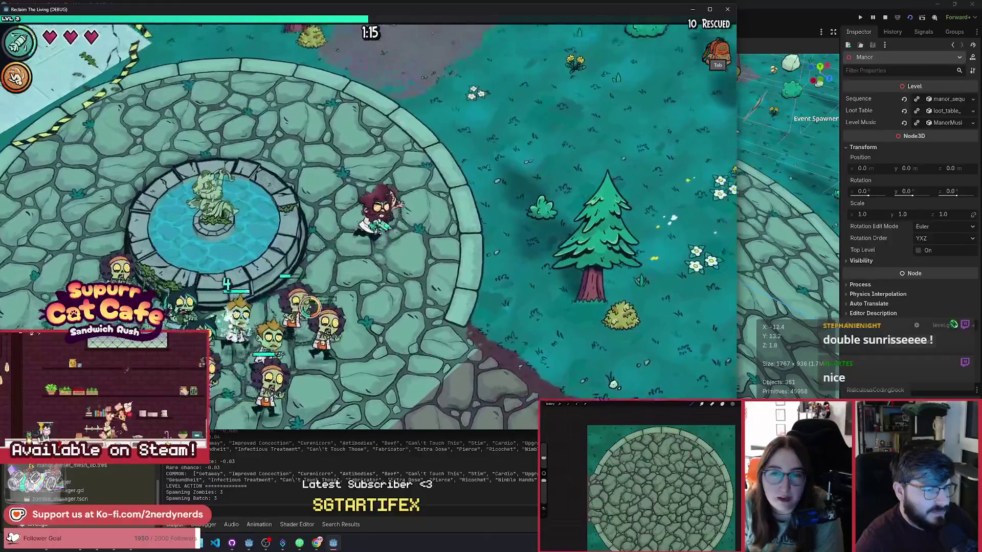
{"action": "key", "text": "w"}
{"action": "key", "text": "a"}
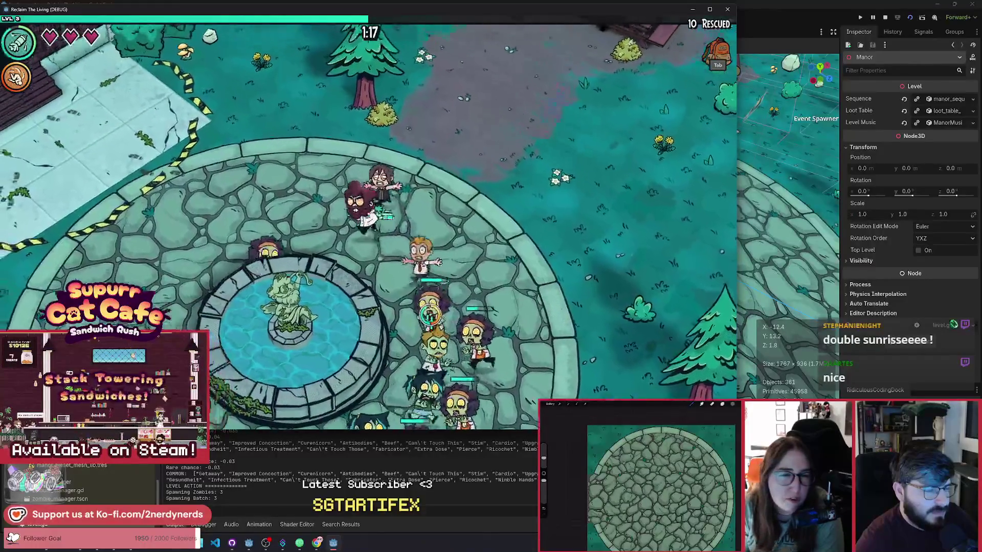
{"action": "key", "text": "w"}
{"action": "key", "text": "a"}
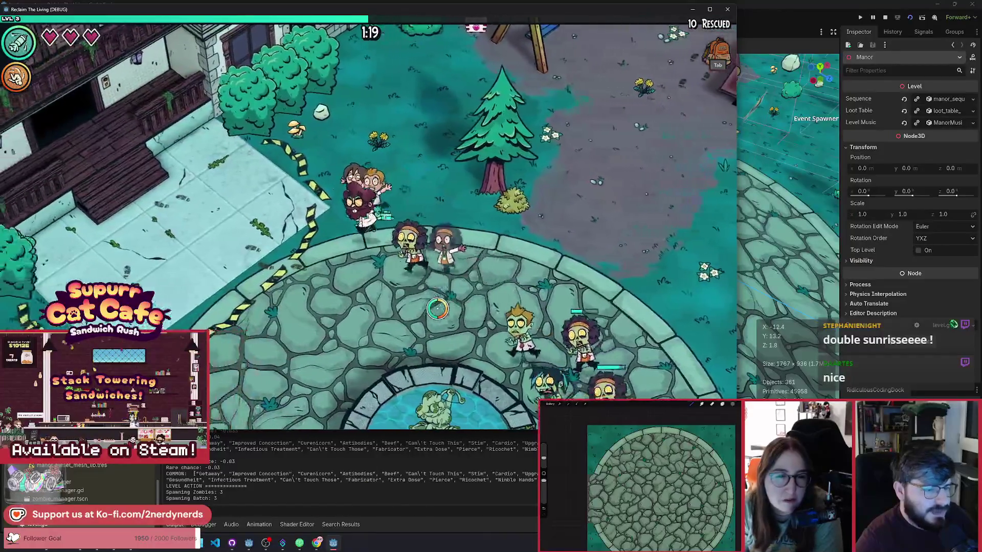
{"action": "key", "text": "a"}
{"action": "key", "text": "s"}
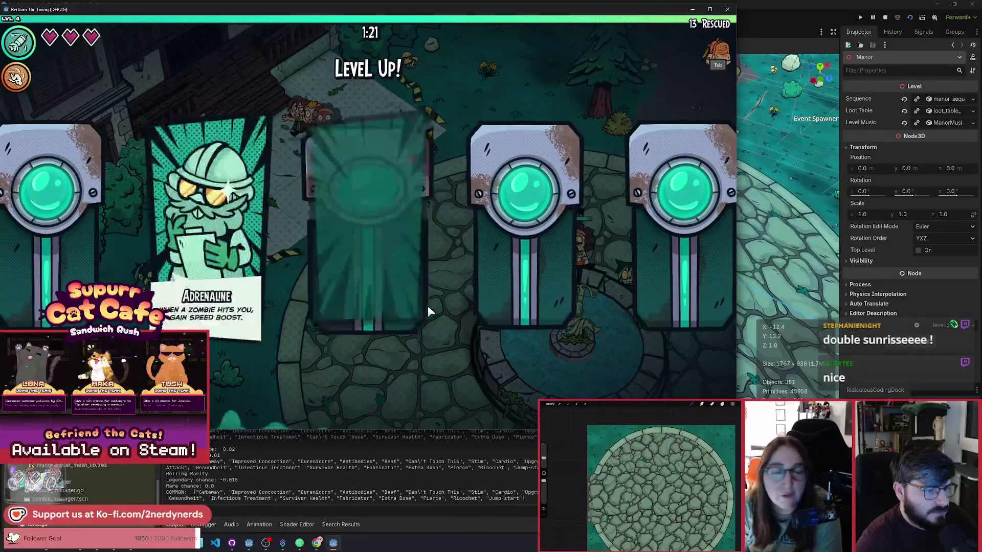
Take the Fabricator upgrade and walk east past the fountain toward the playground
{"action": "left_click", "coordinate": [511, 346]}
{"action": "key", "text": "s"}
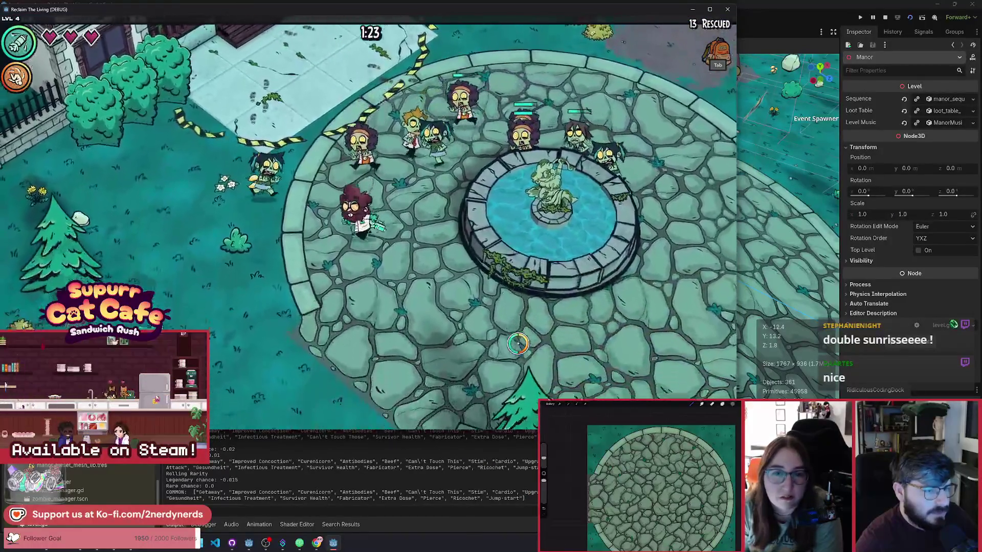
{"action": "key", "text": "d"}
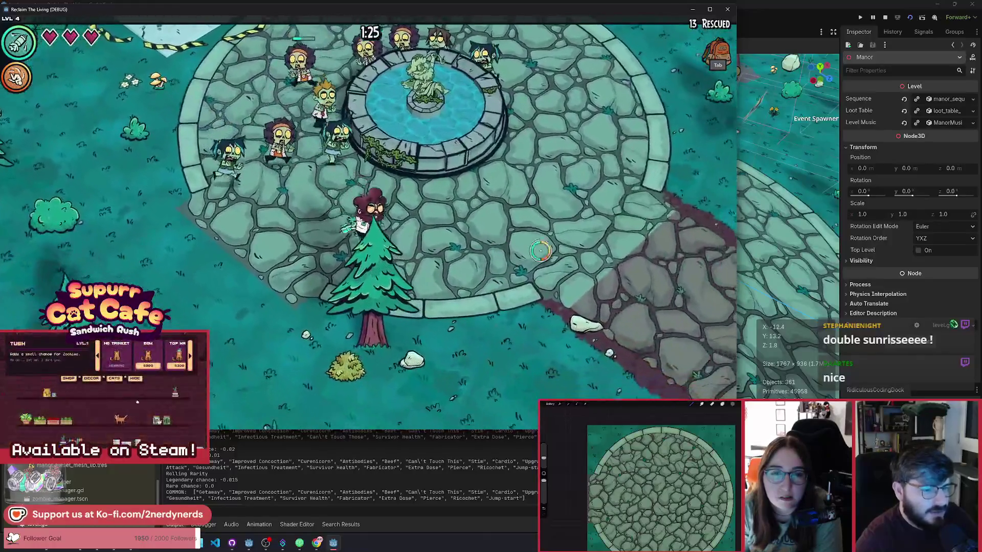
{"action": "key", "text": "d"}
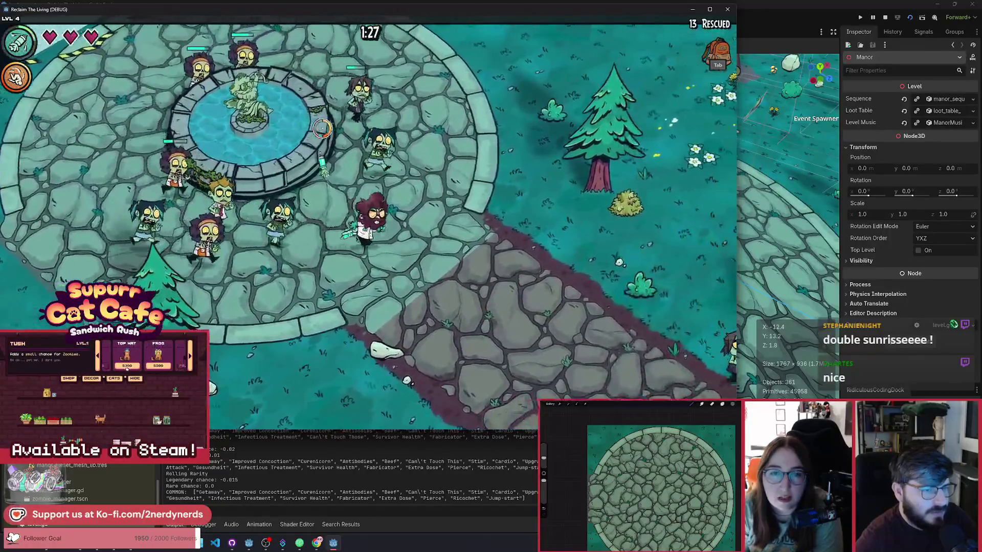
{"action": "key", "text": "d"}
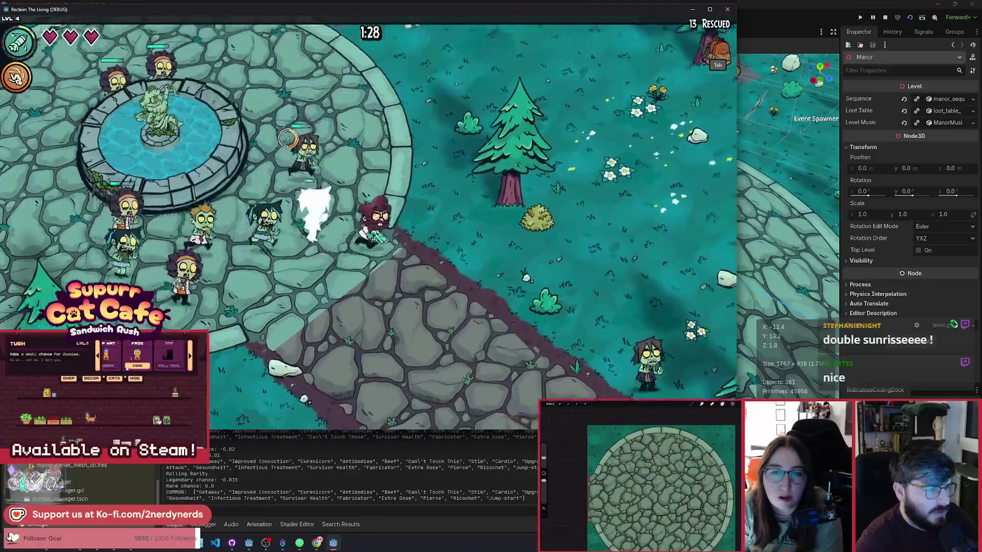
{"action": "key", "text": "w"}
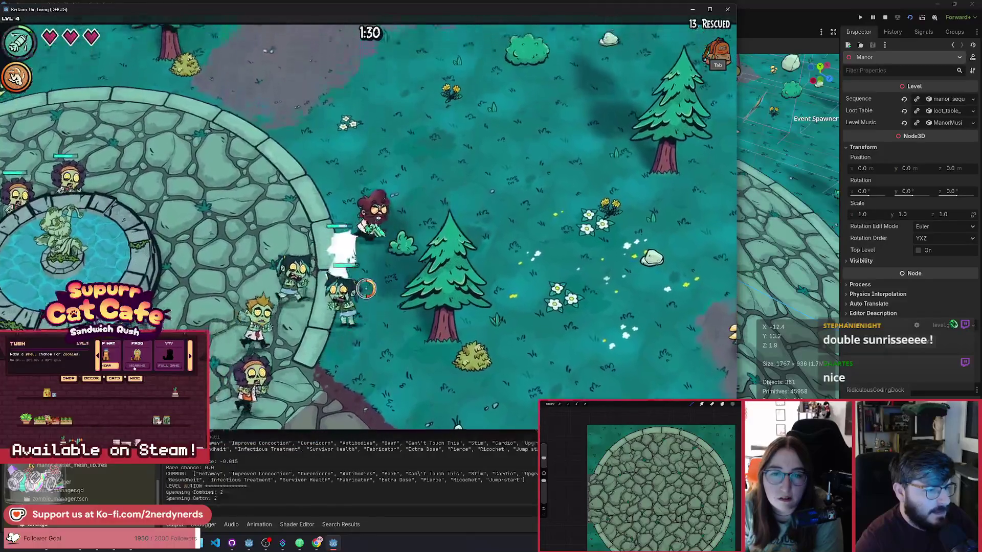
{"action": "key", "text": "w"}
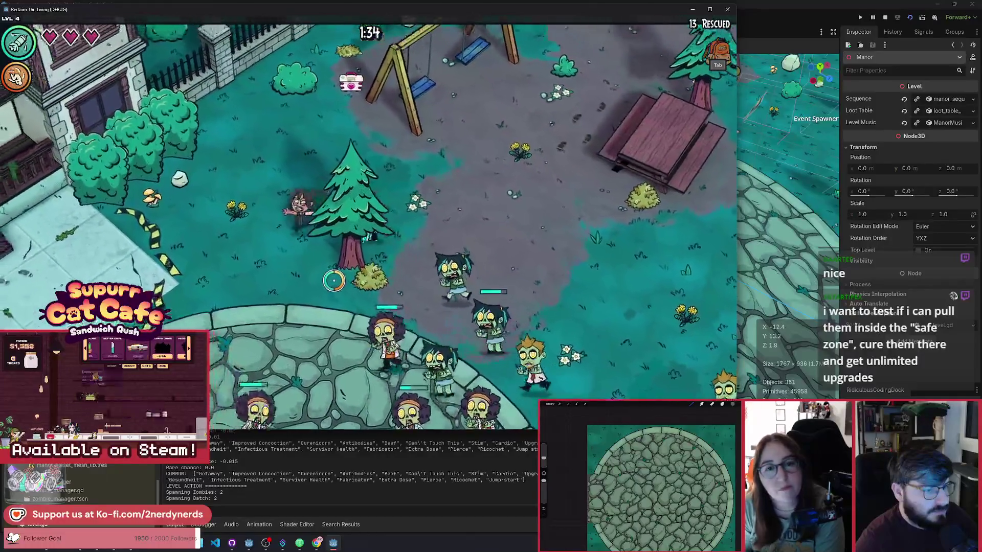
{"action": "key", "text": "a"}
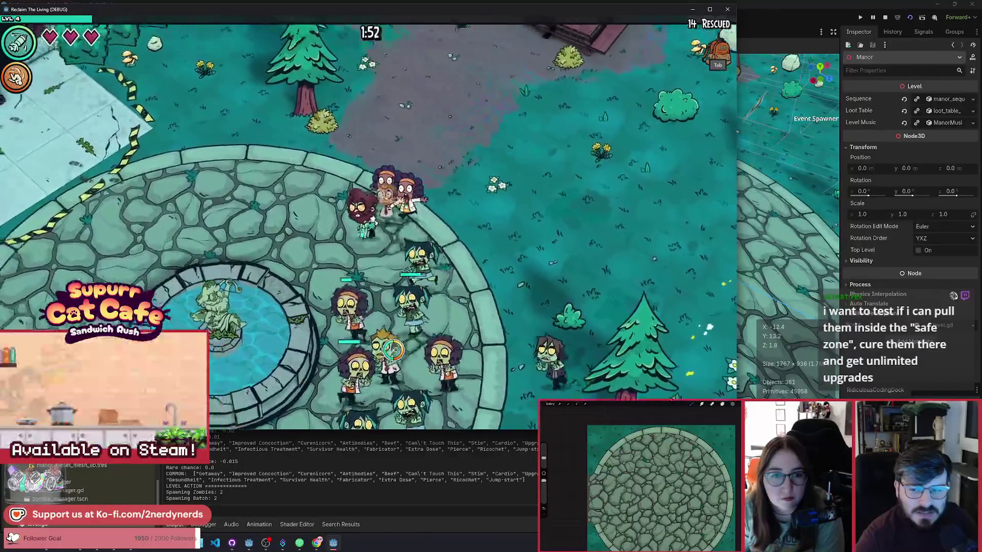
Circle the swings, fountain and picnic table until 22 are rescued and Pierce, Survivor Health, Extra Dose appear
{"action": "key", "text": "a"}
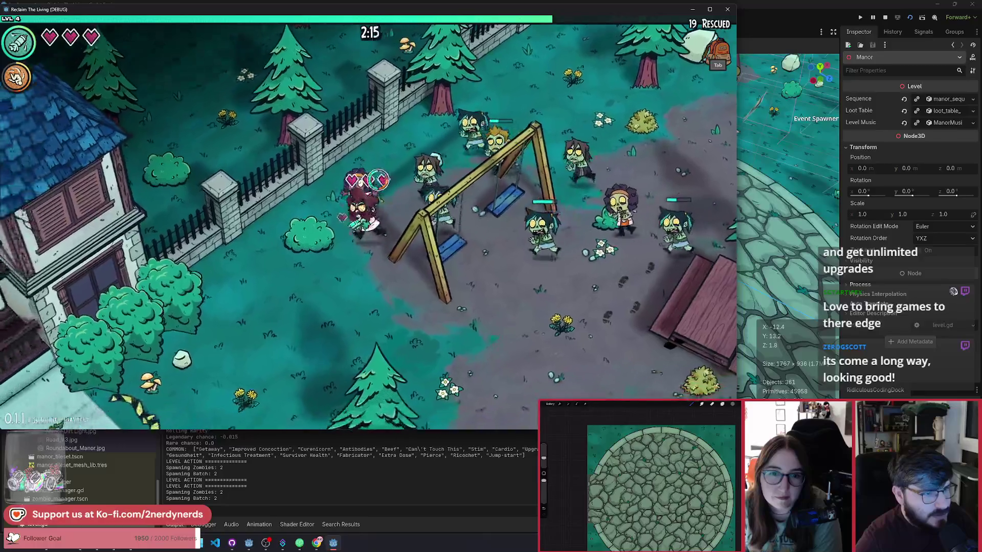
{"action": "key", "text": "a"}
{"action": "key", "text": "s"}
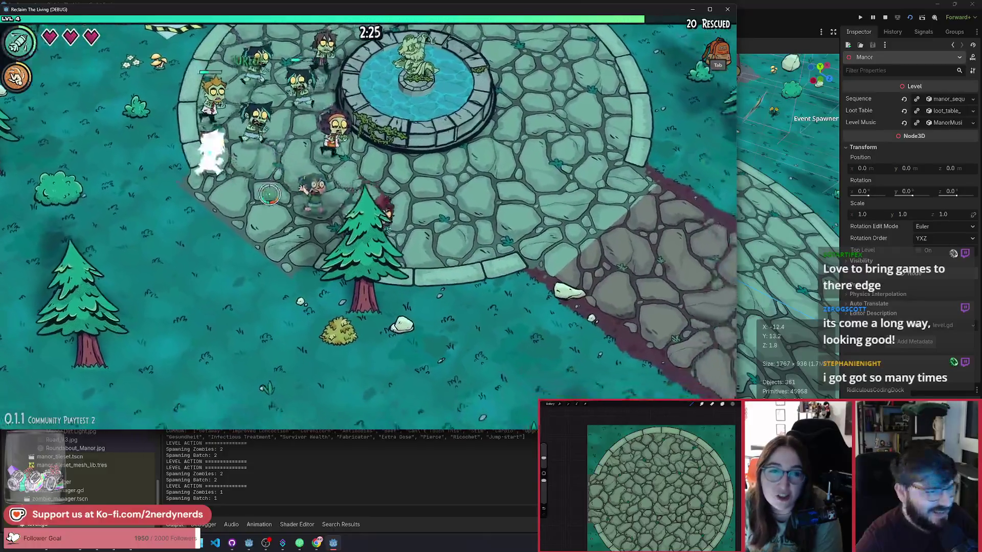
{"action": "key", "text": "w+d"}
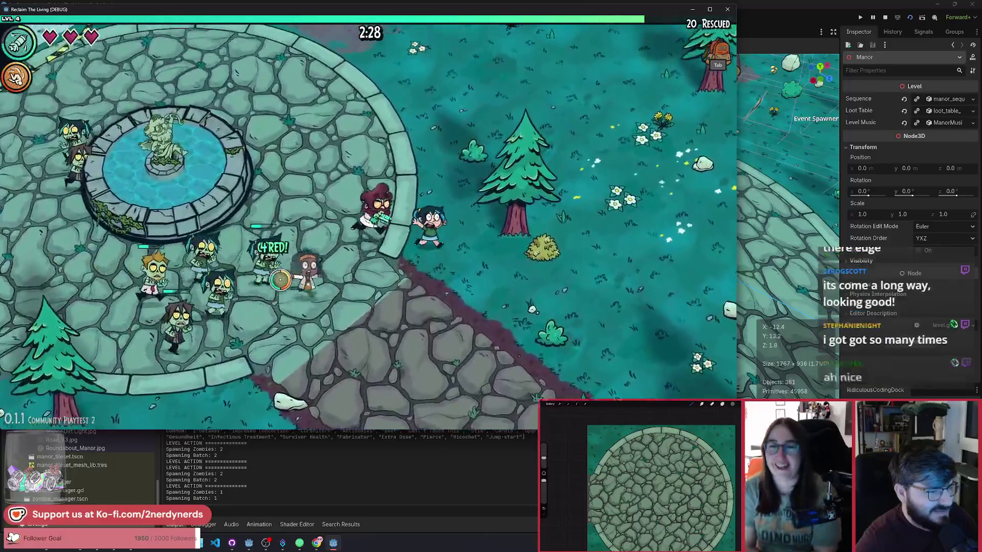
{"action": "key", "text": "w"}
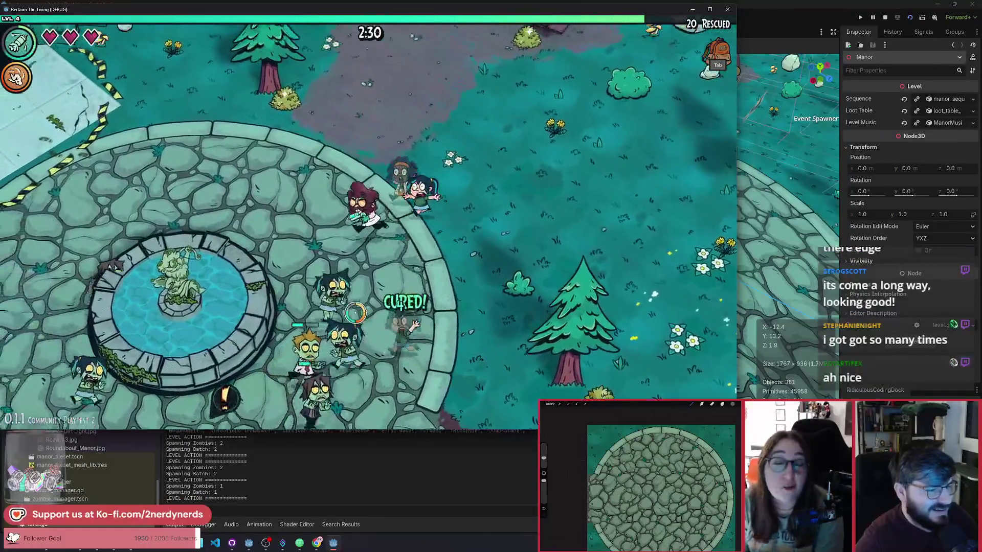
{"action": "key", "text": "w"}
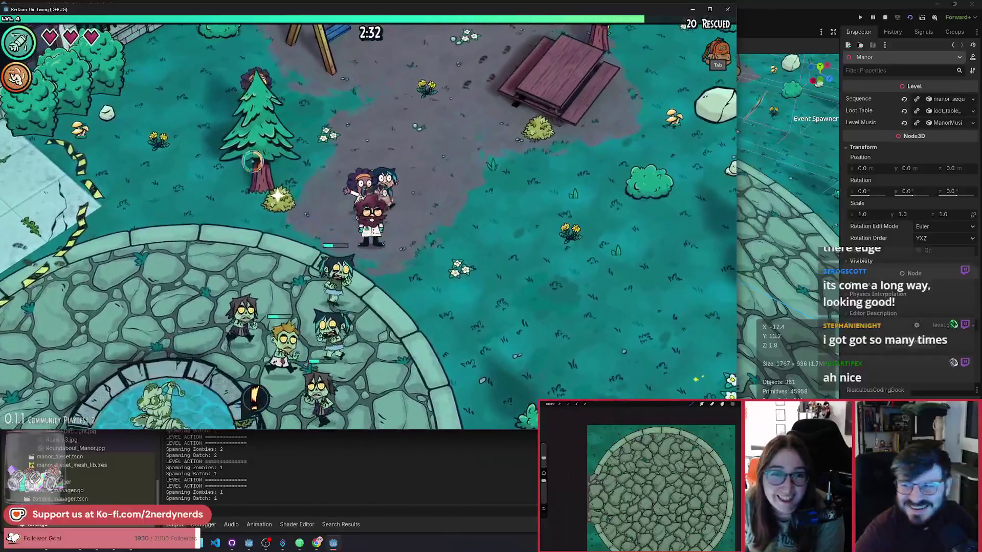
{"action": "key", "text": "w+d"}
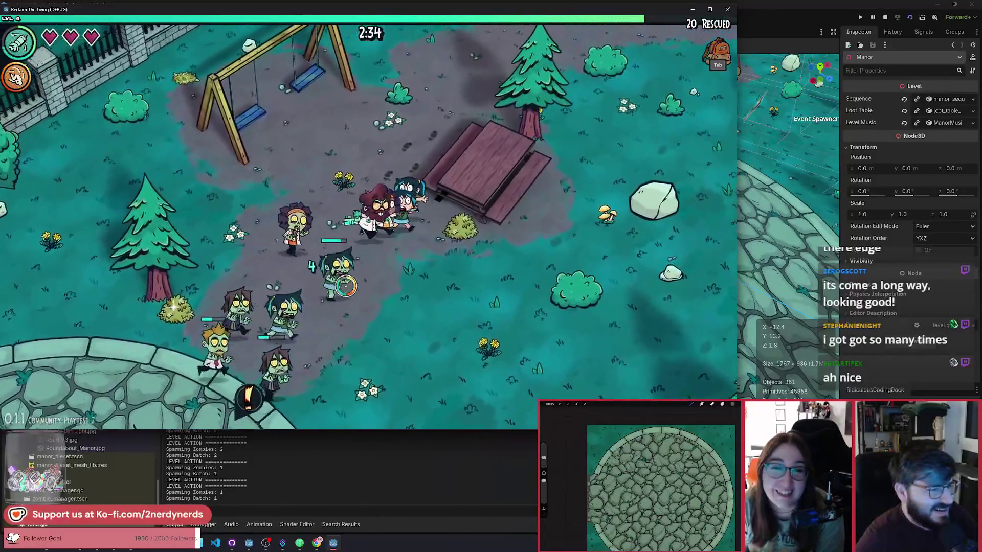
{"action": "key", "text": "w+a"}
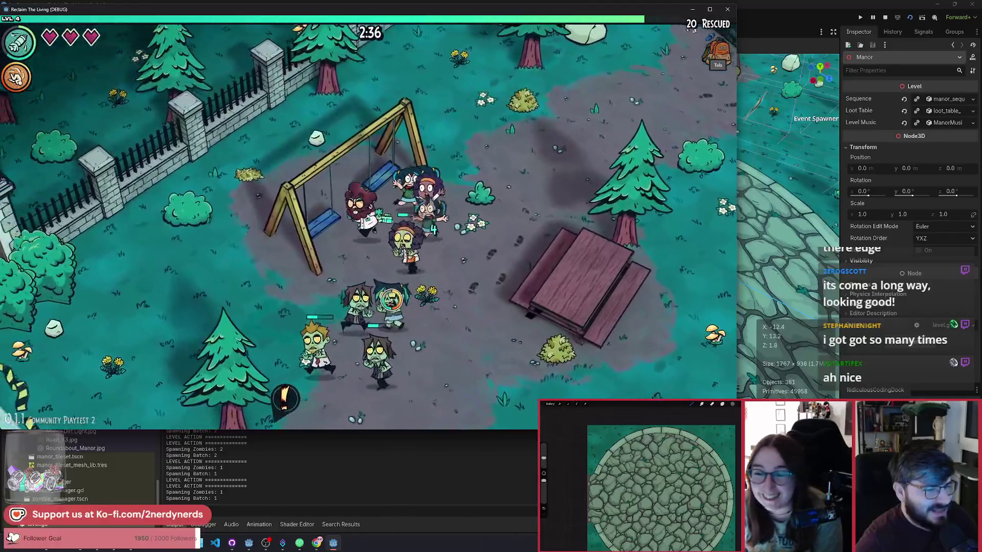
{"action": "key", "text": "w+a"}
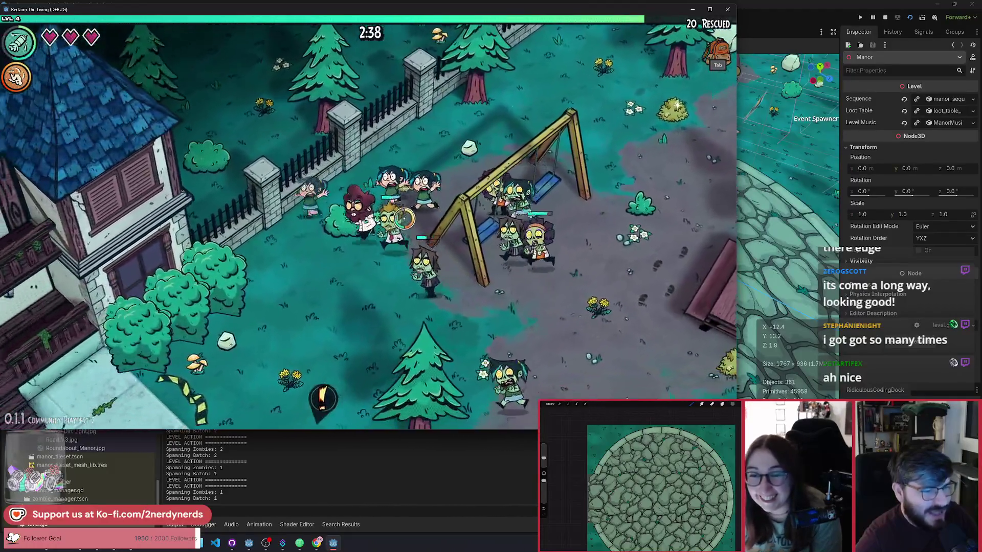
{"action": "key", "text": "s+a"}
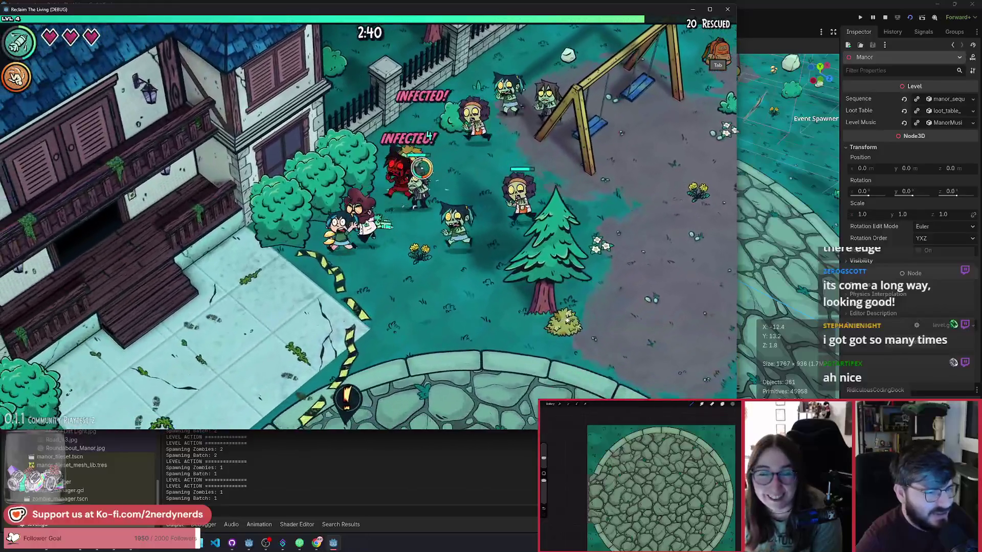
{"action": "key", "text": "s+a"}
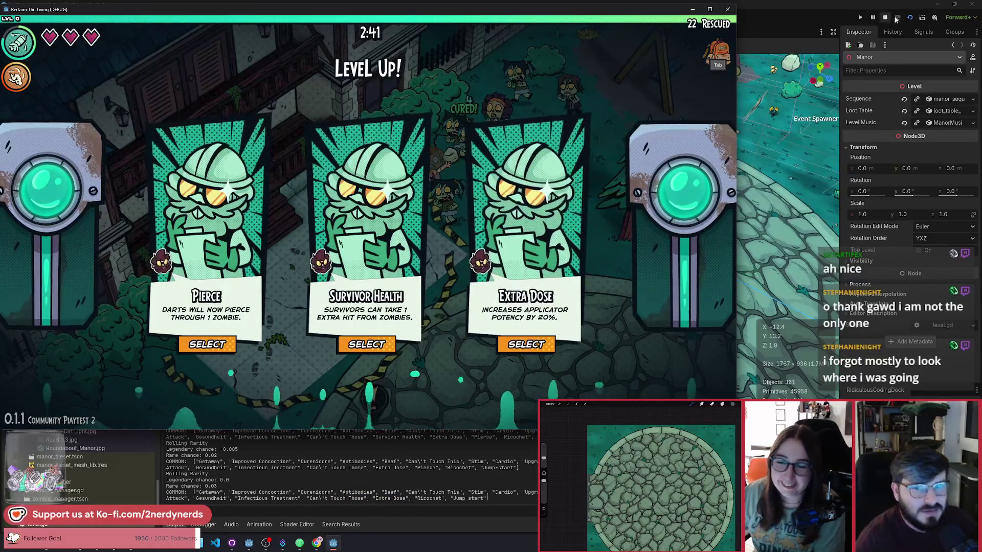
Restart the running game, then stop the playtest to return to the level_manor scene
{"action": "left_click", "coordinate": [910, 18]}
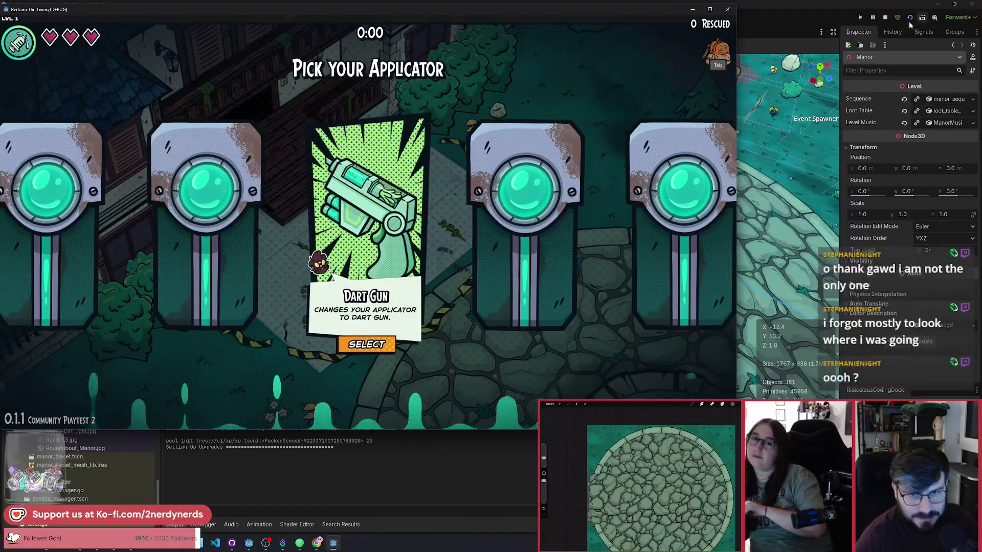
{"action": "left_click", "coordinate": [886, 17]}
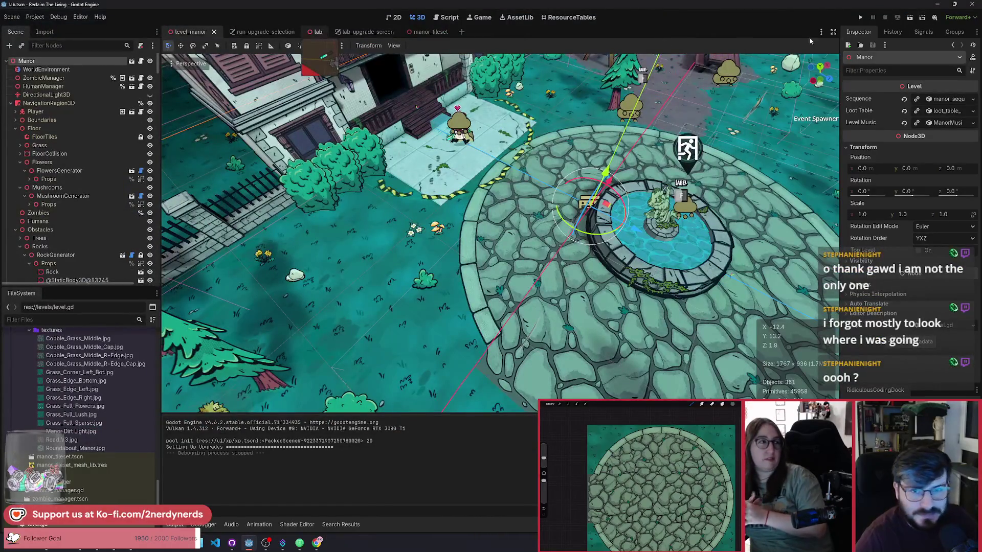
Run the lab scene with F6 and walk near The Manor door
{"action": "left_click", "coordinate": [318, 31]}
{"action": "key", "text": "F6"}
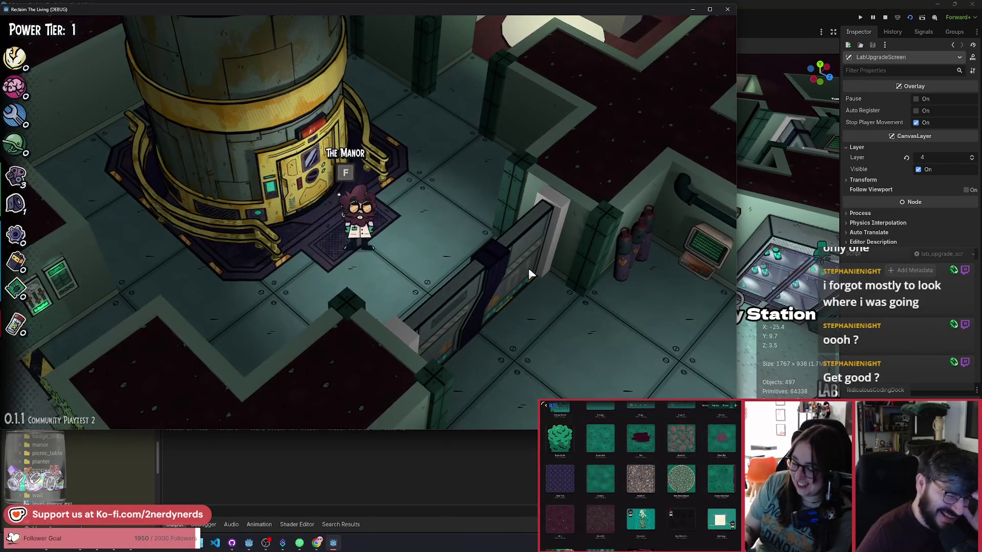
{"action": "key", "text": "a"}
{"action": "key", "text": "s"}
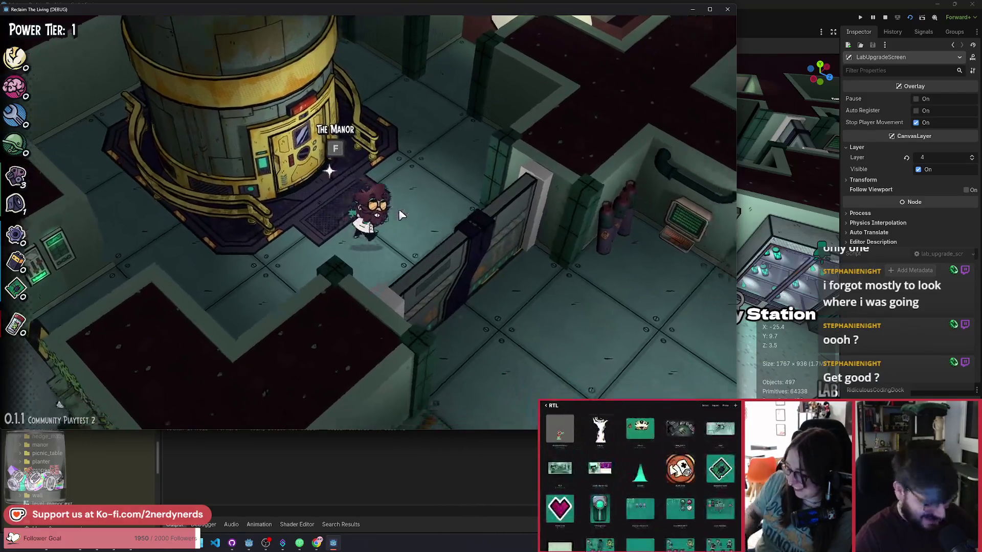
Unlock all upgrades from the F1 debug panel, raising Power Tier to 2, then enter The Manor
{"action": "key", "text": "F1"}
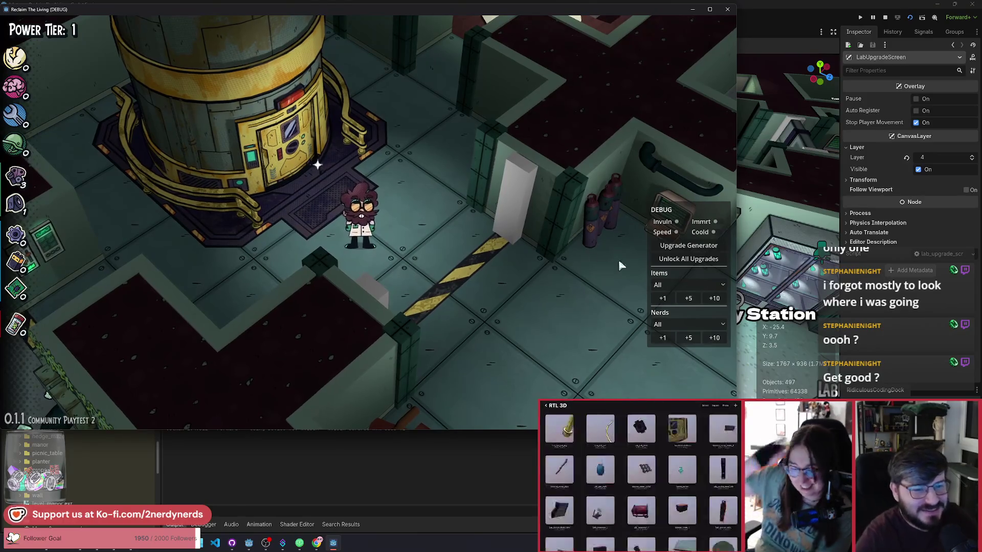
{"action": "left_click", "coordinate": [690, 260]}
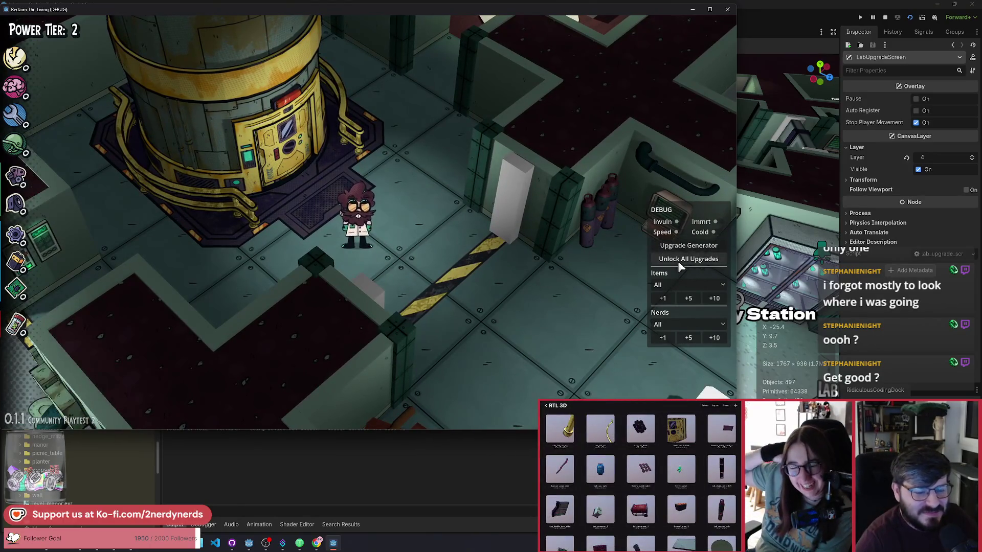
{"action": "key", "text": "w"}
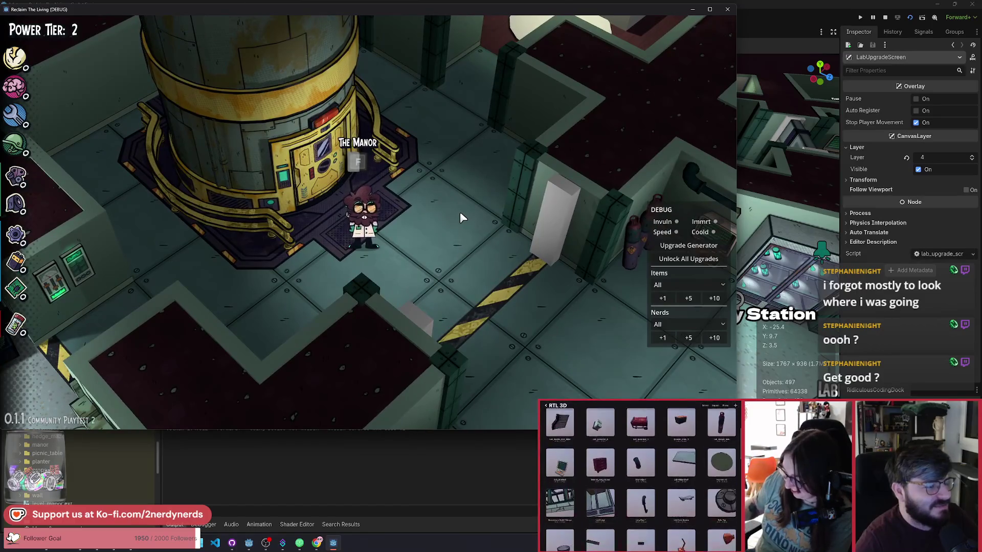
{"action": "key", "text": "f"}
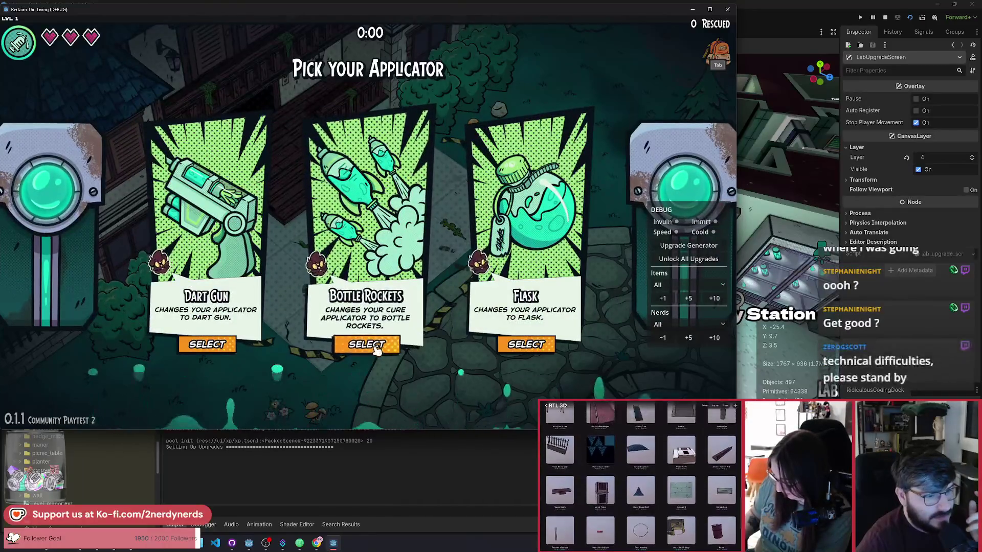
Pick Bottle Rockets, walk to the picnic table and back to the fountain plaza rescuing 4 nerds
{"action": "left_click", "coordinate": [375, 348]}
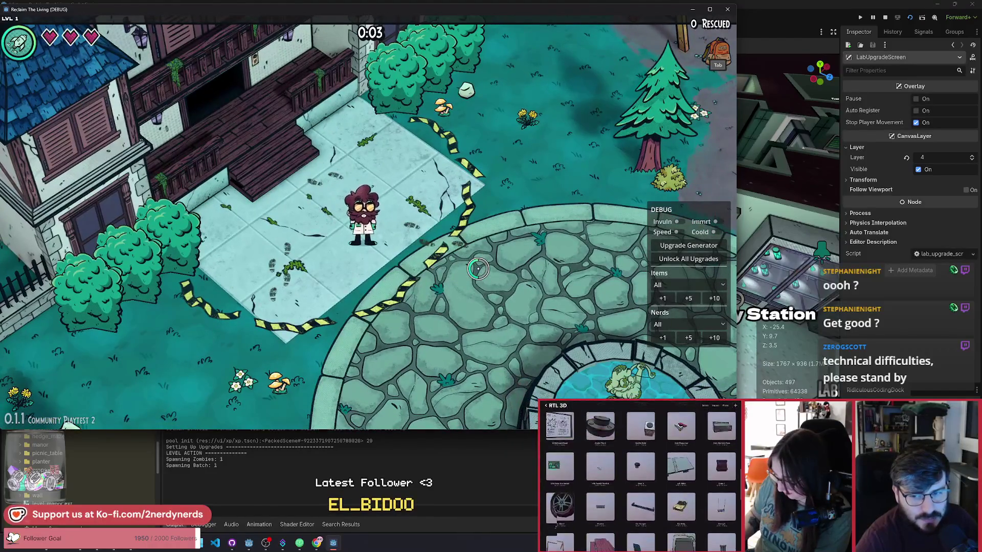
{"action": "key", "text": "w+d"}
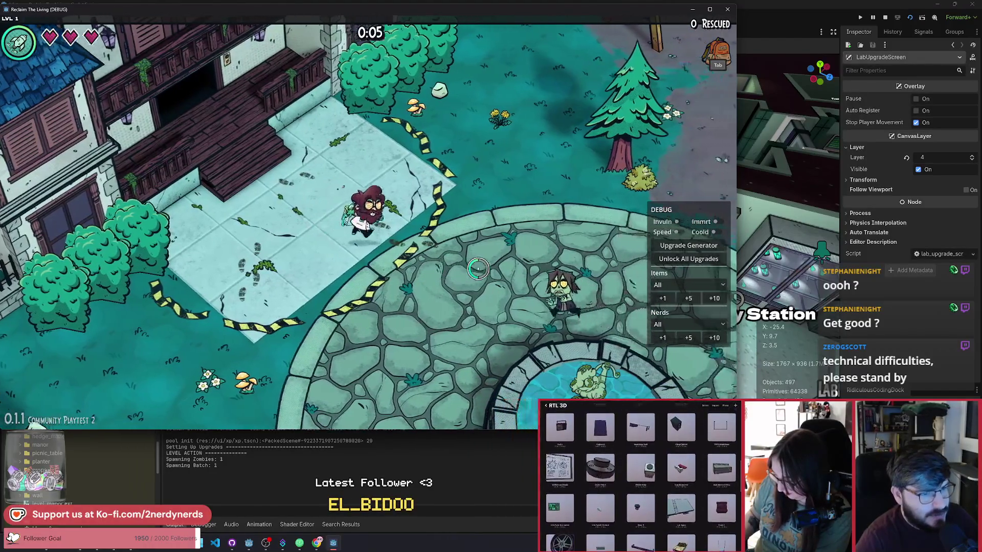
{"action": "key", "text": "w+d"}
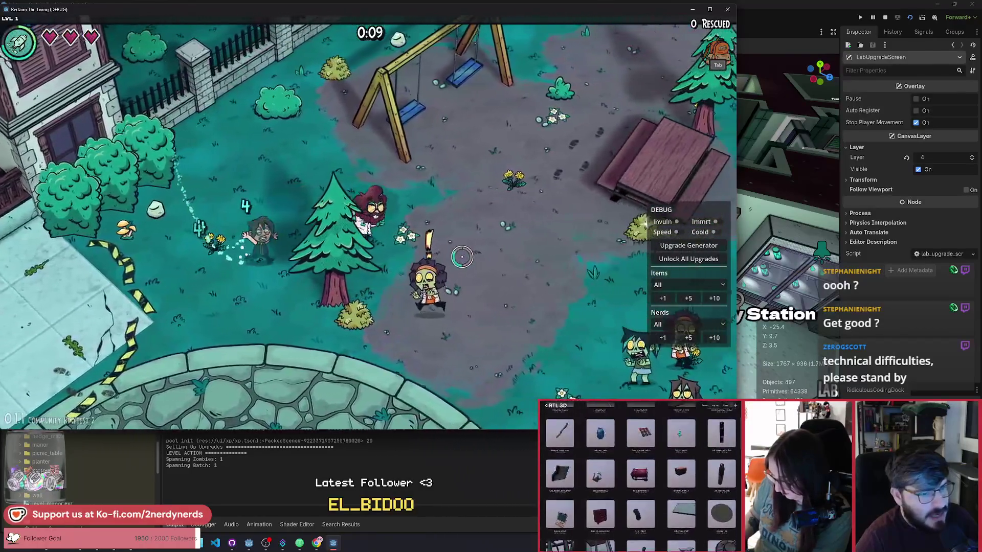
{"action": "key", "text": "w+d"}
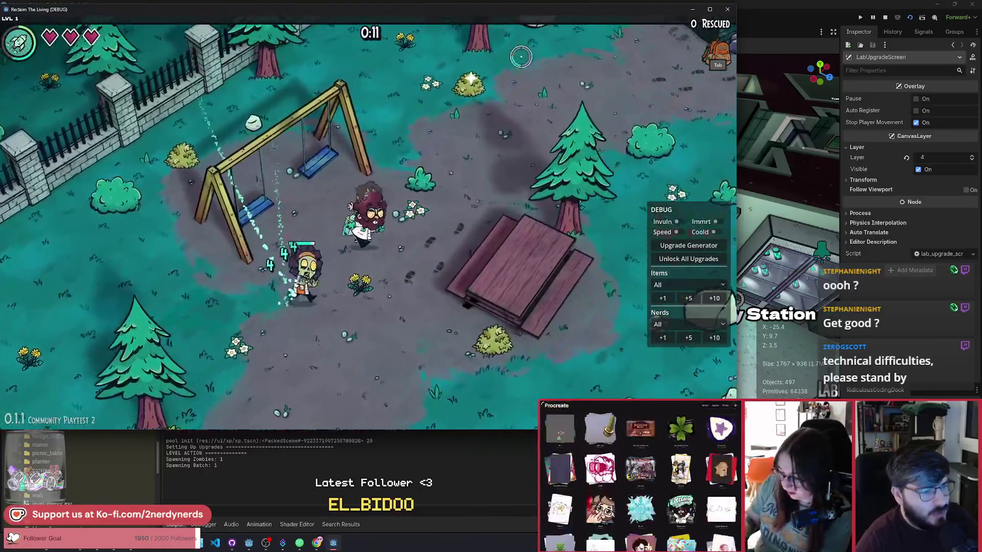
{"action": "key", "text": "w+d"}
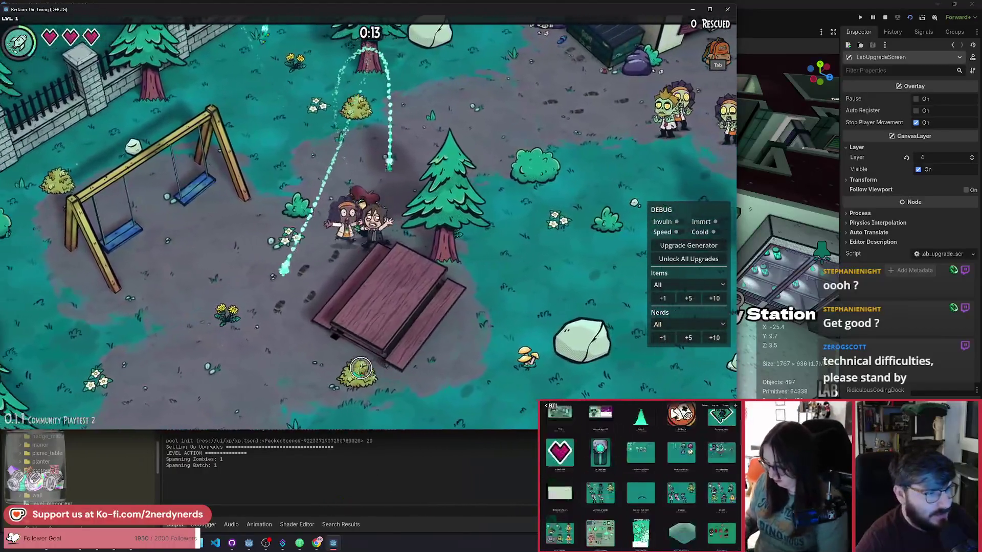
{"action": "key", "text": "s+a"}
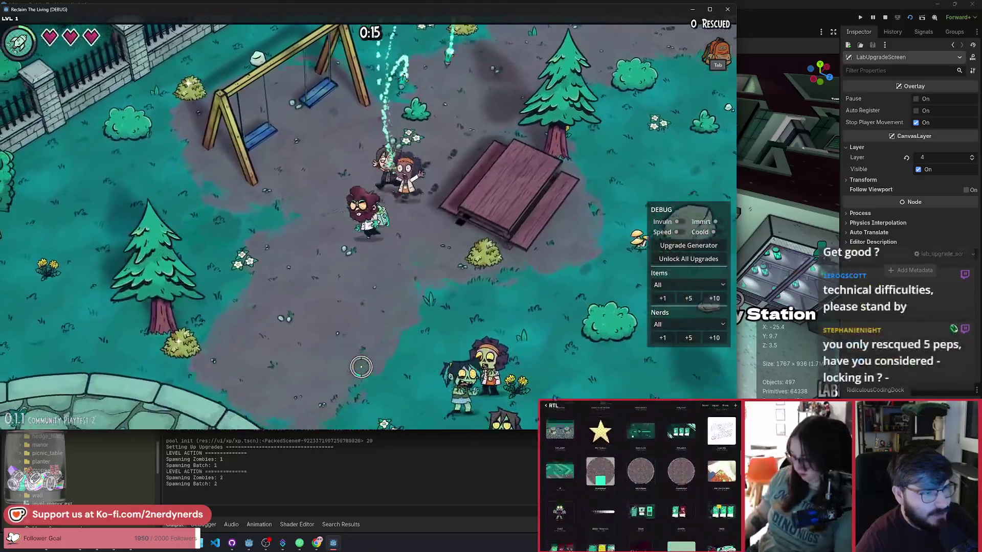
{"action": "key", "text": "s+a"}
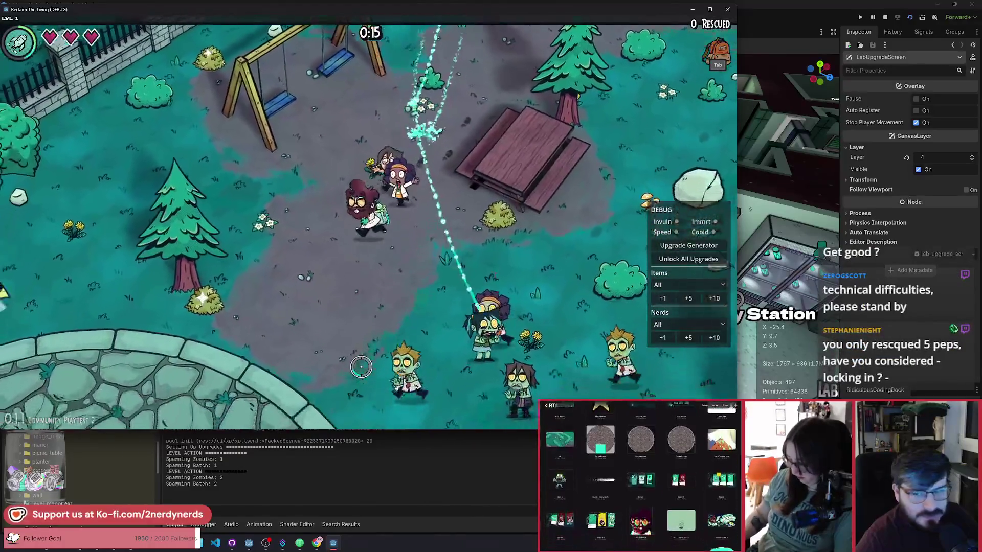
{"action": "key", "text": "s+a"}
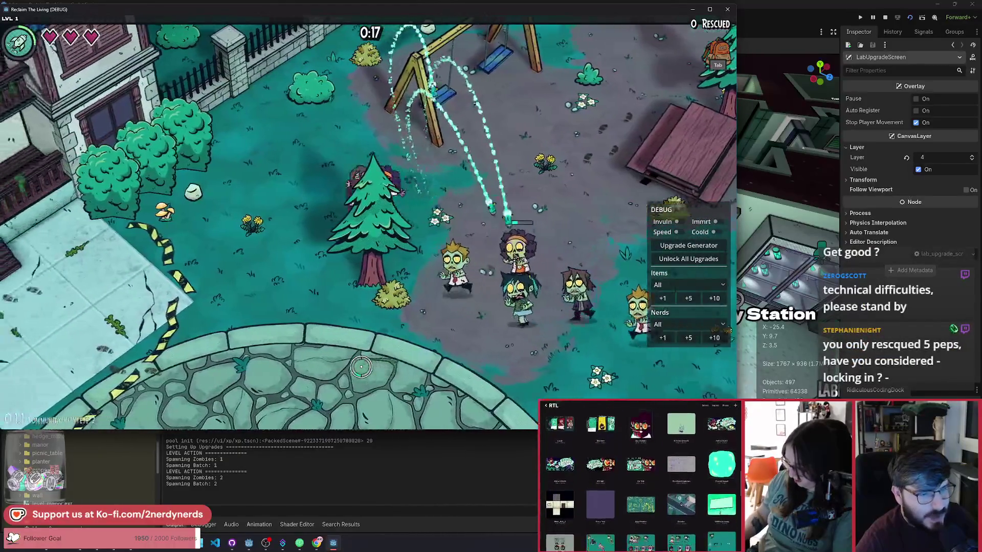
{"action": "key", "text": "s+a"}
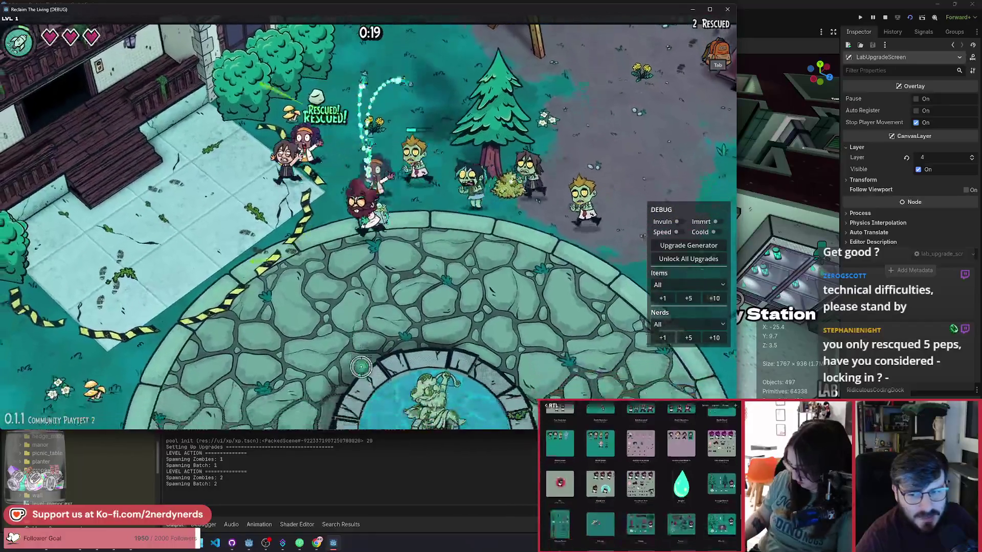
{"action": "key", "text": "s+a"}
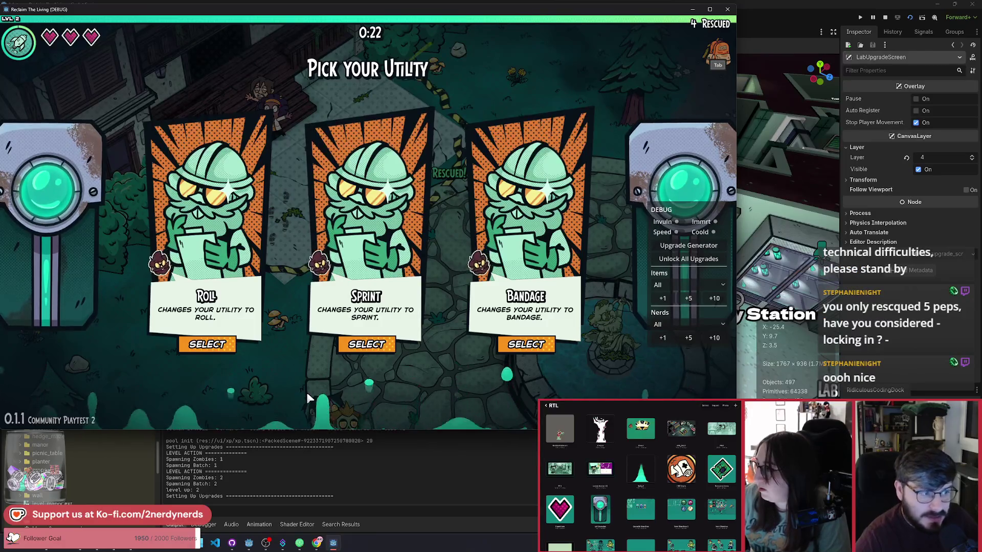
Take the Roll utility and walk across the fountain plaza curing nerds until 10 are rescued
{"action": "left_click", "coordinate": [217, 347]}
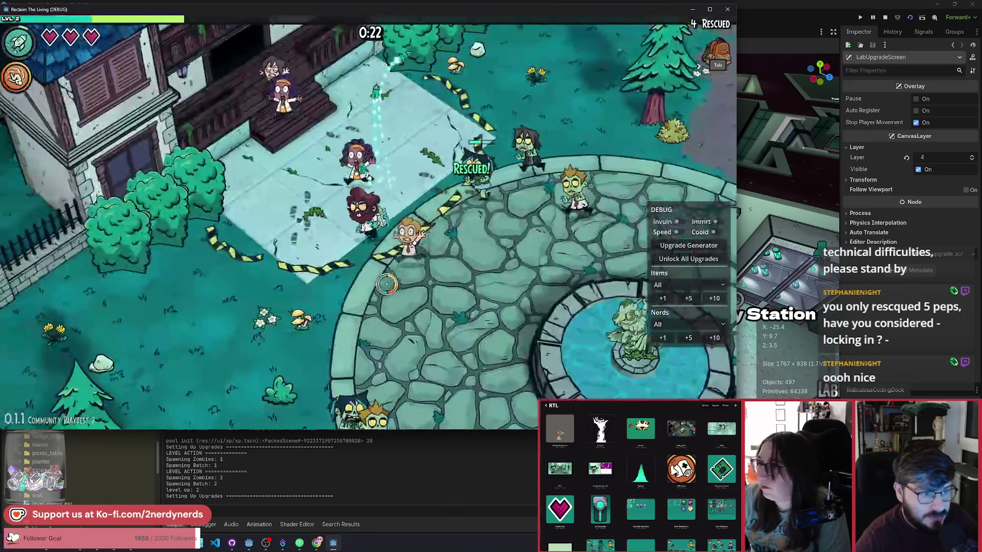
{"action": "key", "text": "s"}
{"action": "key", "text": "a"}
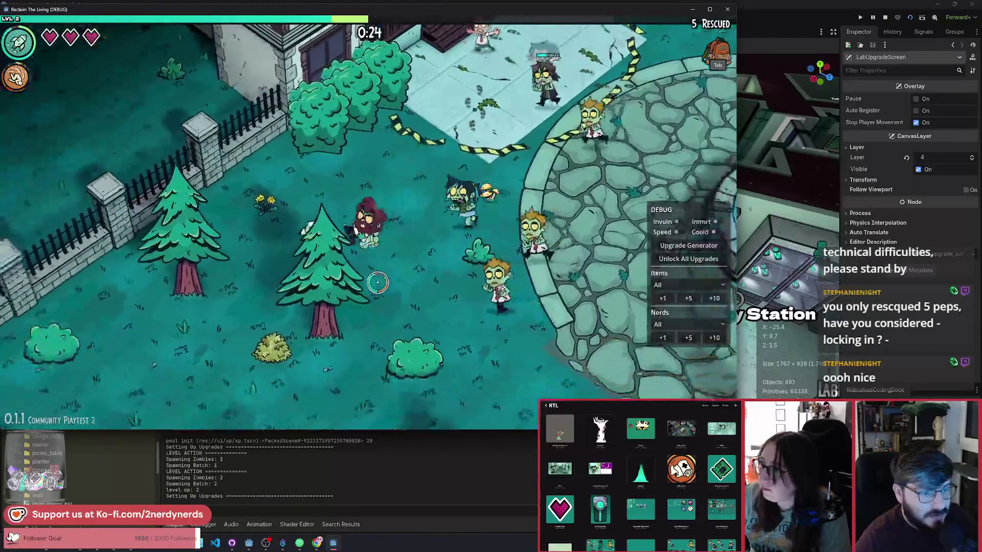
{"action": "key", "text": "s"}
{"action": "key", "text": "a"}
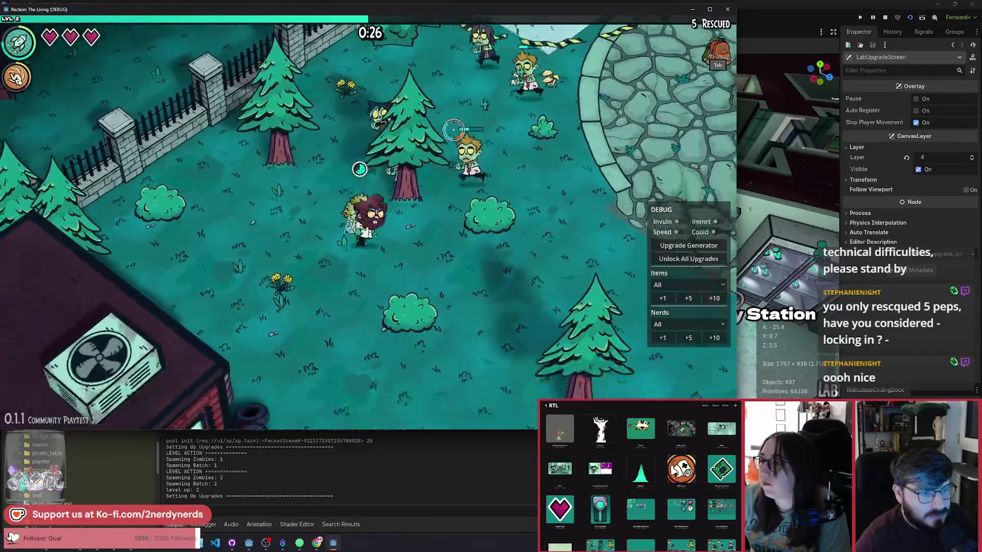
{"action": "key", "text": "w"}
{"action": "key", "text": "d"}
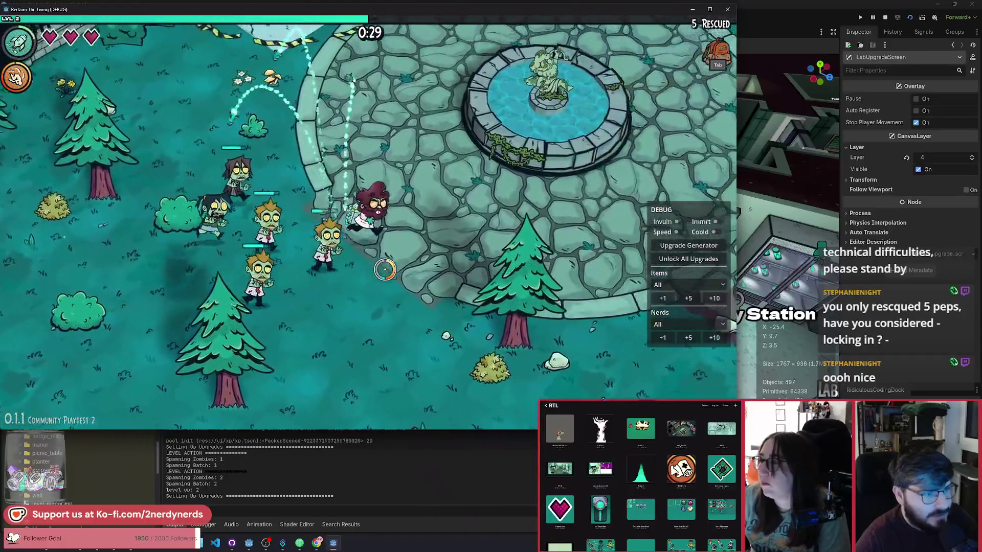
{"action": "key", "text": "w"}
{"action": "key", "text": "d"}
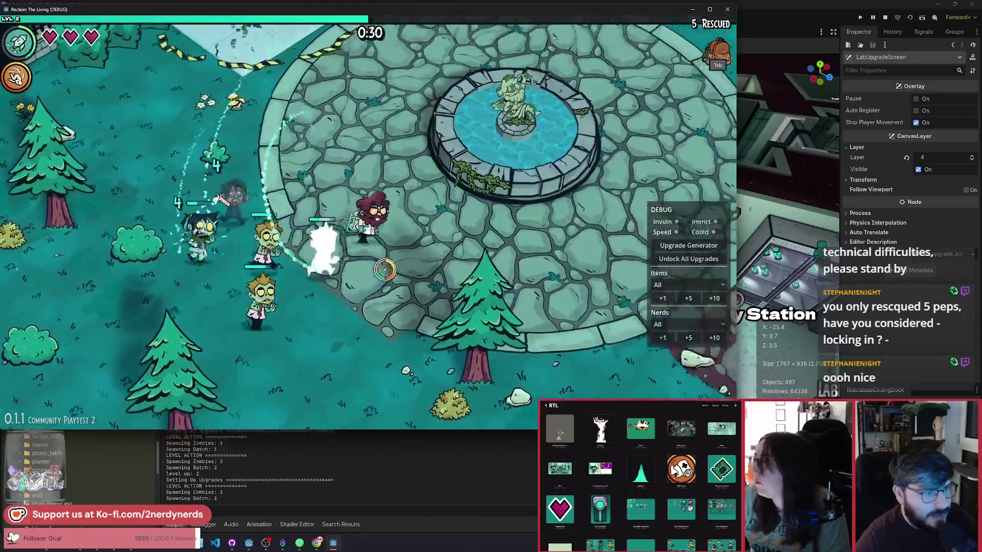
{"action": "key", "text": "w"}
{"action": "key", "text": "d"}
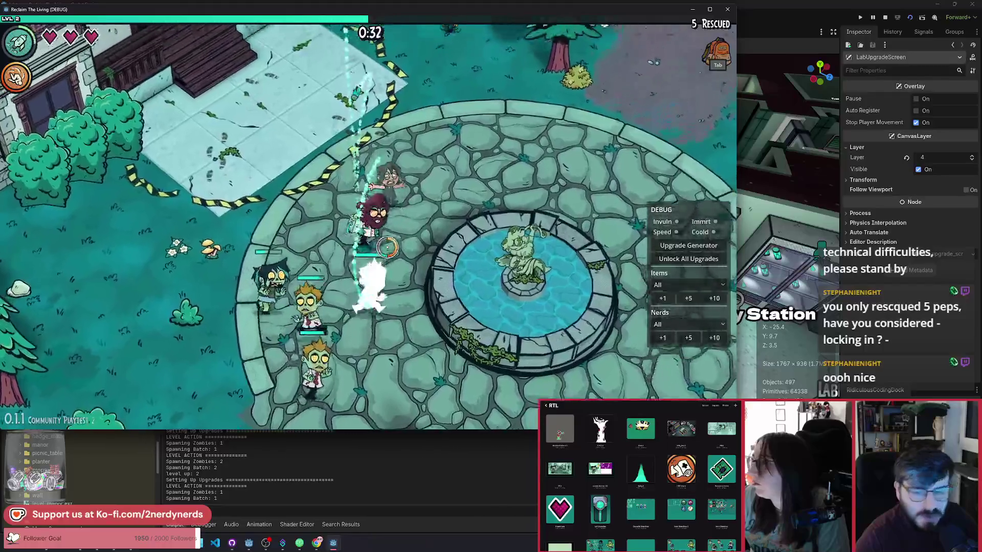
{"action": "key", "text": "w"}
{"action": "key", "text": "d"}
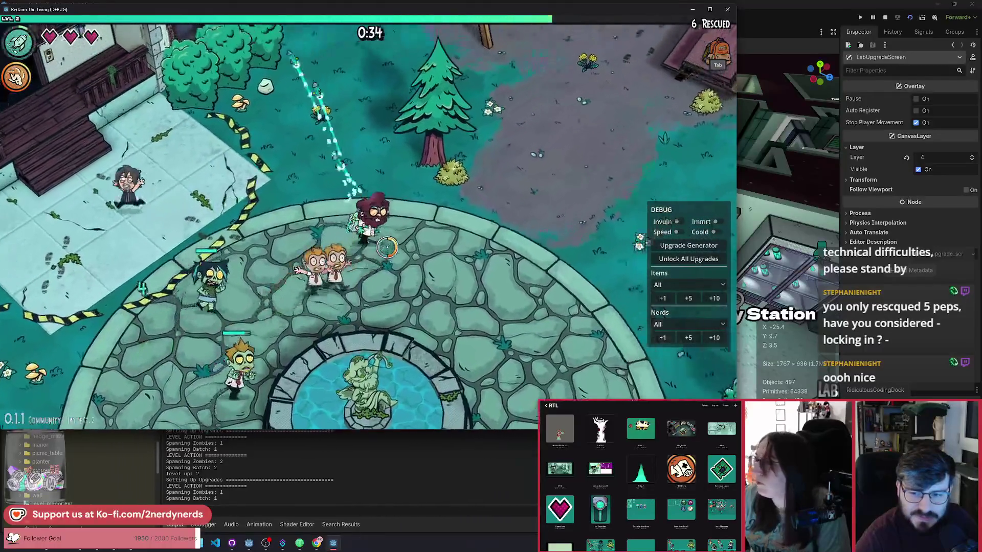
{"action": "key", "text": "a"}
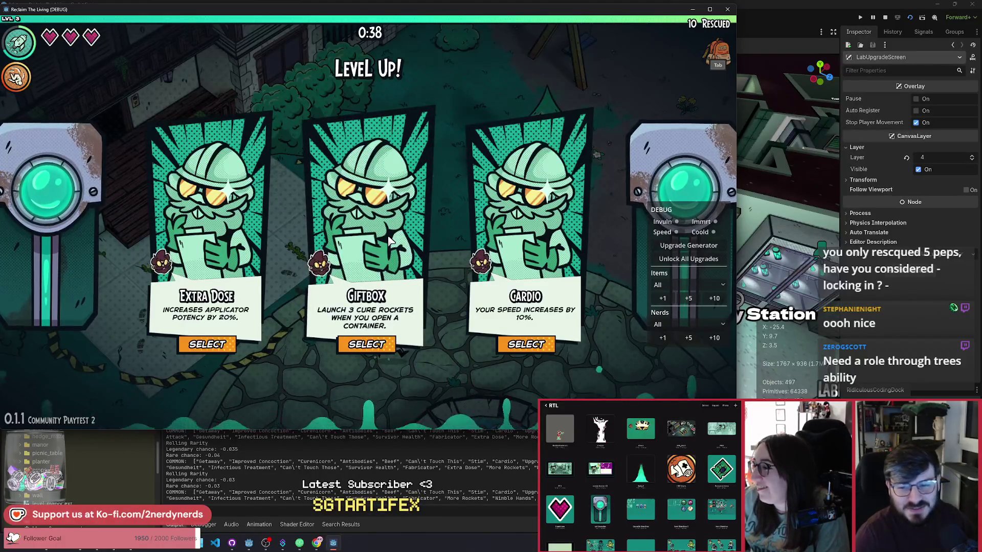
Take the Giftbox upgrade, switch on the debug cooldown option, and keep walking along the plaza
{"action": "left_click", "coordinate": [404, 344]}
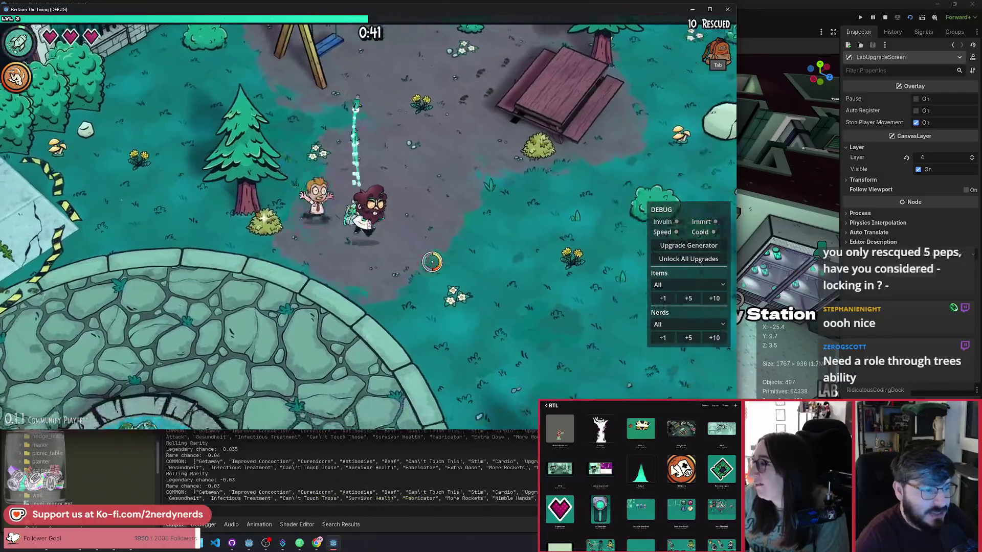
{"action": "key", "text": "s"}
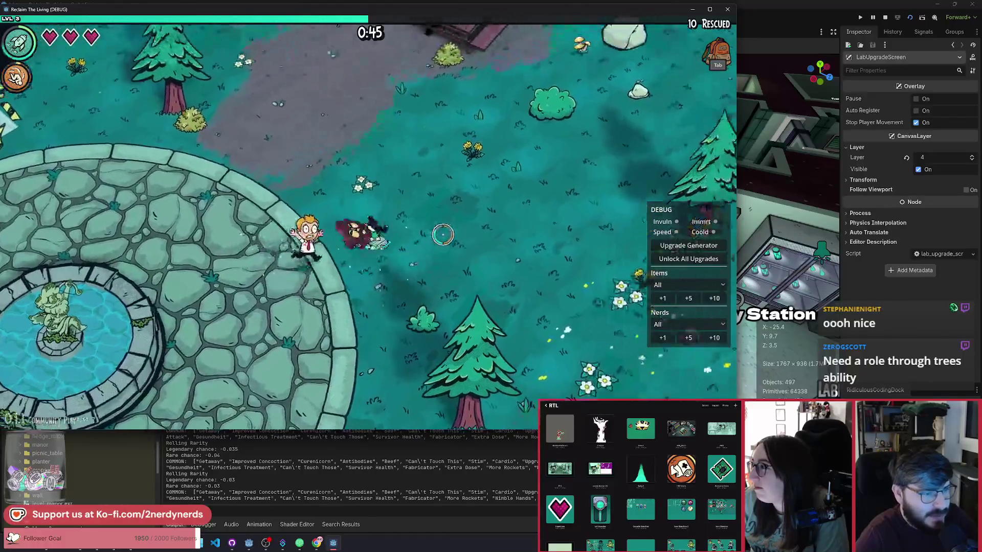
{"action": "left_click", "coordinate": [718, 232]}
{"action": "key", "text": "a"}
{"action": "key", "text": "s"}
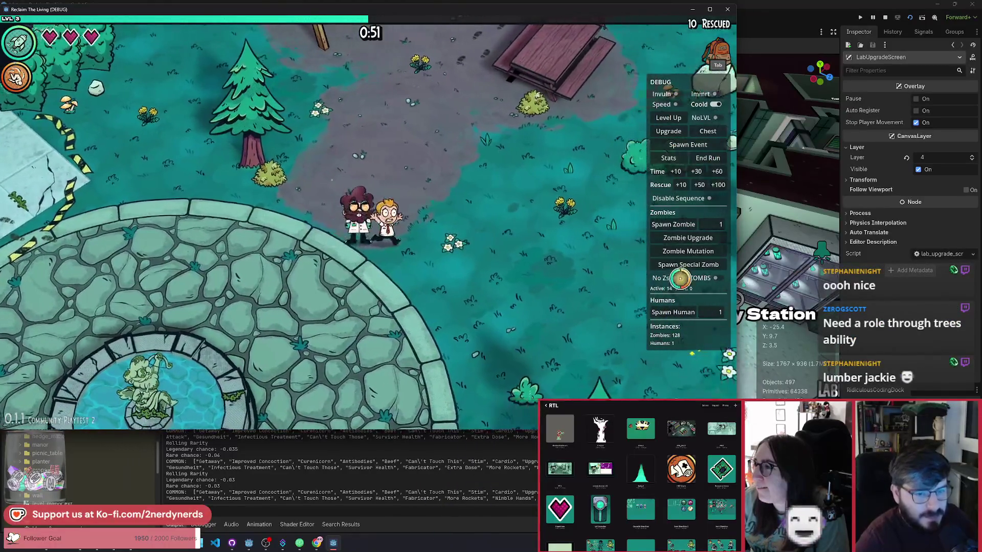
Clear all zombies with the debug No Zs option and walk around the swings and picnic table
{"action": "left_click", "coordinate": [676, 278]}
{"action": "key", "text": "d"}
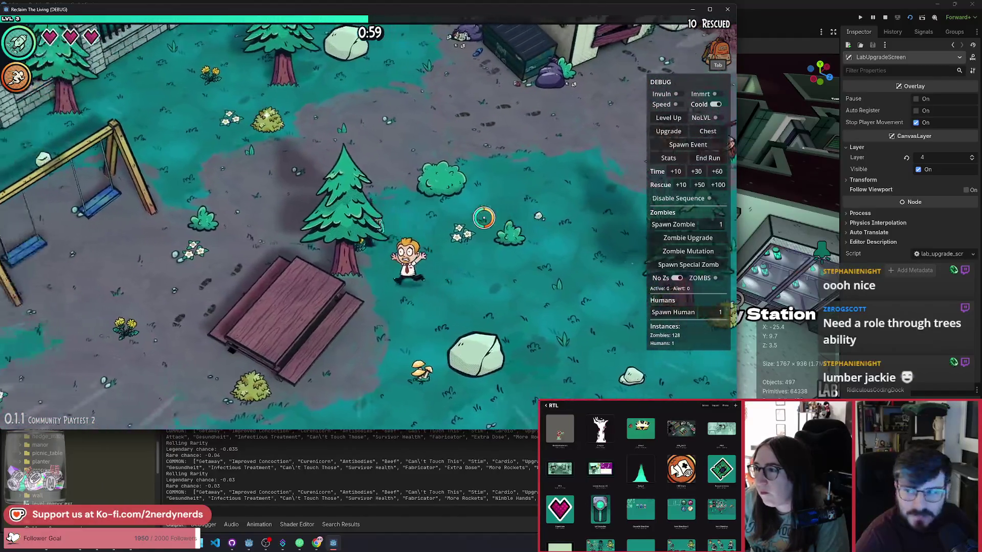
{"action": "key", "text": "a"}
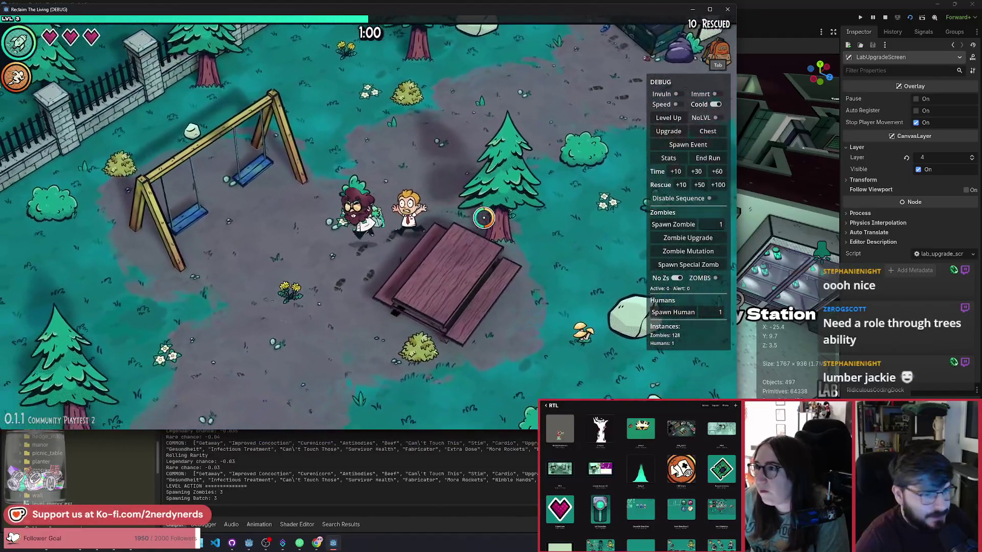
{"action": "key", "text": "s"}
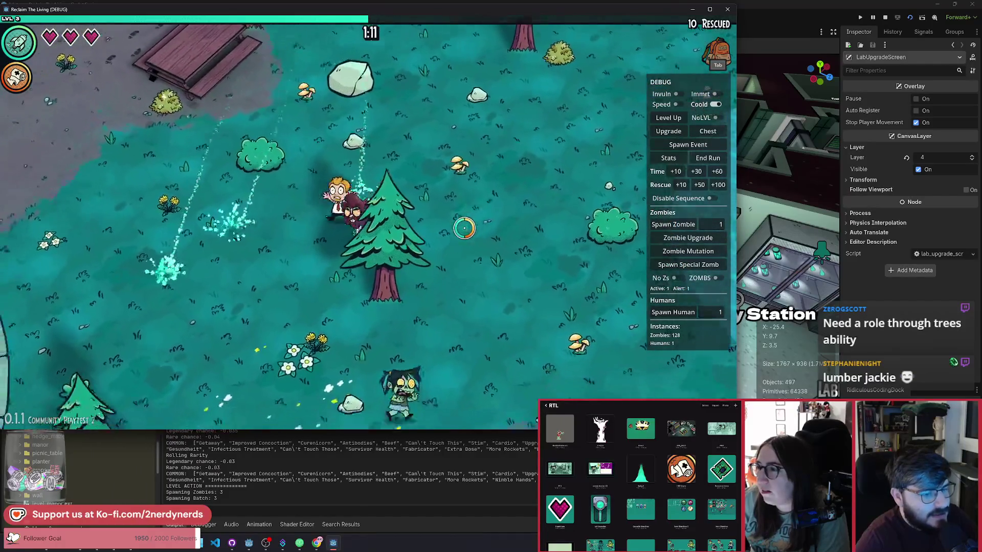
{"action": "key", "text": "s"}
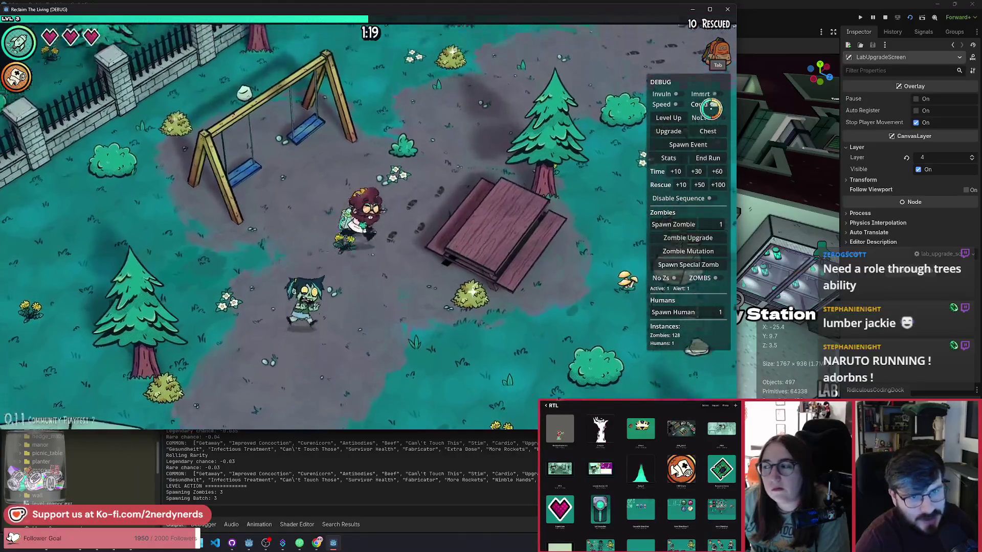
{"action": "key", "text": "w"}
{"action": "key", "text": "d"}
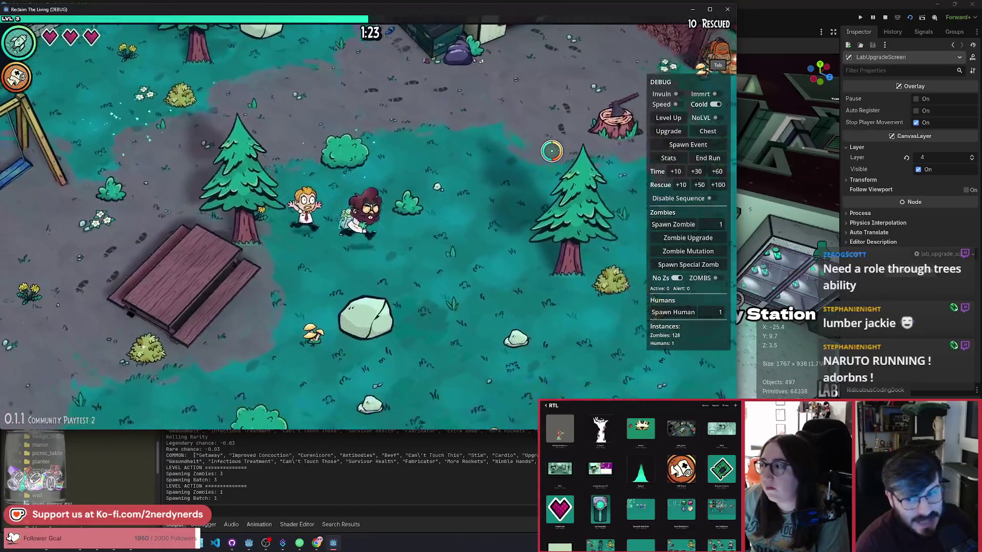
{"action": "key", "text": "a"}
{"action": "key", "text": "s"}
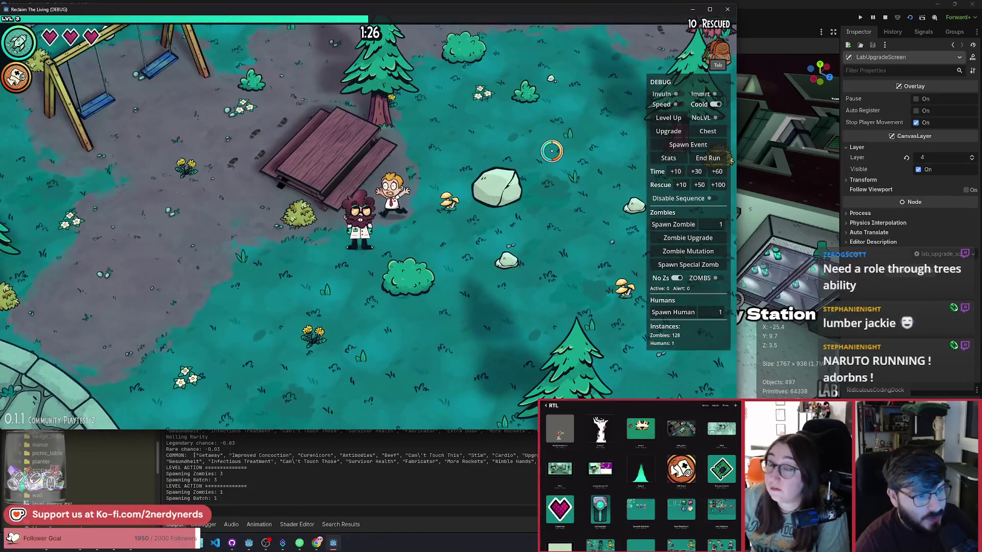
{"action": "key", "text": "s"}
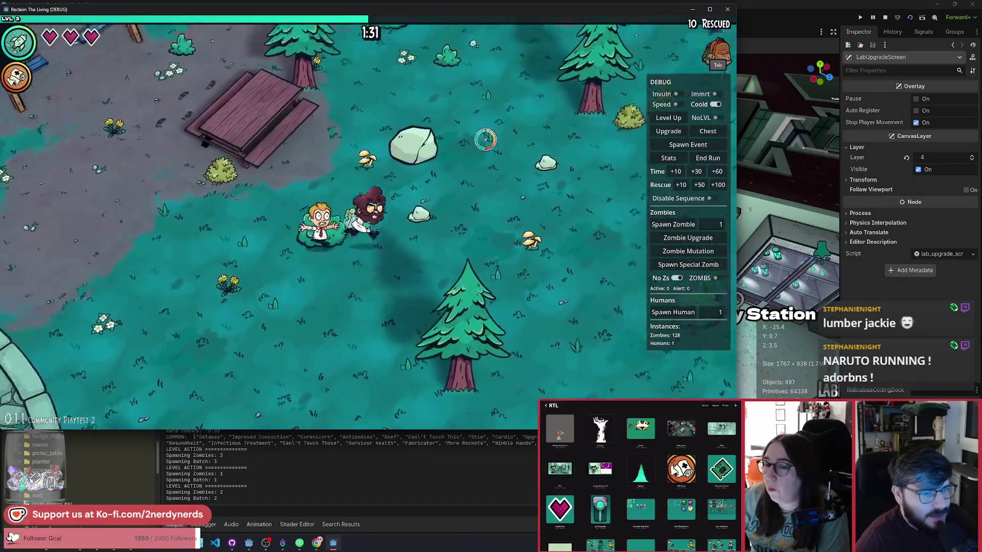
{"action": "key", "text": "w"}
{"action": "key", "text": "d"}
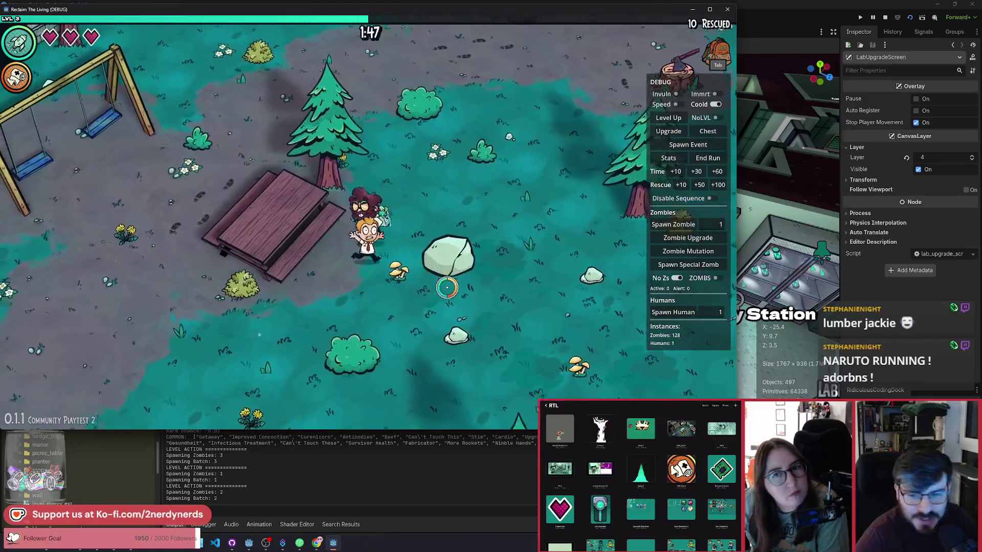
Walk across the fountain plaza and up past the swings, rescuing the waiting human
{"action": "key", "text": "s"}
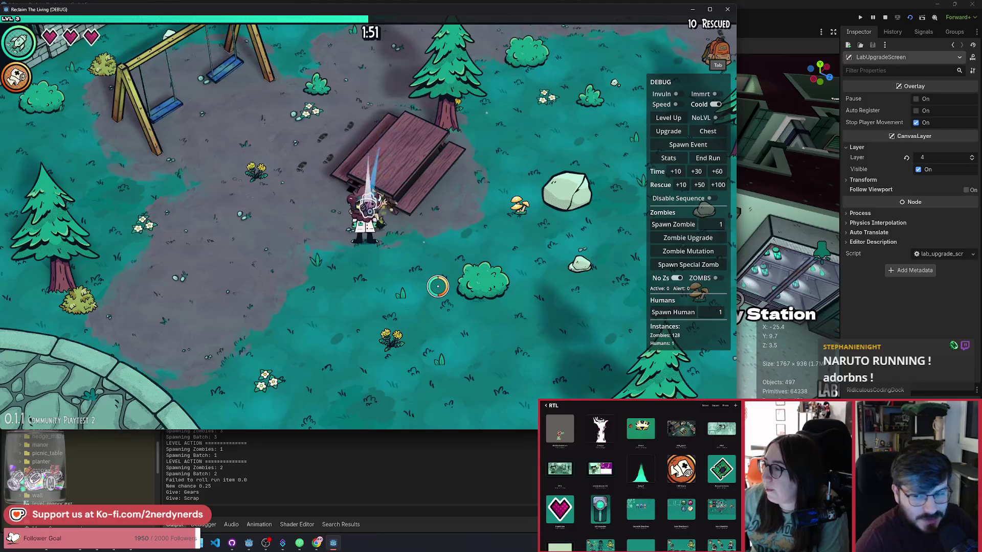
{"action": "key", "text": "s"}
{"action": "key", "text": "a"}
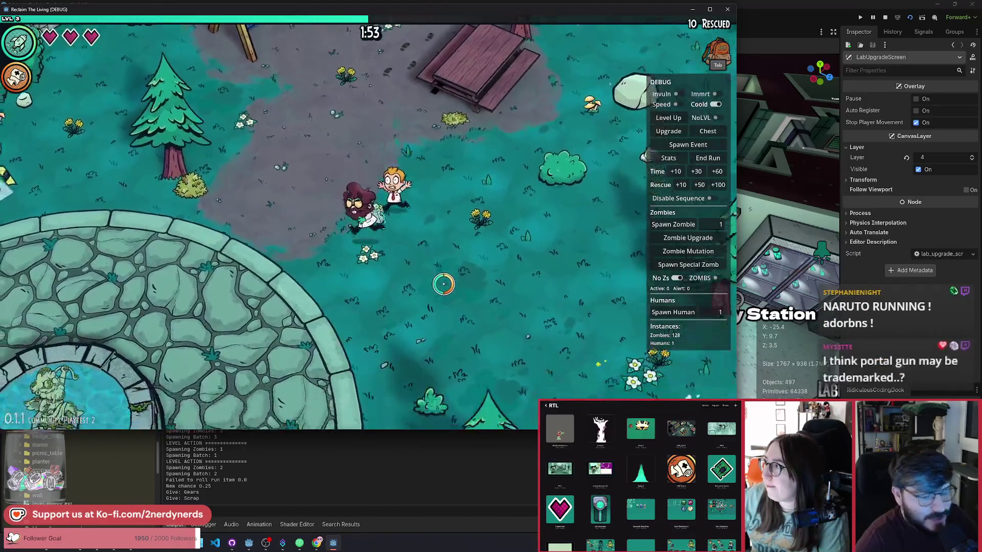
{"action": "key", "text": "s"}
{"action": "key", "text": "a"}
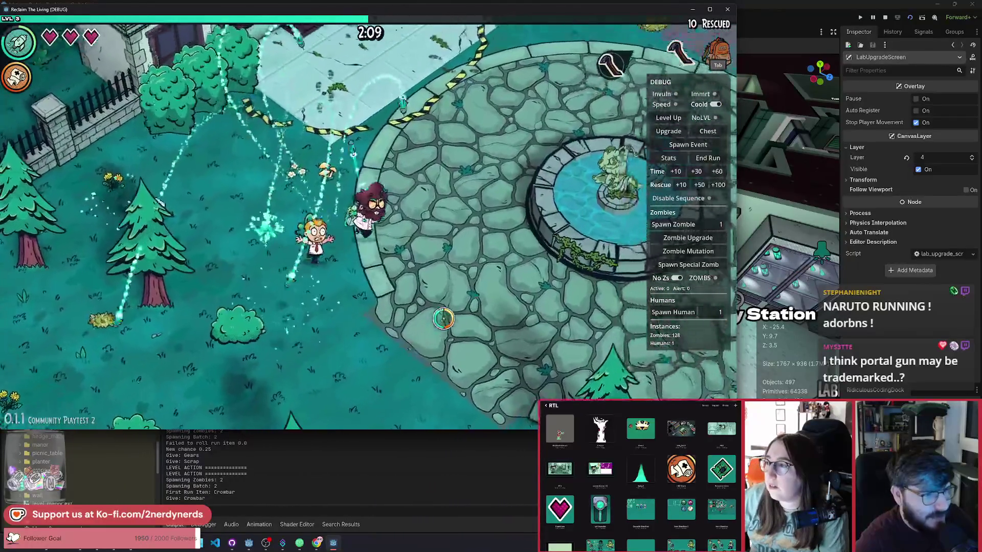
{"action": "key", "text": "w+d"}
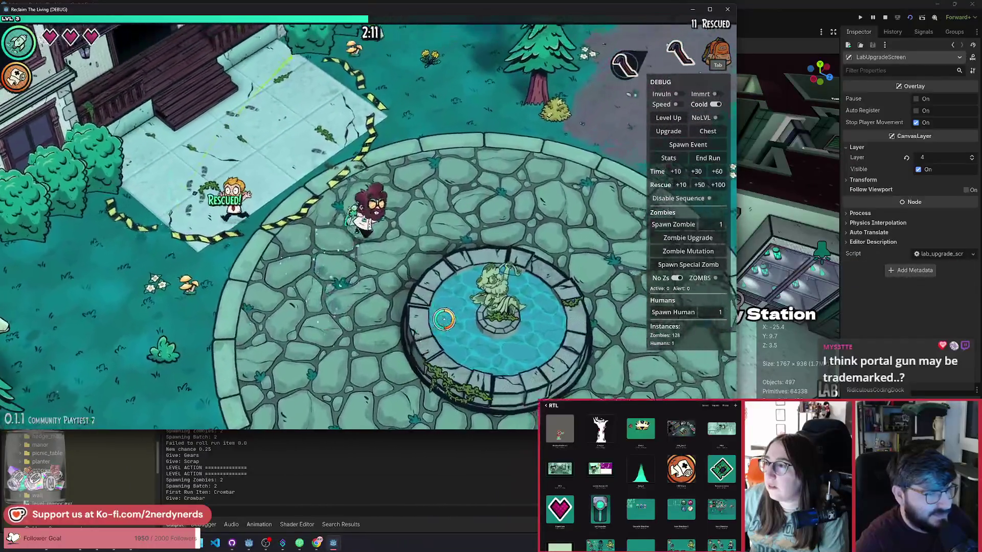
{"action": "key", "text": "w+d"}
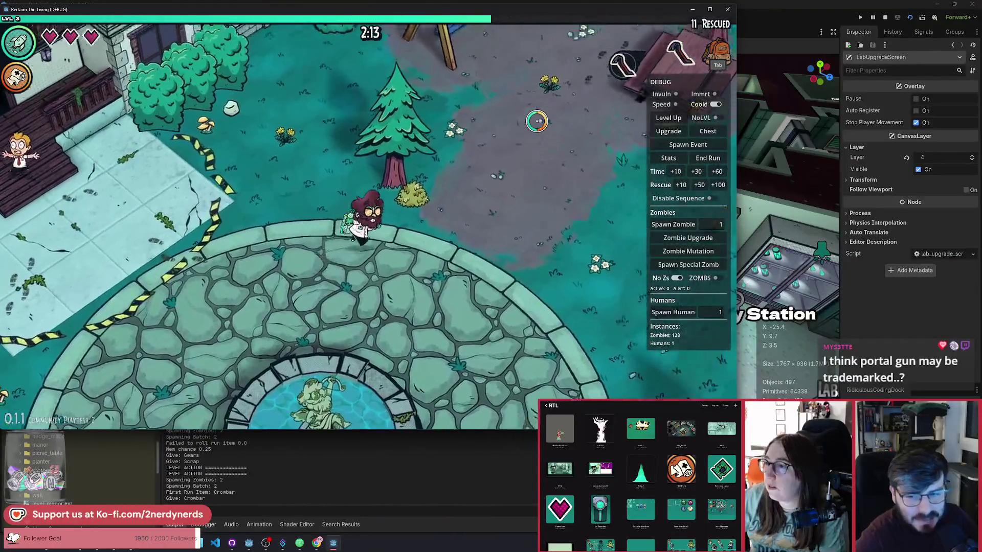
{"action": "key", "text": "w+d"}
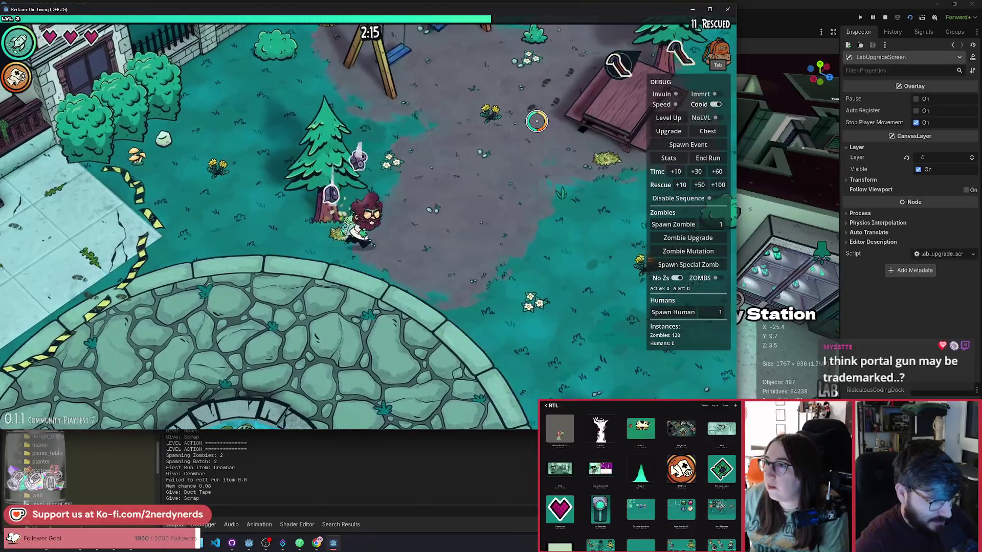
{"action": "key", "text": "w+d"}
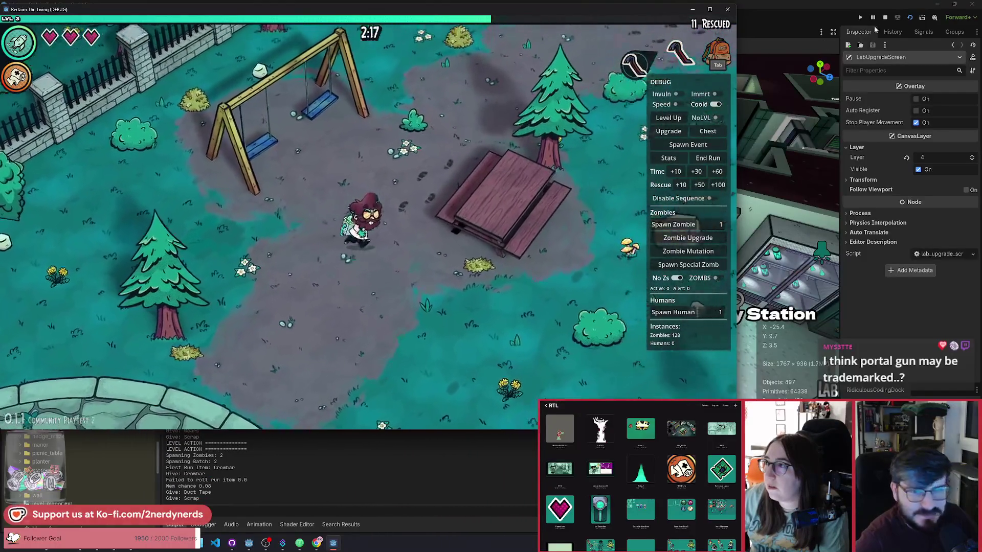
{"action": "key", "text": "w+d"}
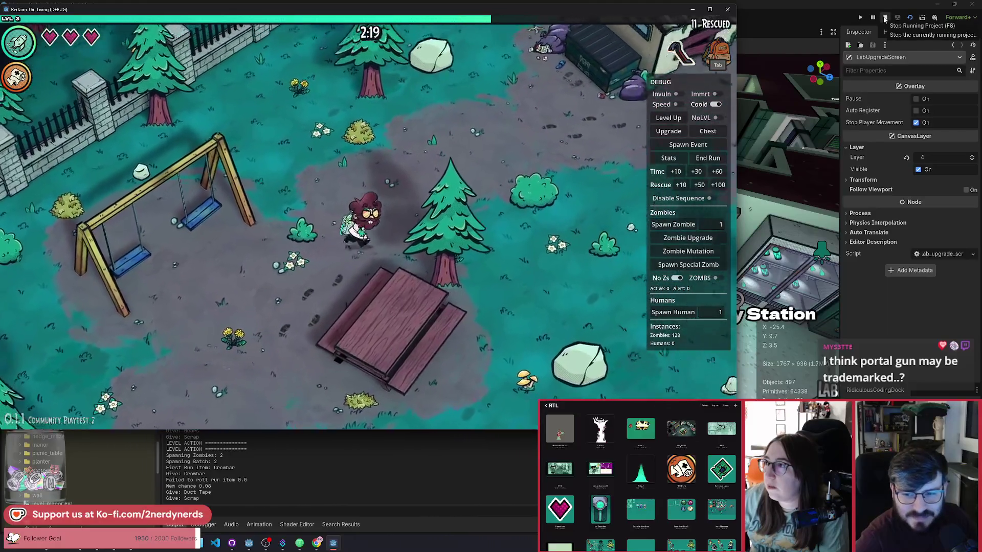
Wander past the picnic table, fountain and trees, then stop the running game with F8
{"action": "key", "text": "s+a"}
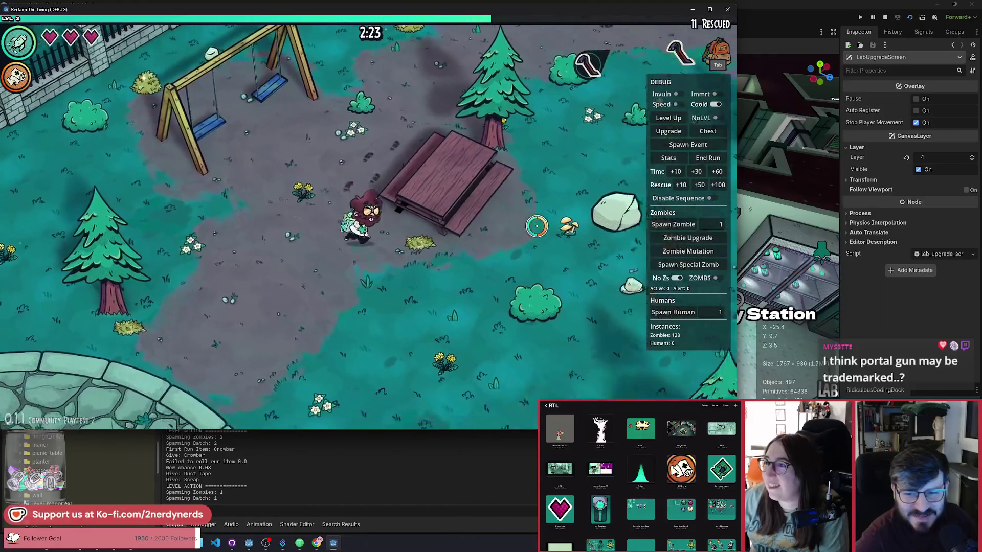
{"action": "key", "text": "s+d"}
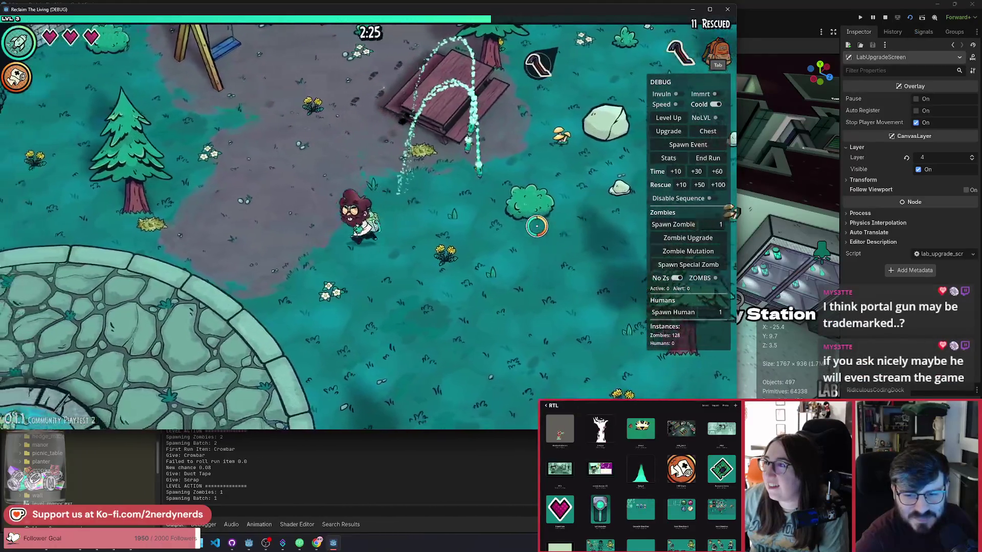
{"action": "key", "text": "s+a"}
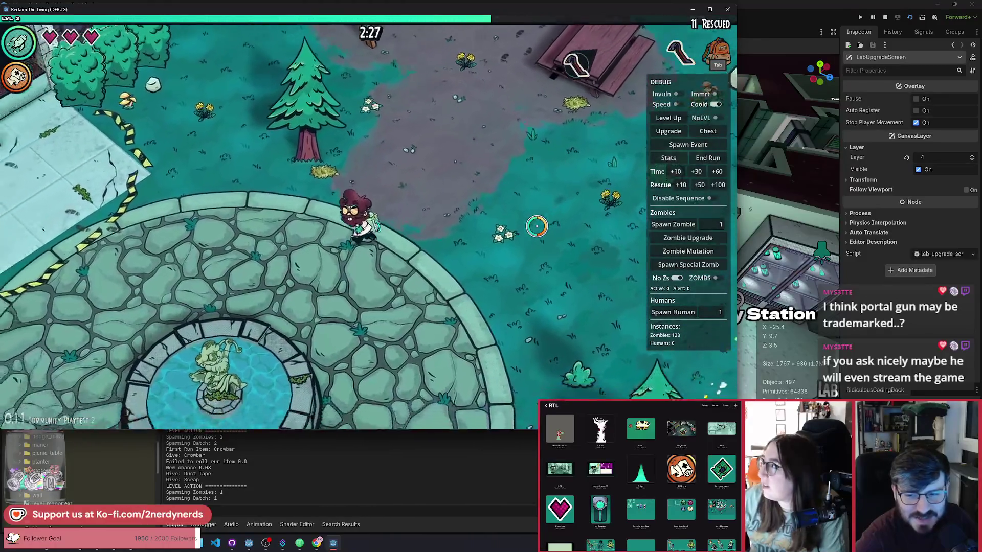
{"action": "key", "text": "s+d"}
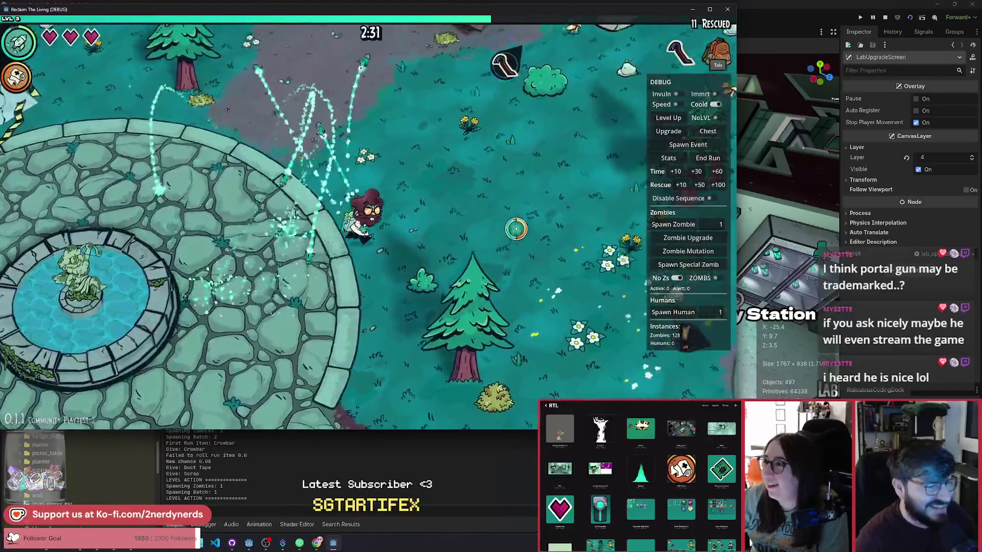
{"action": "key", "text": "w+d"}
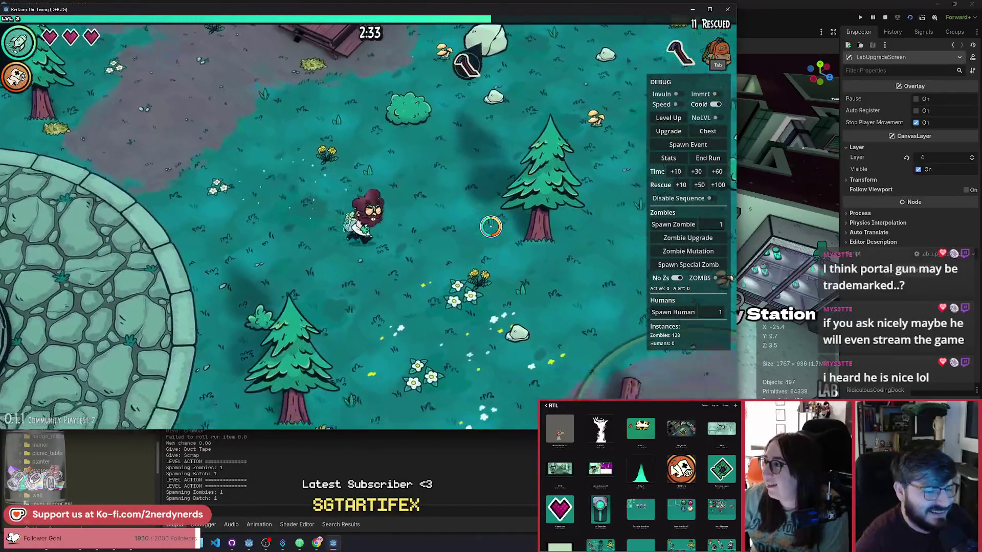
{"action": "key", "text": "s+d"}
{"action": "key", "text": "d"}
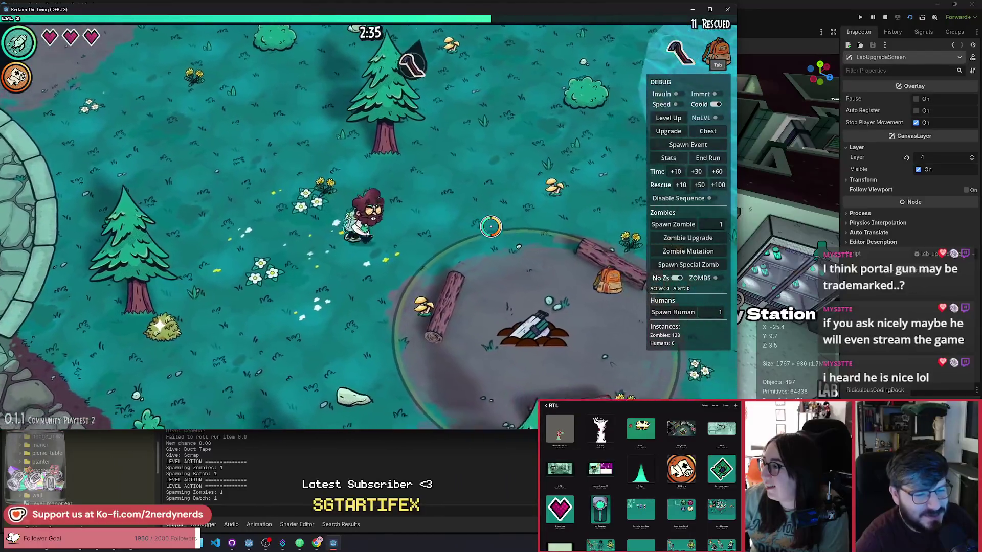
{"action": "key", "text": "s+d"}
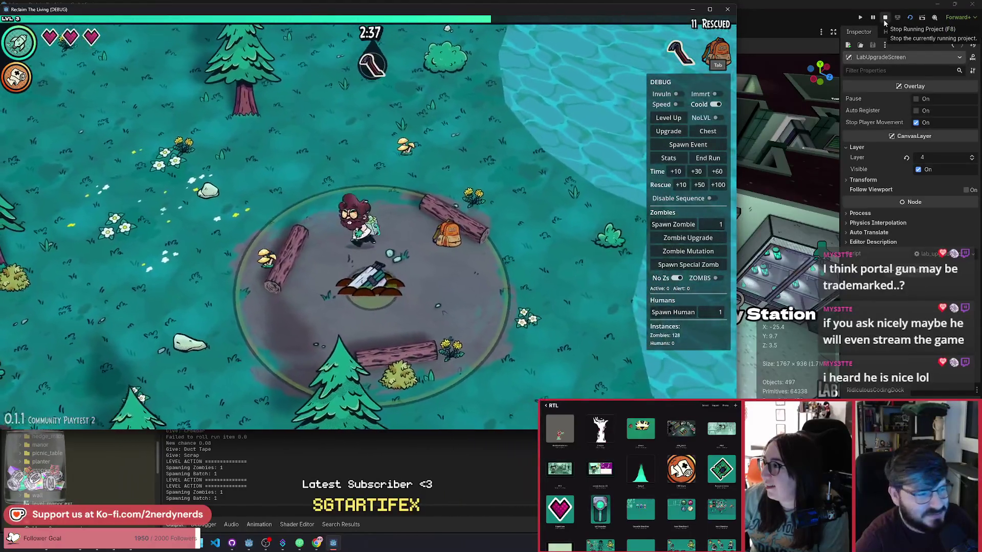
{"action": "key", "text": "a"}
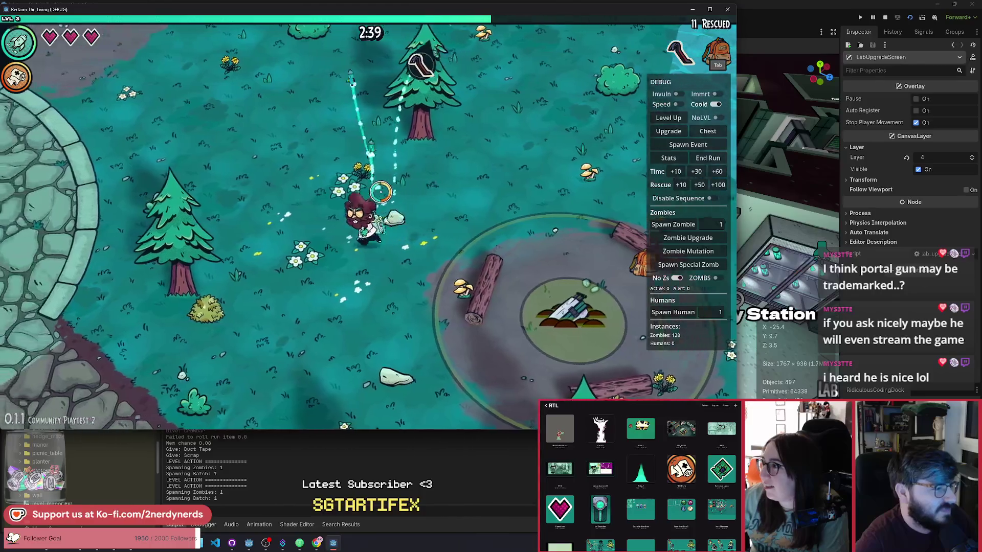
{"action": "key", "text": "F8"}
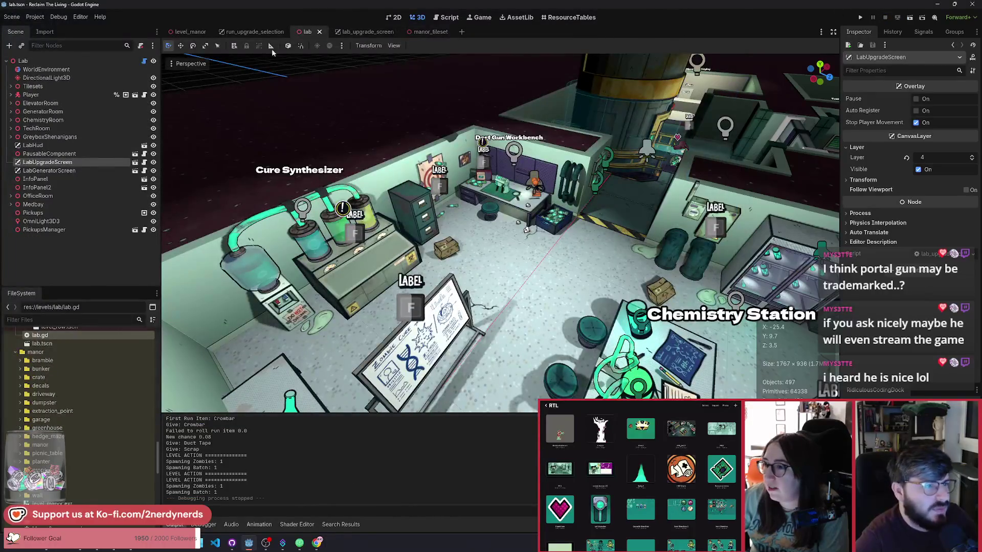
In level_manor, fly the view past the fountain, over grass, cobblestones and a bush to the striped road
{"action": "left_click", "coordinate": [177, 35]}
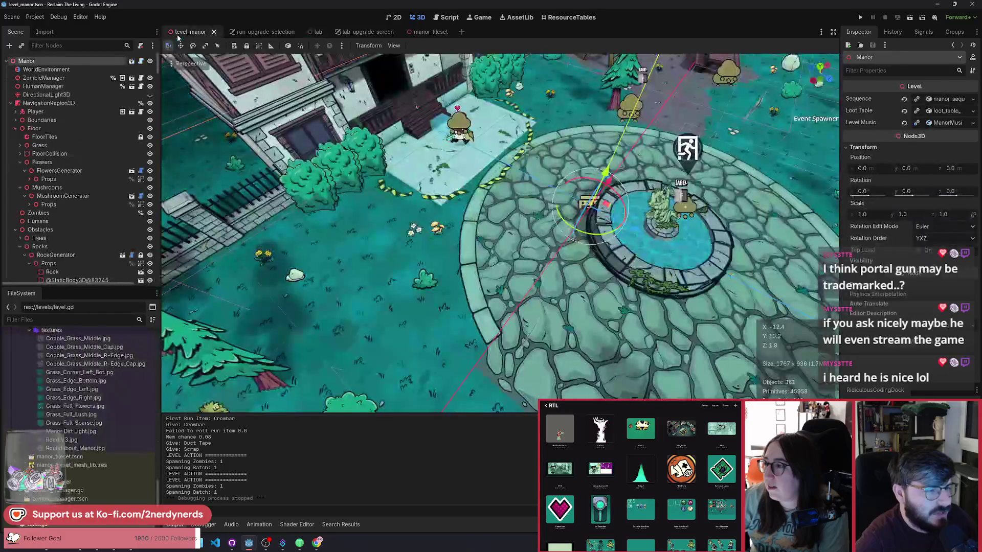
{"action": "key", "text": "d"}
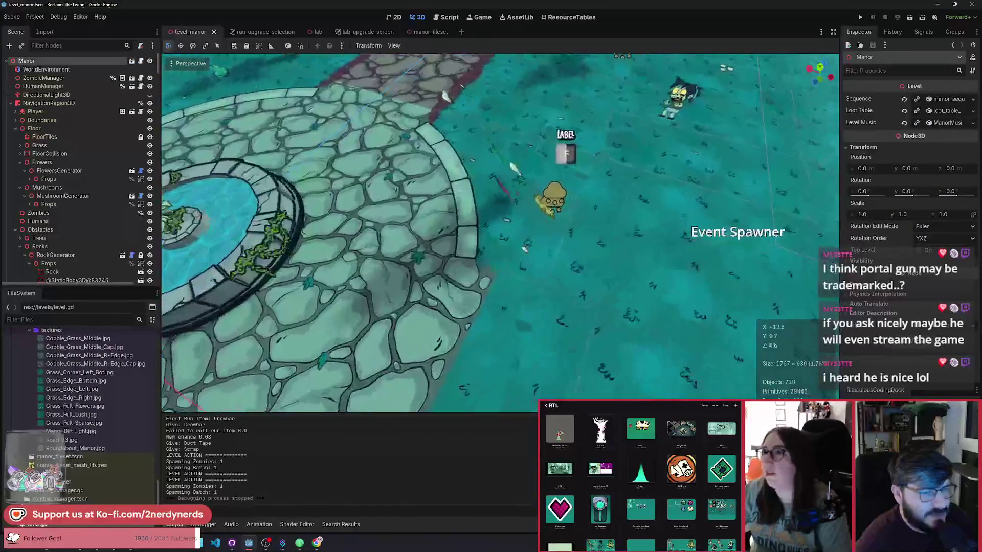
{"action": "key", "text": "w"}
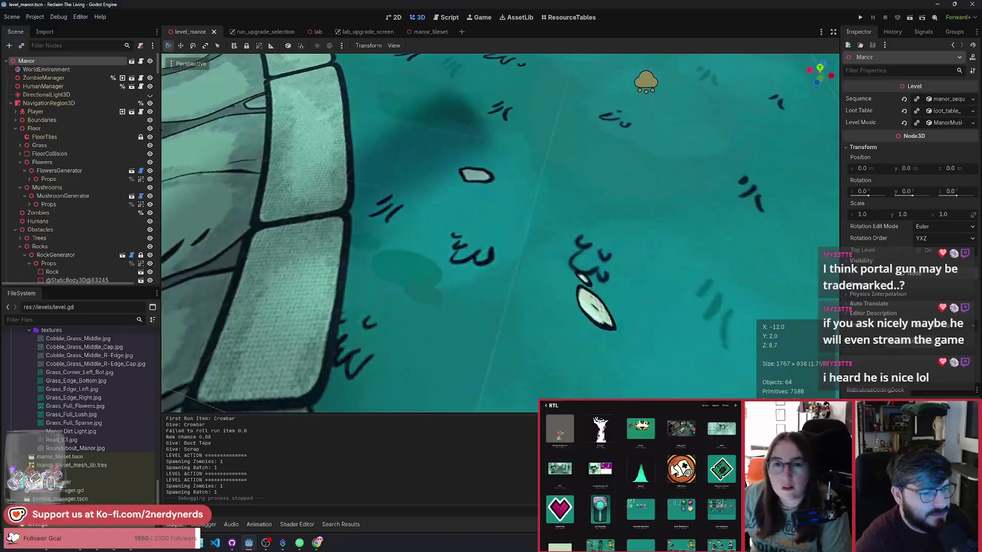
{"action": "key", "text": "w"}
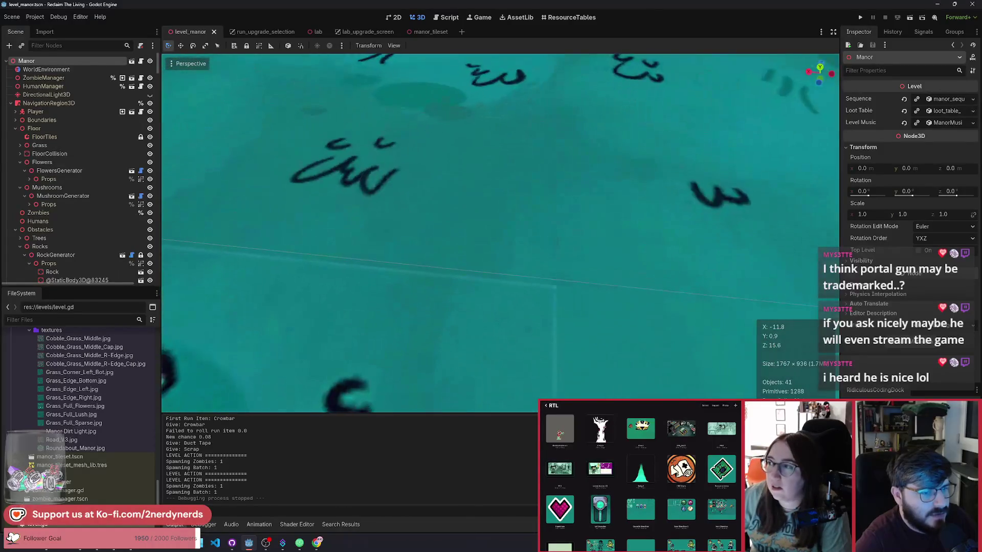
{"action": "key", "text": "w"}
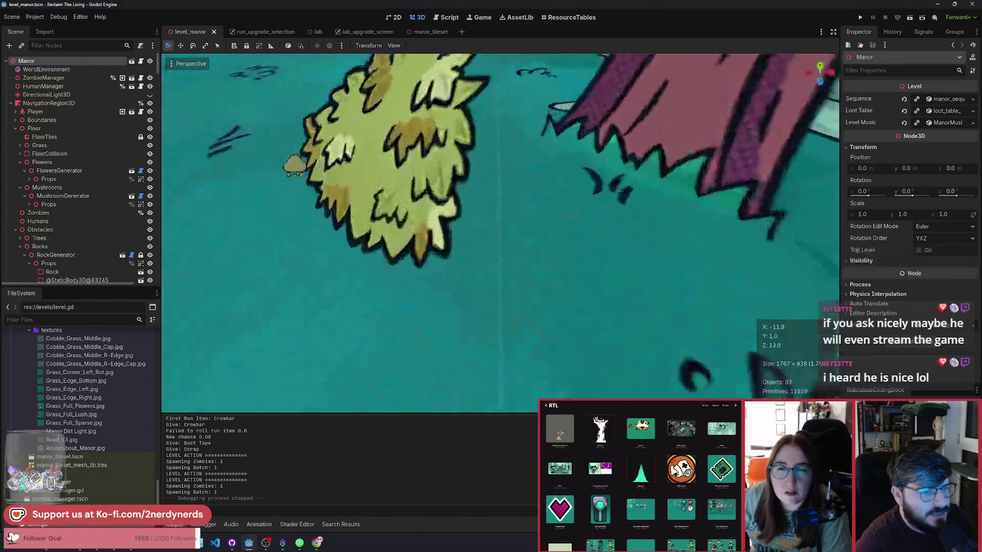
{"action": "key", "text": "w"}
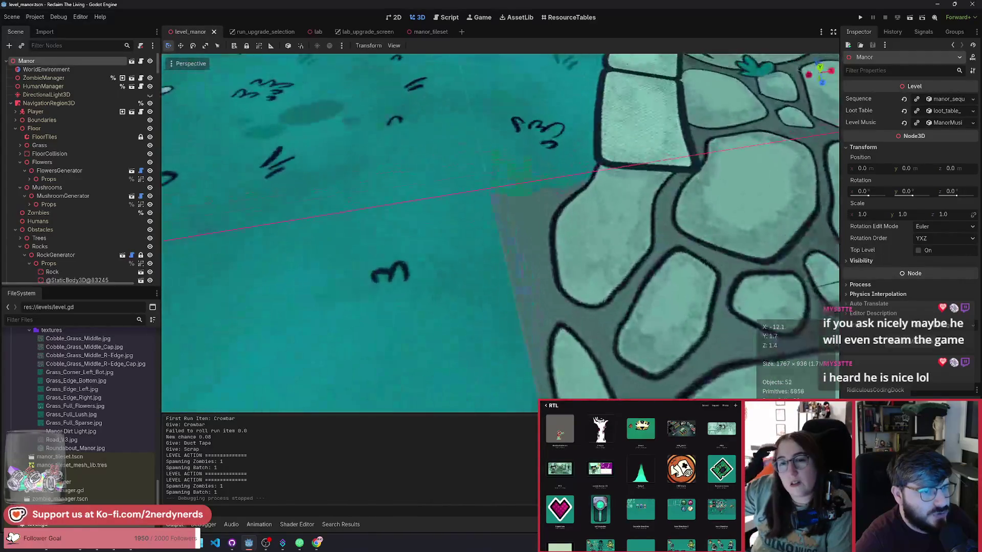
{"action": "key", "text": "w"}
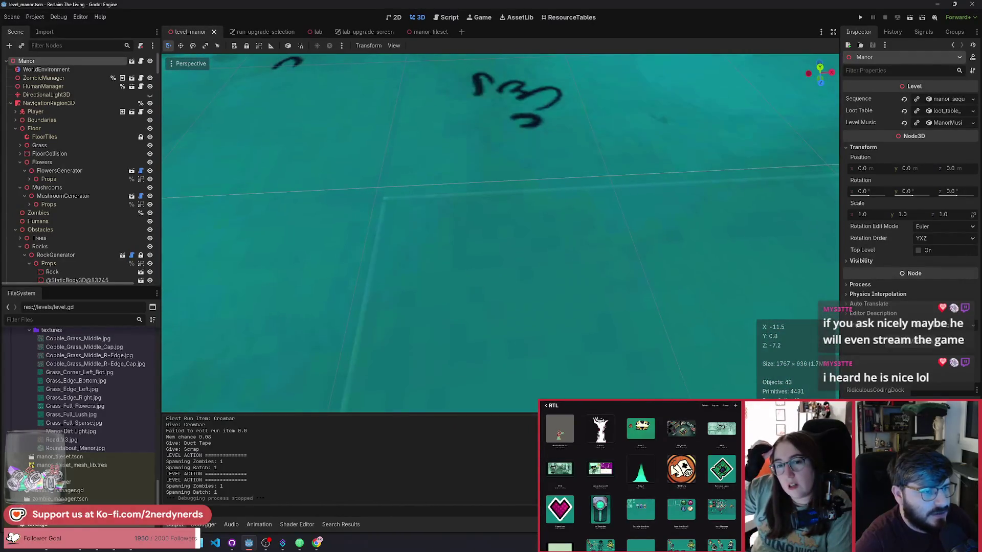
{"action": "key", "text": "w"}
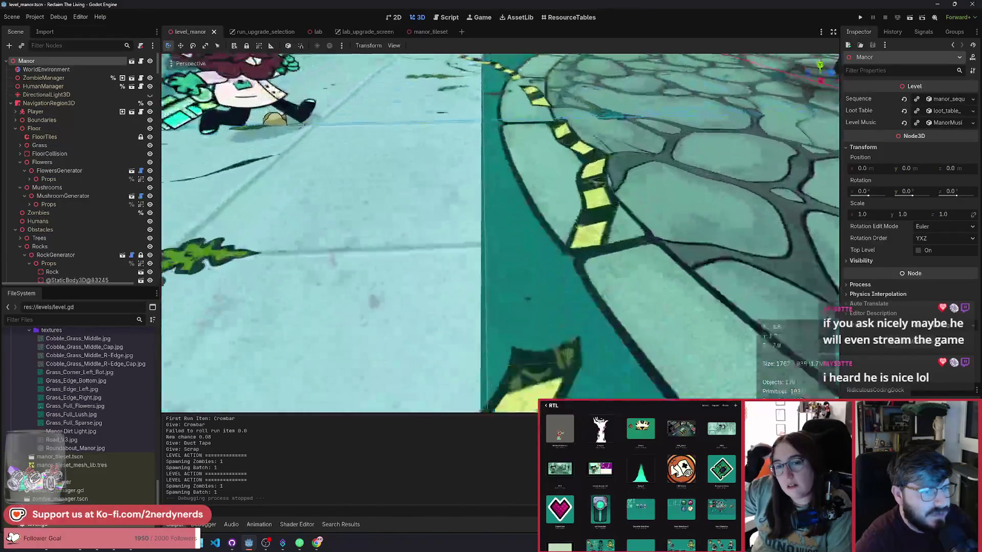
{"action": "key", "text": "w"}
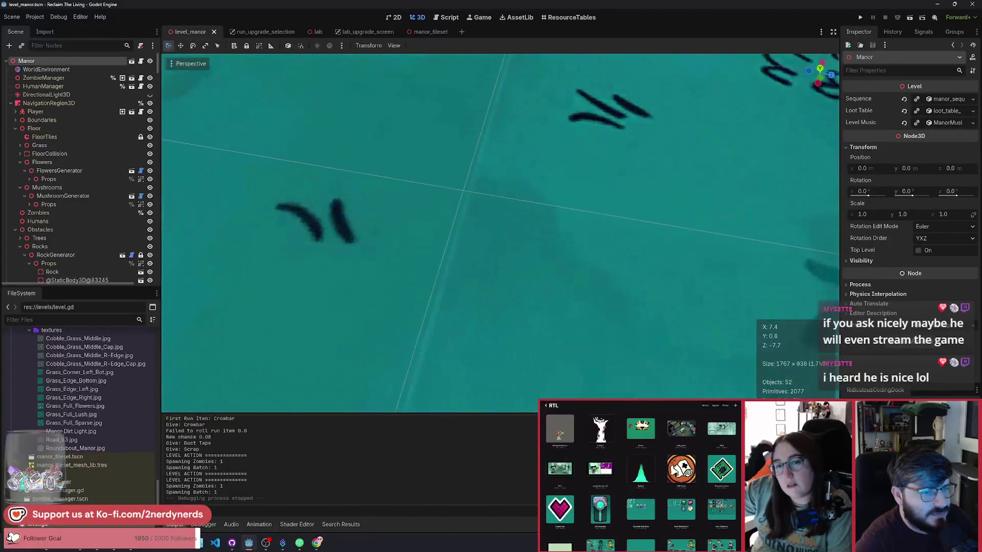
Tilt down to check the floor seams near the road, then reopen manor_tileset close on ManorRoundabout
{"action": "key", "text": "w"}
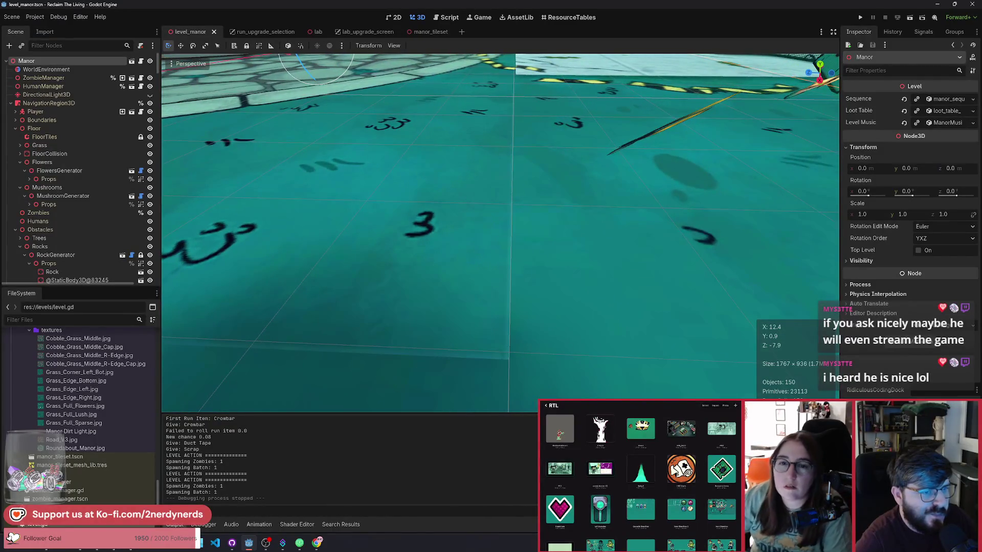
{"action": "key", "text": "w"}
{"action": "key", "text": "w"}
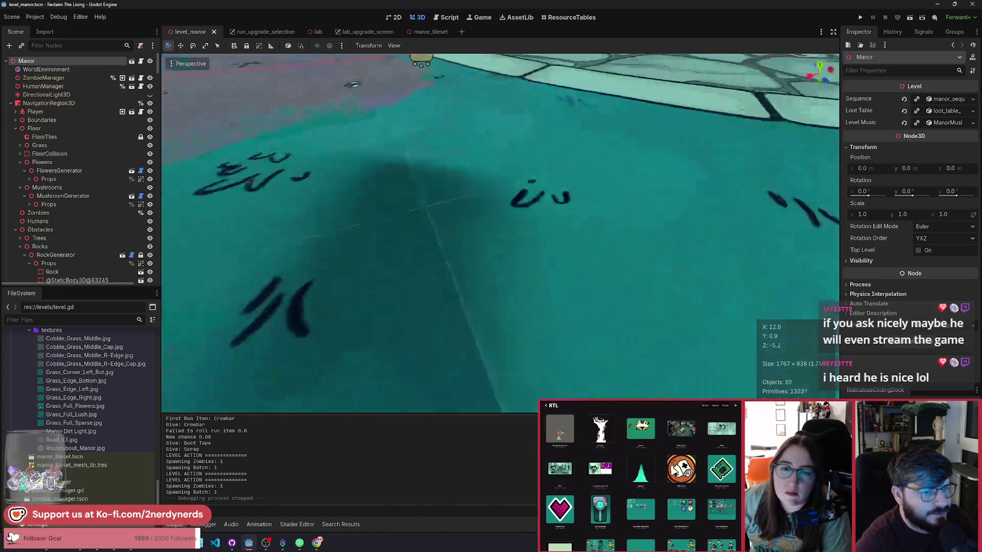
{"action": "key", "text": "w"}
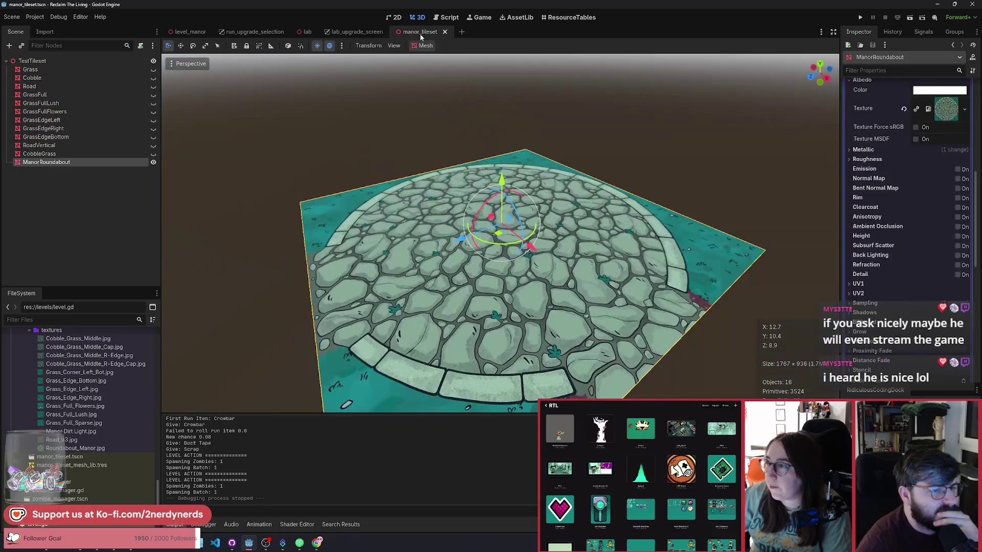
{"action": "left_click", "coordinate": [431, 32]}
{"action": "scroll", "coordinate": [496, 219], "scroll_direction": "up", "scroll_amount": 3}
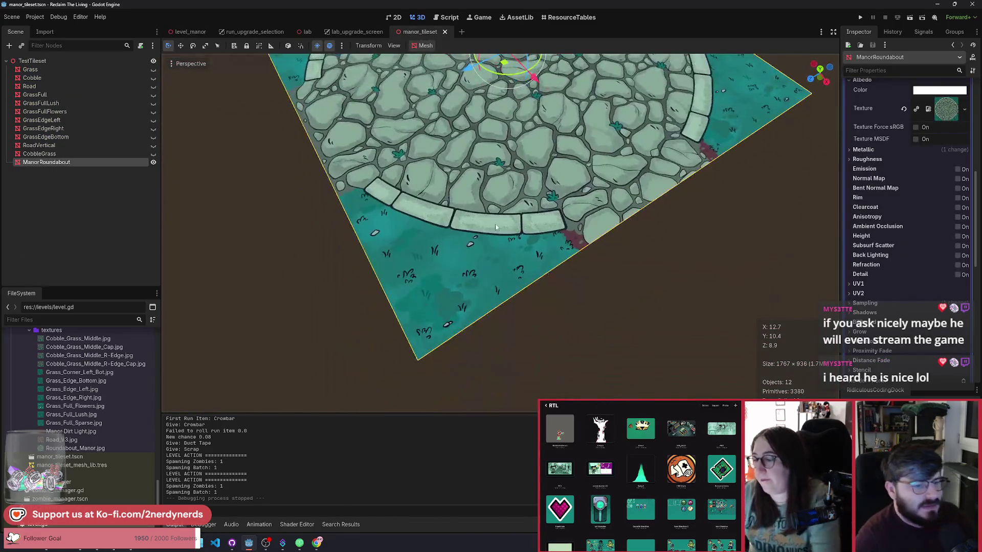
{"action": "key", "text": "w"}
{"action": "key", "text": "w"}
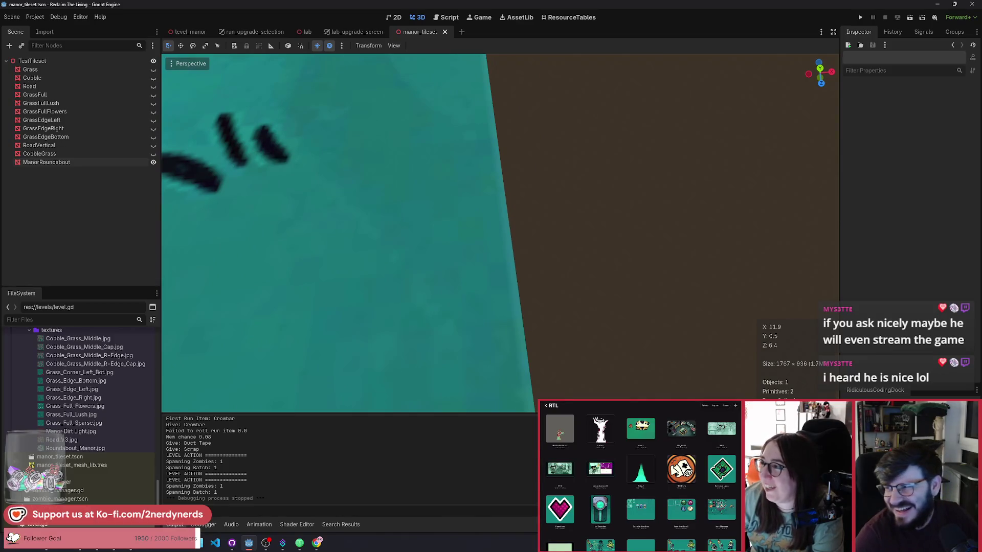
{"action": "key", "text": "w"}
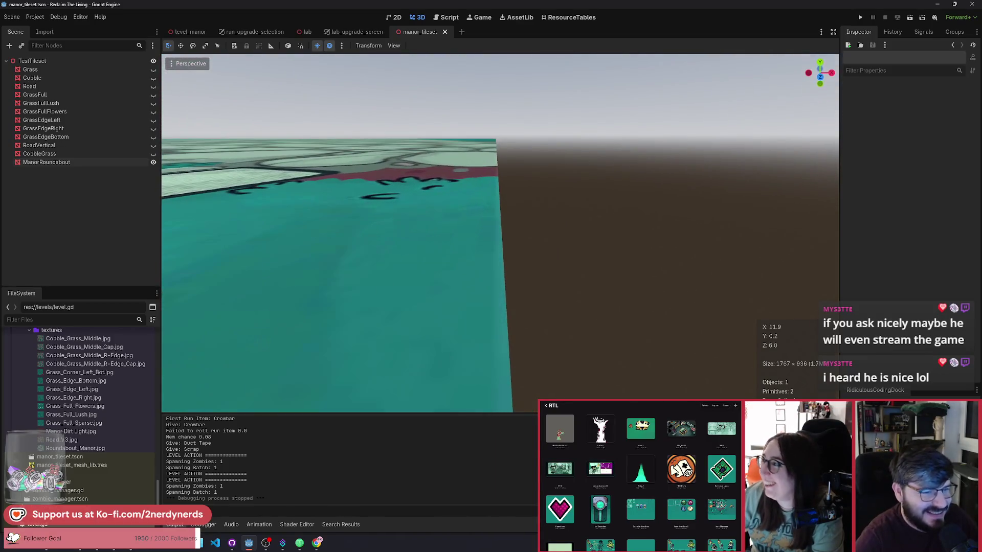
{"action": "key", "text": "s"}
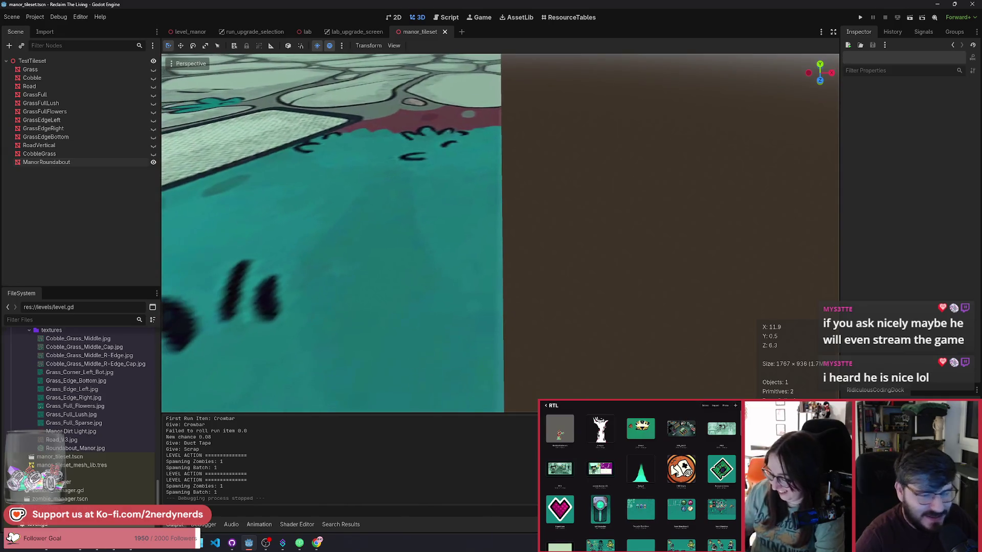
{"action": "key", "text": "w"}
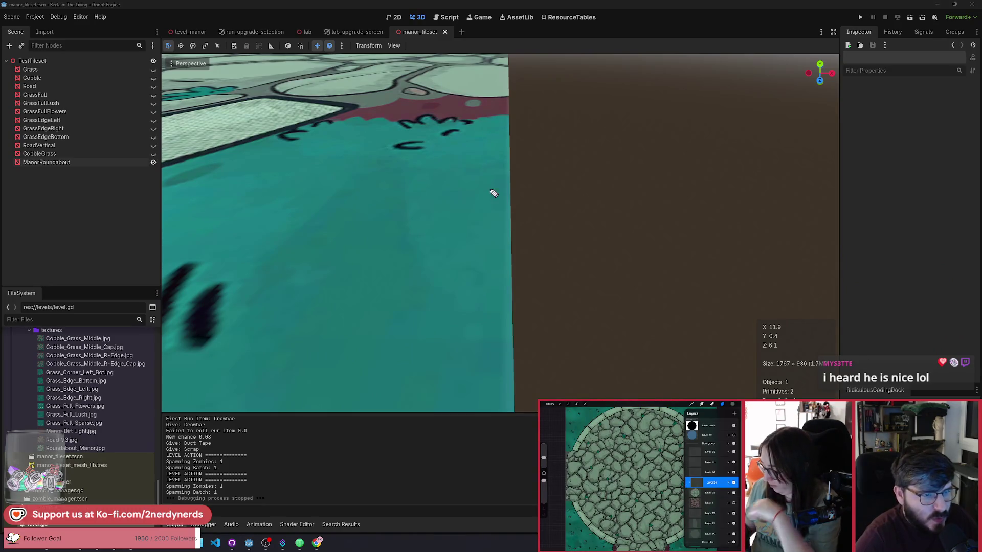
{"action": "mouse_move", "coordinate": [492, 113]}
{"action": "left_mouse_down"}
{"action": "mouse_move", "coordinate": [491, 328]}
{"action": "mouse_move", "coordinate": [503, 381]}
{"action": "mouse_move", "coordinate": [539, 344]}
{"action": "mouse_move", "coordinate": [530, 125]}
{"action": "mouse_move", "coordinate": [495, 110]}
{"action": "left_mouse_up"}
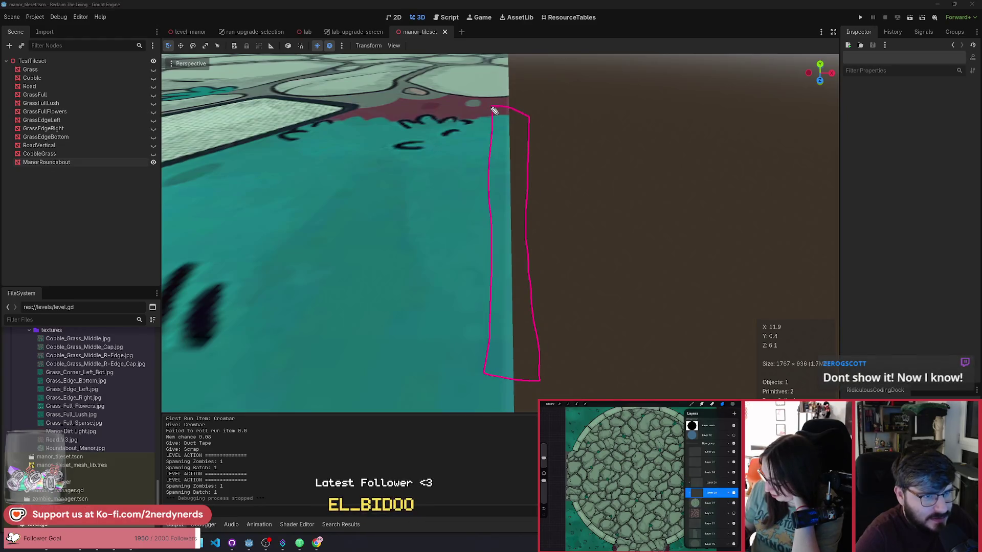
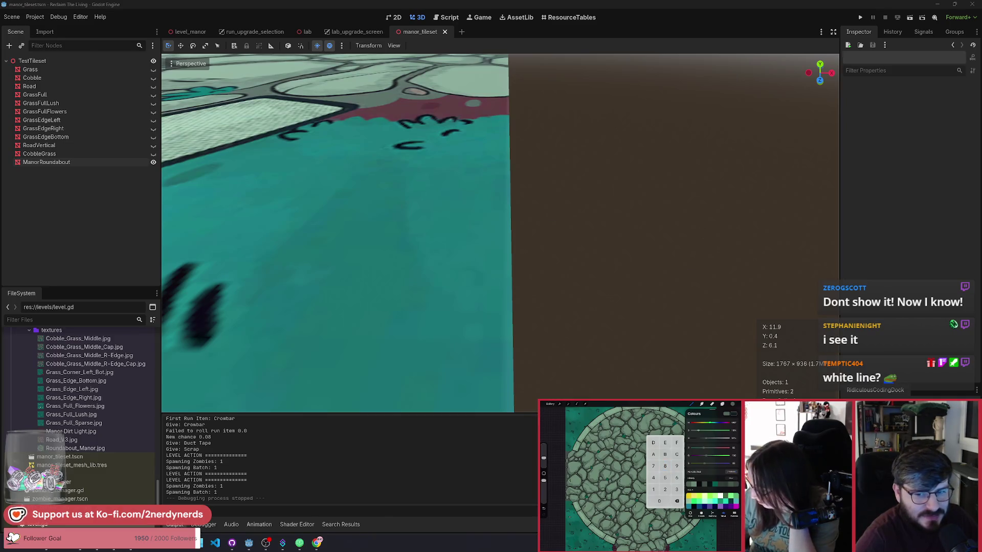
Fly around the ManorRoundabout tile to inspect cobbles, curb and grass edge, then go to level_manor
{"action": "scroll", "coordinate": [599, 186], "scroll_direction": "up", "scroll_amount": 5}
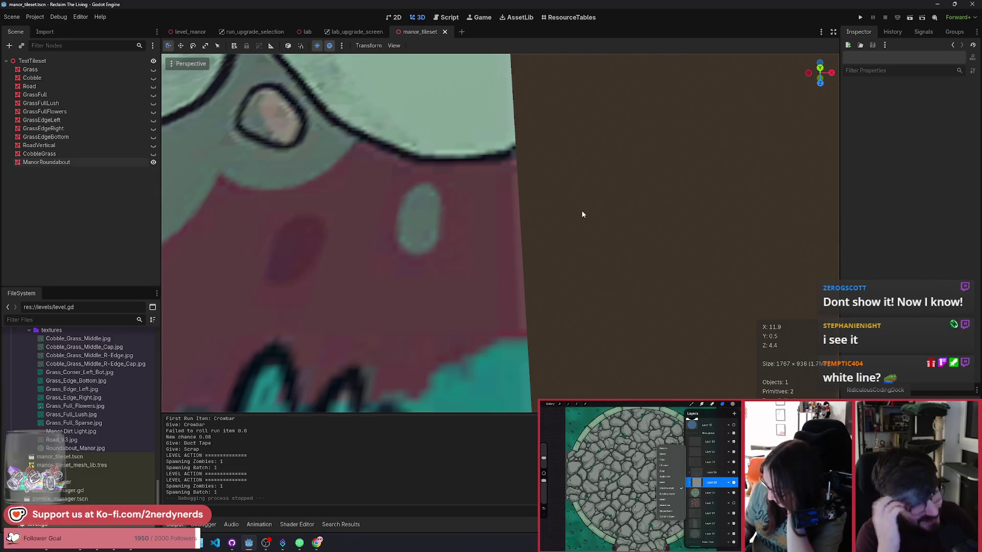
{"action": "scroll", "coordinate": [576, 221], "scroll_direction": "down", "scroll_amount": 15}
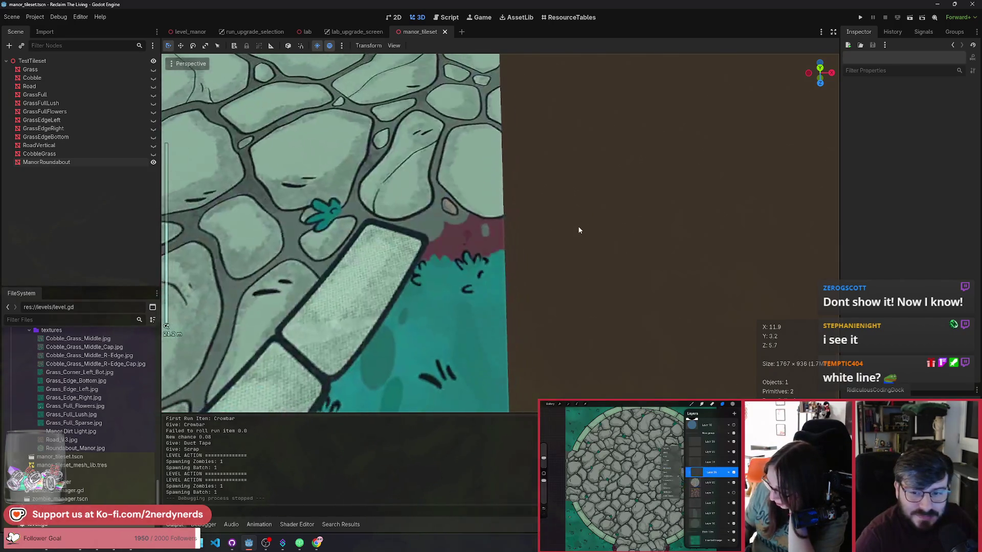
{"action": "key", "text": "w"}
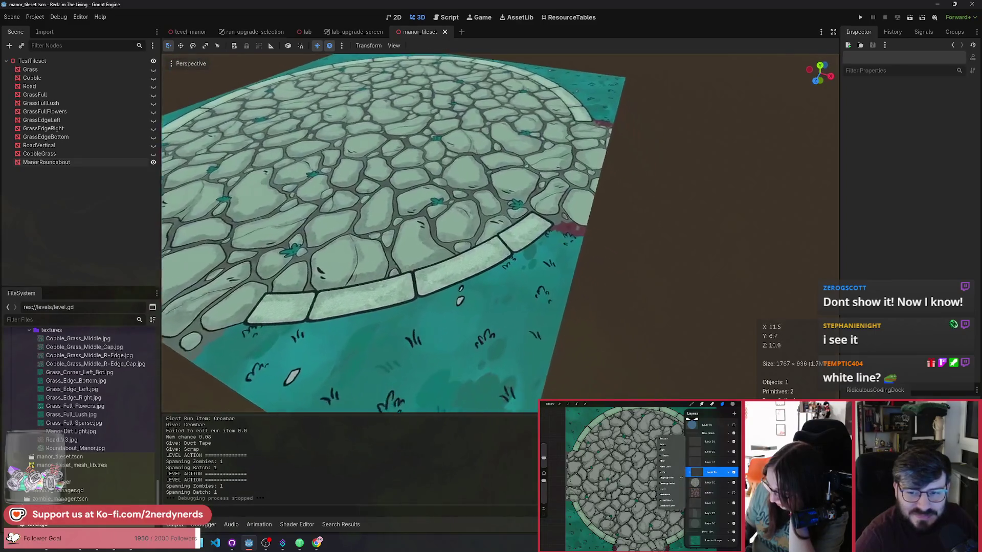
{"action": "key", "text": "a"}
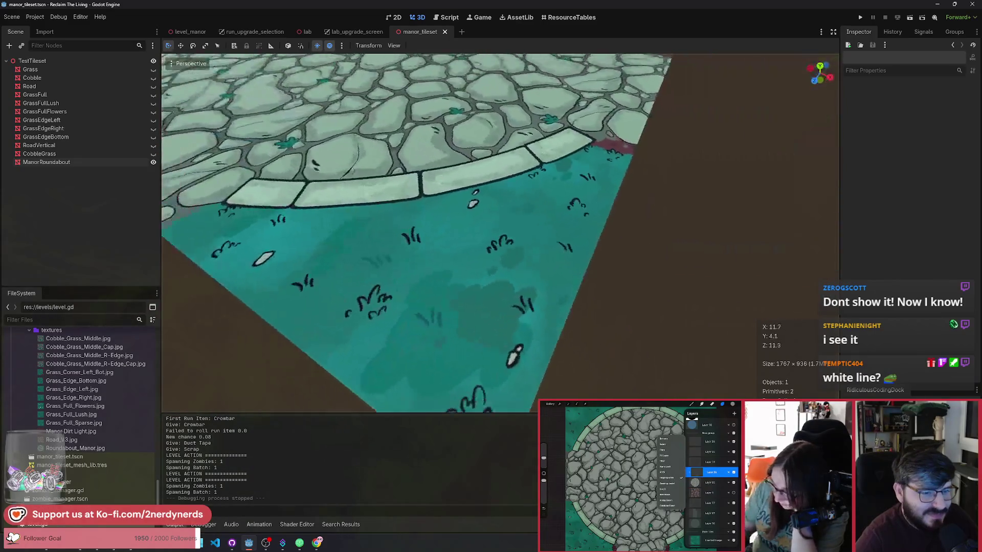
{"action": "key", "text": "w"}
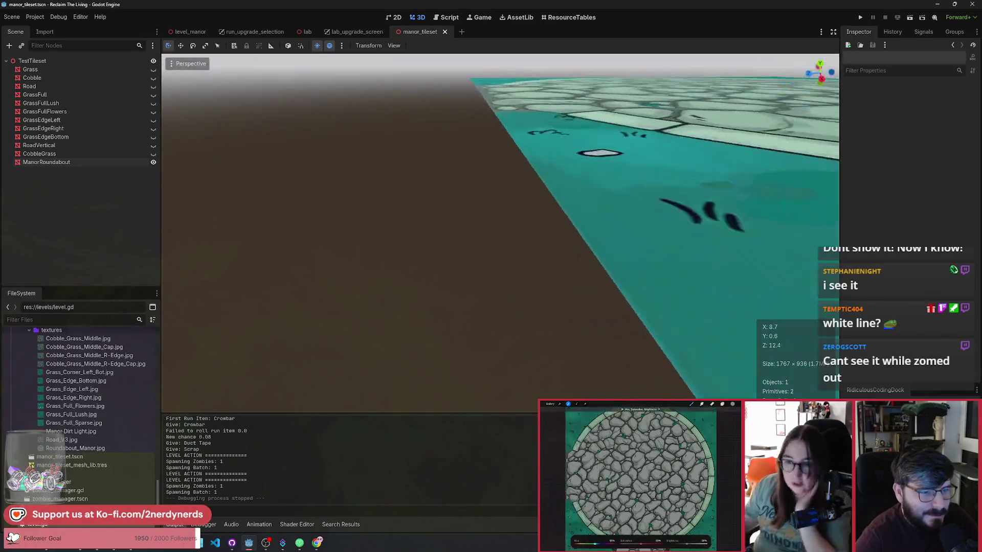
{"action": "key", "text": "s"}
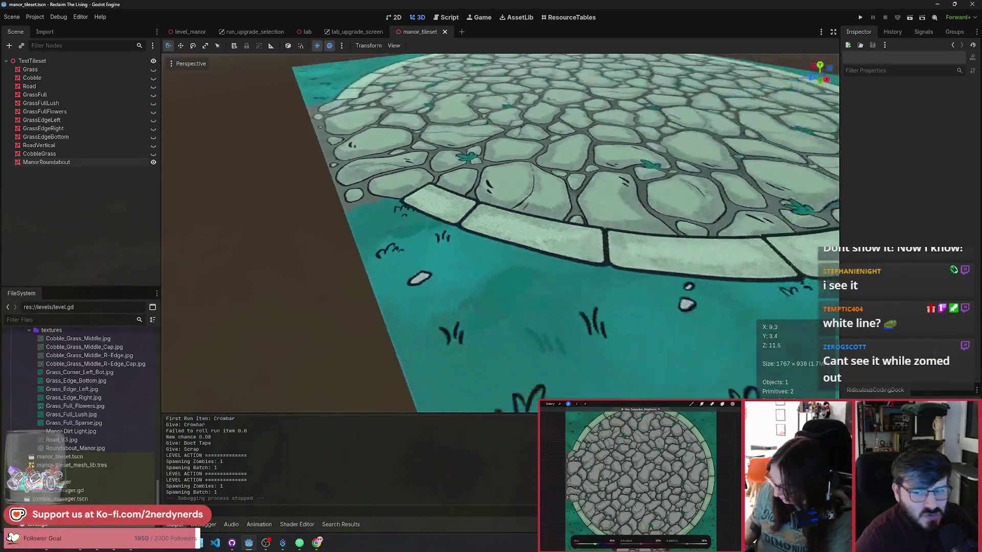
{"action": "key", "text": "w"}
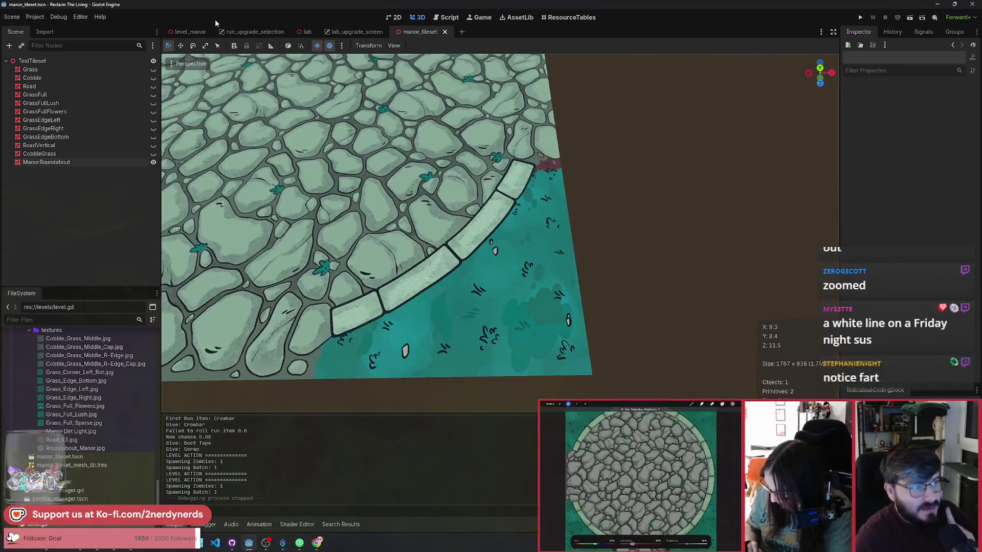
{"action": "key", "text": "ctrl+Tab"}
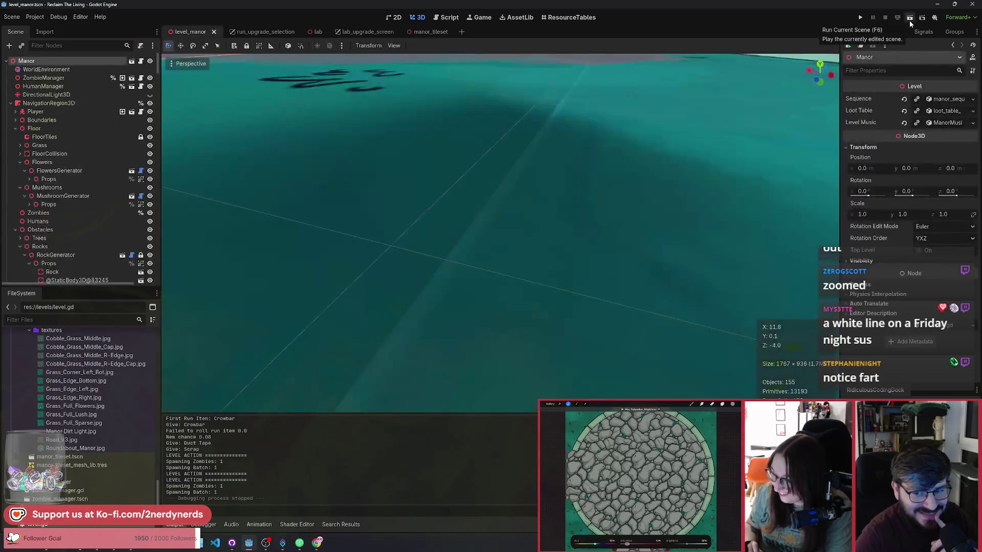
{"action": "key", "text": "F6"}
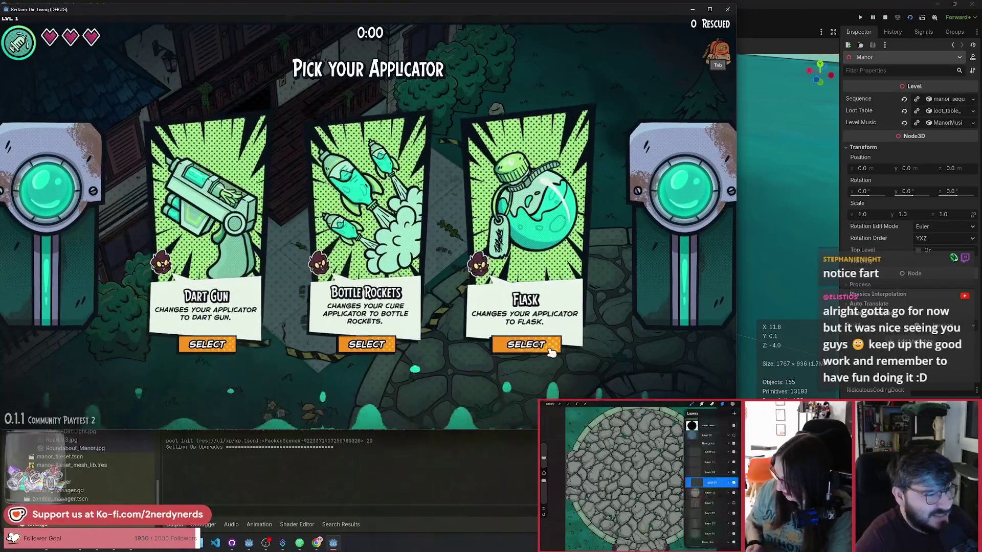
{"action": "left_click", "coordinate": [550, 350]}
{"action": "key", "text": "s"}
{"action": "key", "text": "F1"}
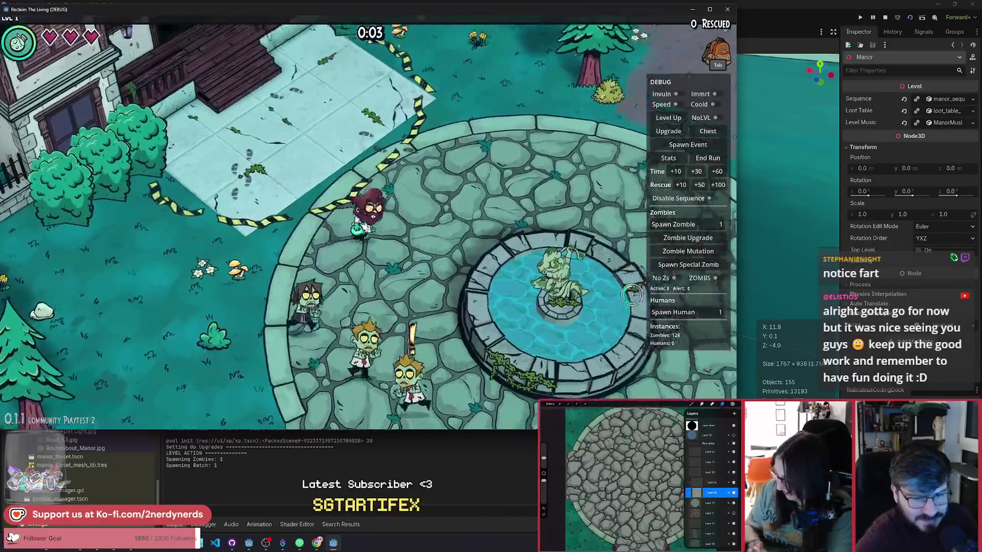
{"action": "key", "text": "w"}
{"action": "left_click", "coordinate": [677, 277]}
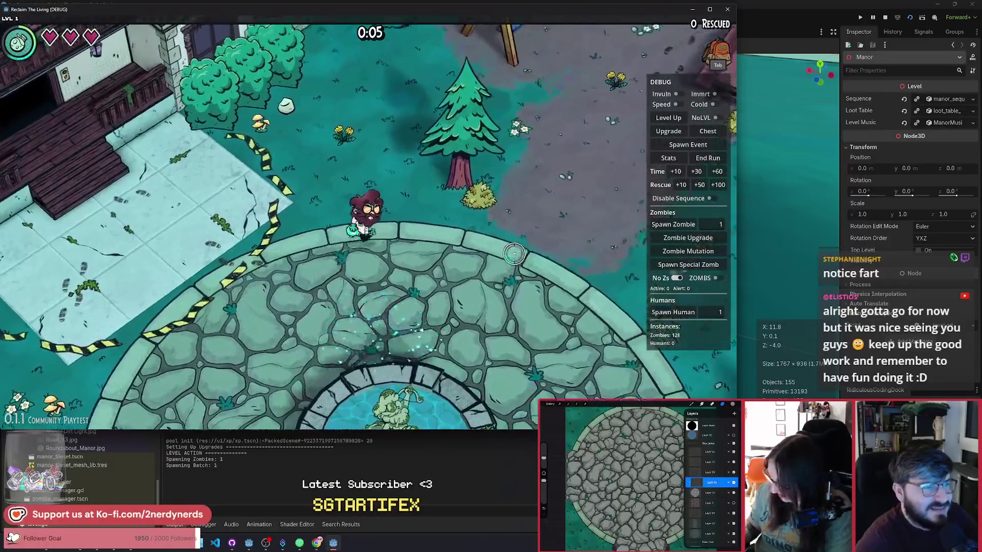
{"action": "key", "text": "w"}
{"action": "key", "text": "w"}
{"action": "key", "text": "s"}
{"action": "key", "text": "a"}
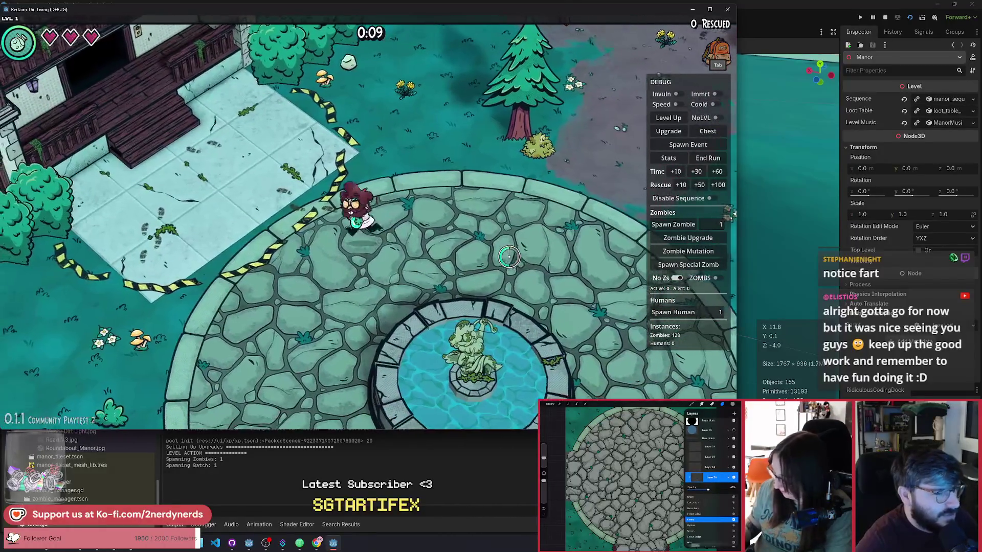
{"action": "key", "text": "a"}
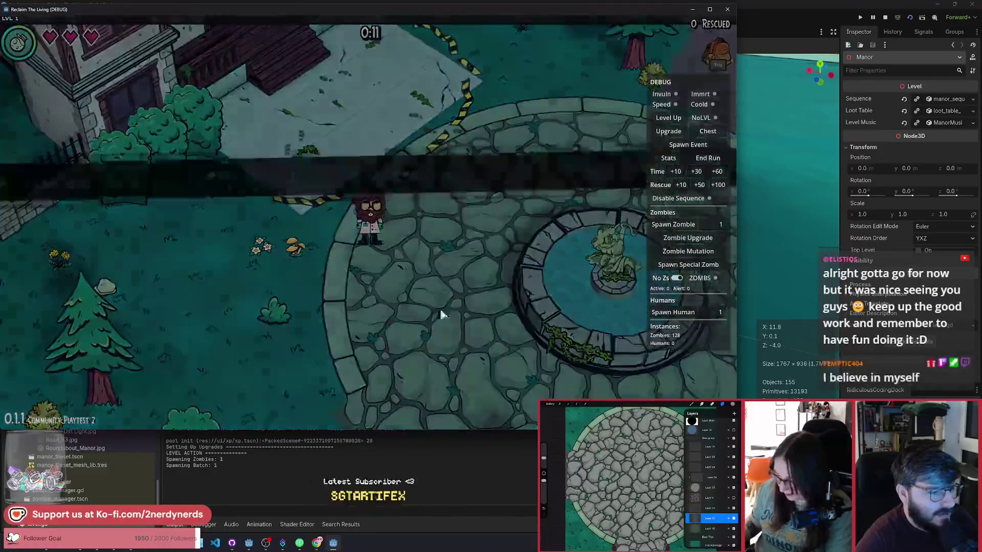
{"action": "key", "text": "Escape"}
{"action": "left_click", "coordinate": [388, 251]}
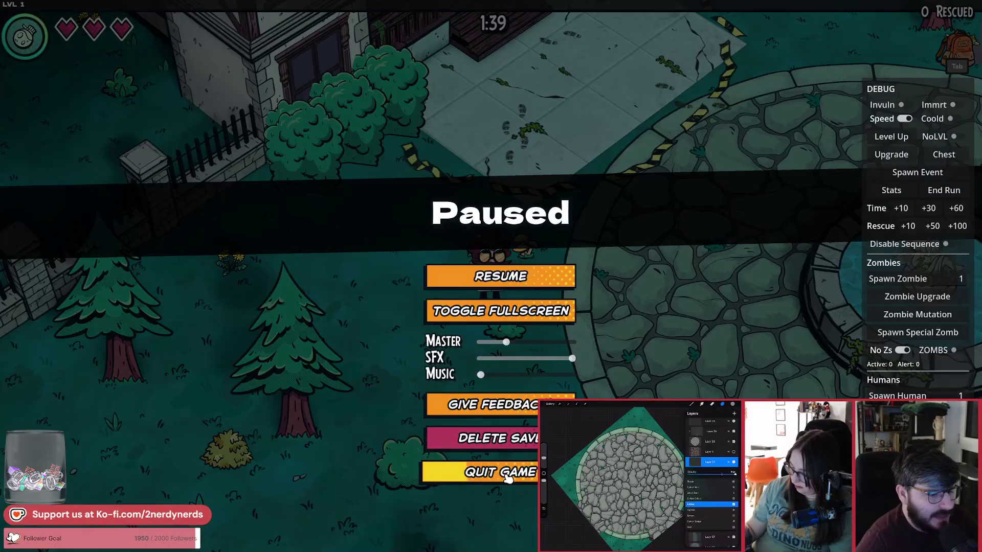
{"action": "left_click", "coordinate": [508, 475]}
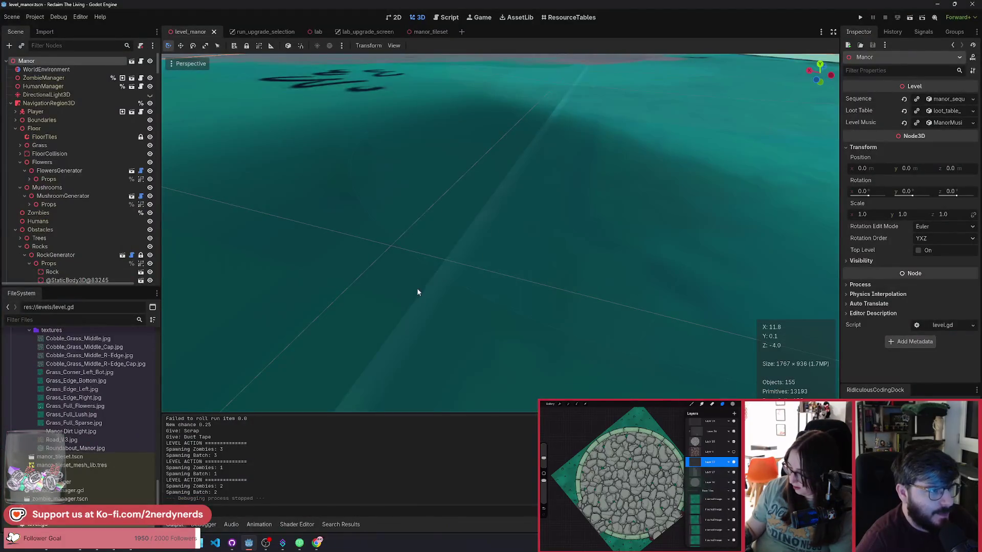
Switch to the manor_tileset scene and orbit around the roundabout tile
{"action": "scroll", "coordinate": [417, 286], "scroll_direction": "down", "scroll_amount": 10}
{"action": "scroll", "coordinate": [416, 286], "scroll_direction": "up", "scroll_amount": 10}
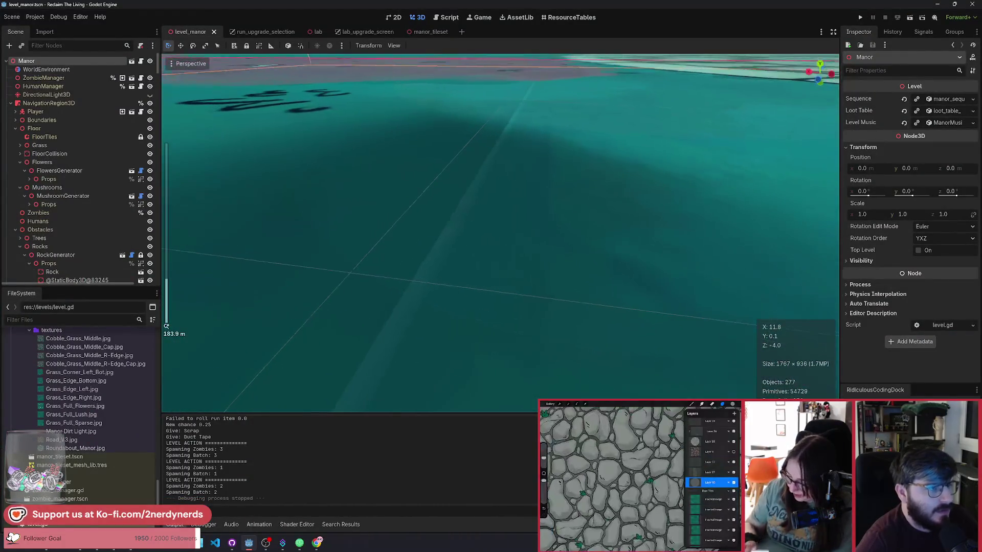
{"action": "left_click", "coordinate": [433, 33]}
{"action": "left_click_drag", "start_coordinate": [614, 215], "coordinate": [783, 205]}
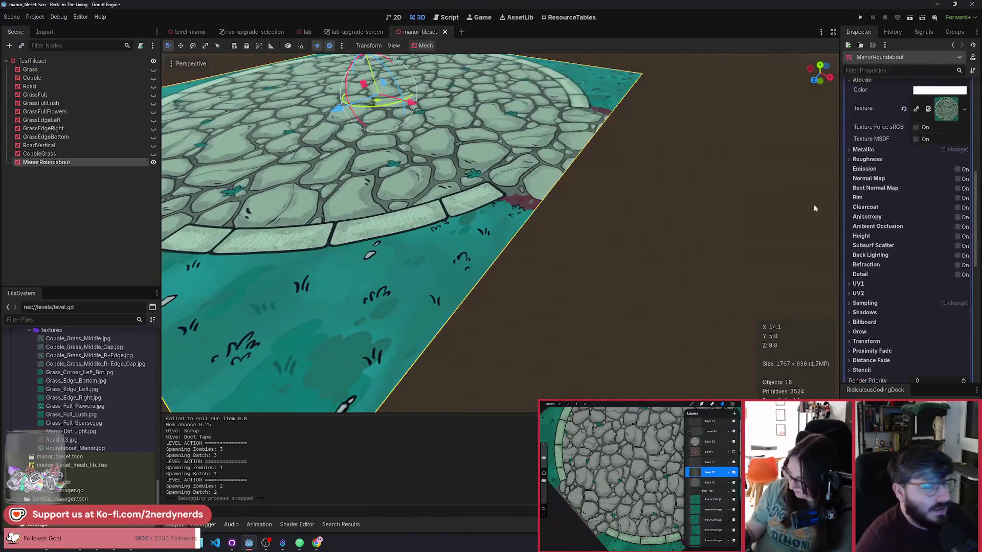
Expand the roundabout material's Sampling settings, toggle texture Repeat, and save the tileset
{"action": "scroll", "coordinate": [879, 276], "scroll_direction": "down", "scroll_amount": 3}
{"action": "left_click", "coordinate": [865, 228]}
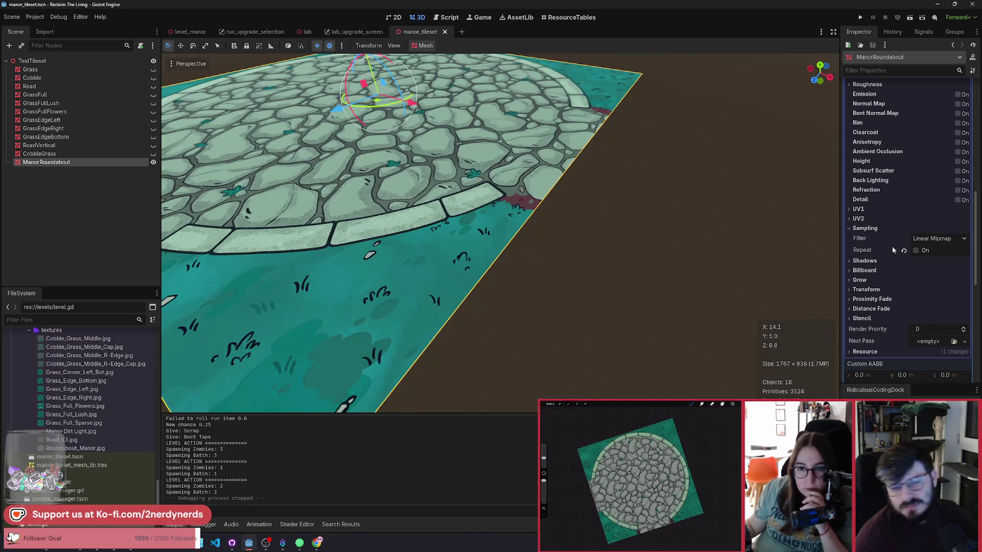
{"action": "scroll", "coordinate": [500, 233], "scroll_direction": "up", "scroll_amount": 10}
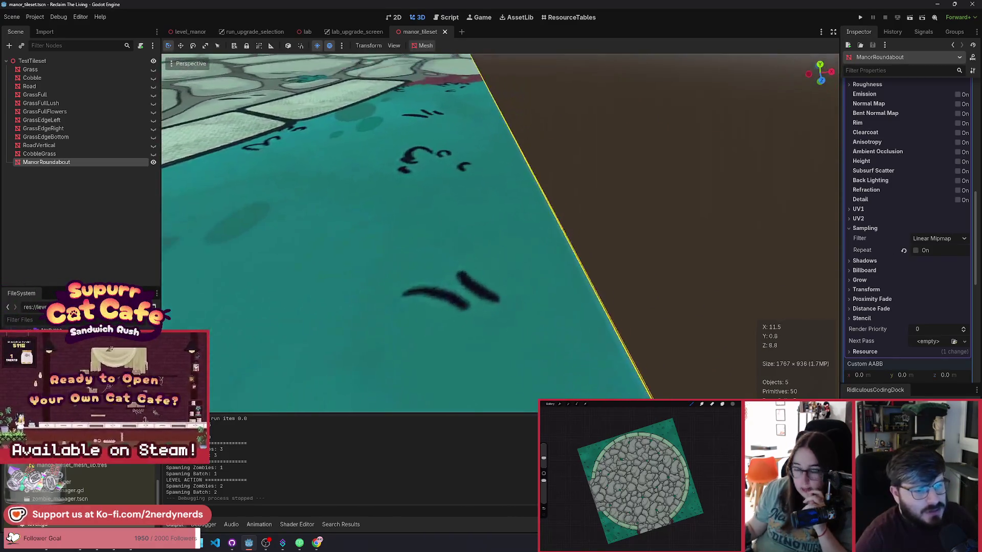
{"action": "left_click", "coordinate": [916, 250]}
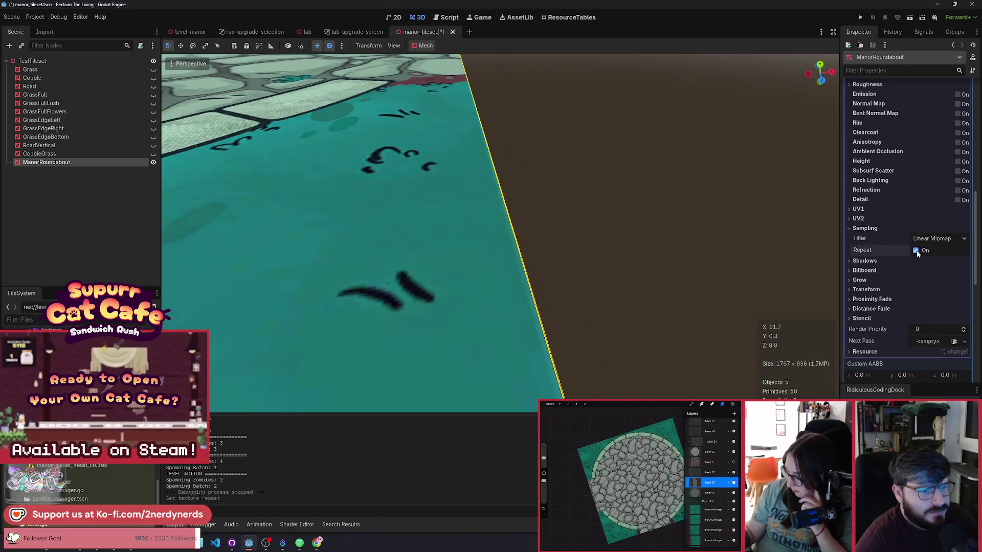
{"action": "left_click", "coordinate": [916, 251]}
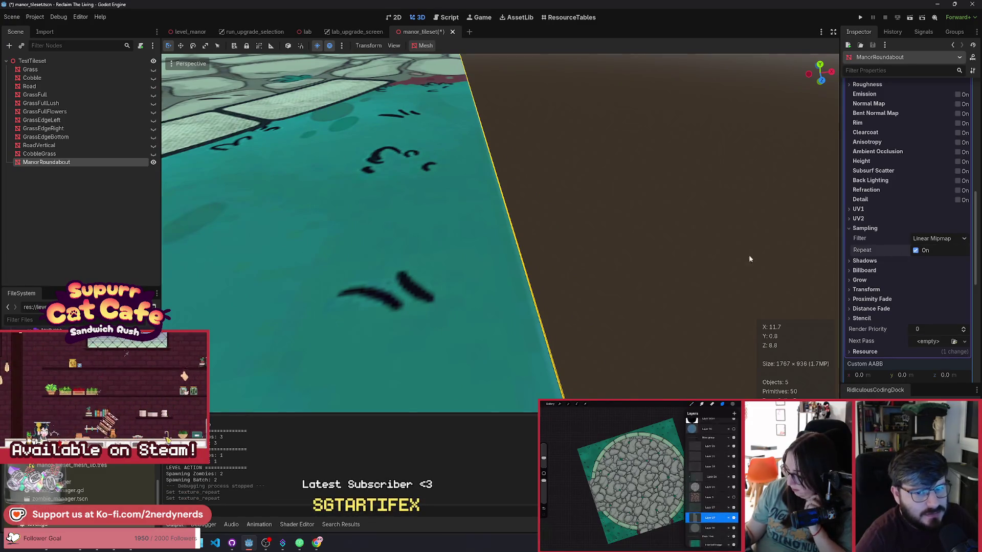
{"action": "left_click", "coordinate": [596, 239]}
{"action": "key", "text": "ctrl+s"}
Re-inspect the ManorRoundabout tile's grass edge up close and start a new empty scene
{"action": "left_click_drag", "start_coordinate": [610, 242], "coordinate": [569, 200]}
{"action": "left_click", "coordinate": [146, 163]}
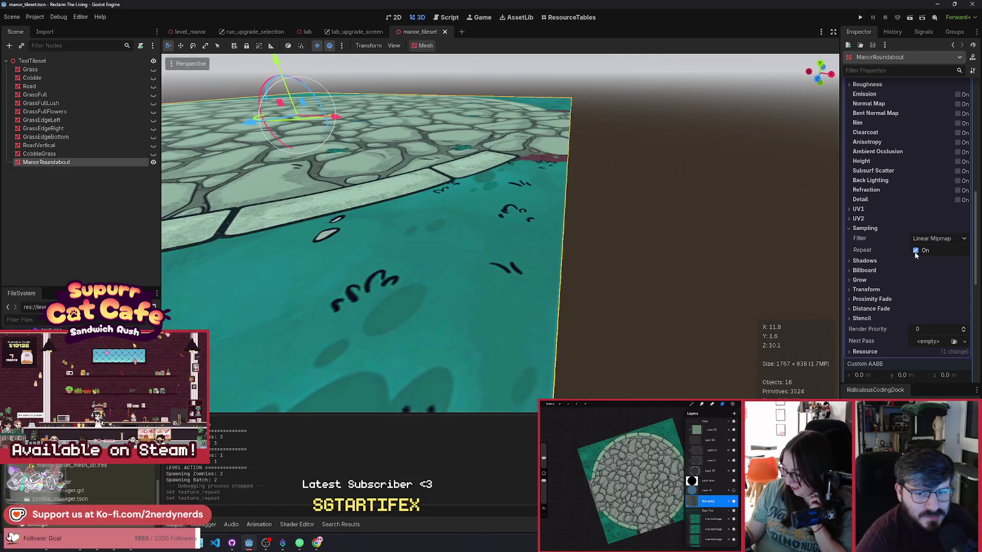
{"action": "left_click", "coordinate": [603, 248]}
{"action": "left_click_drag", "start_coordinate": [603, 248], "coordinate": [521, 199]}
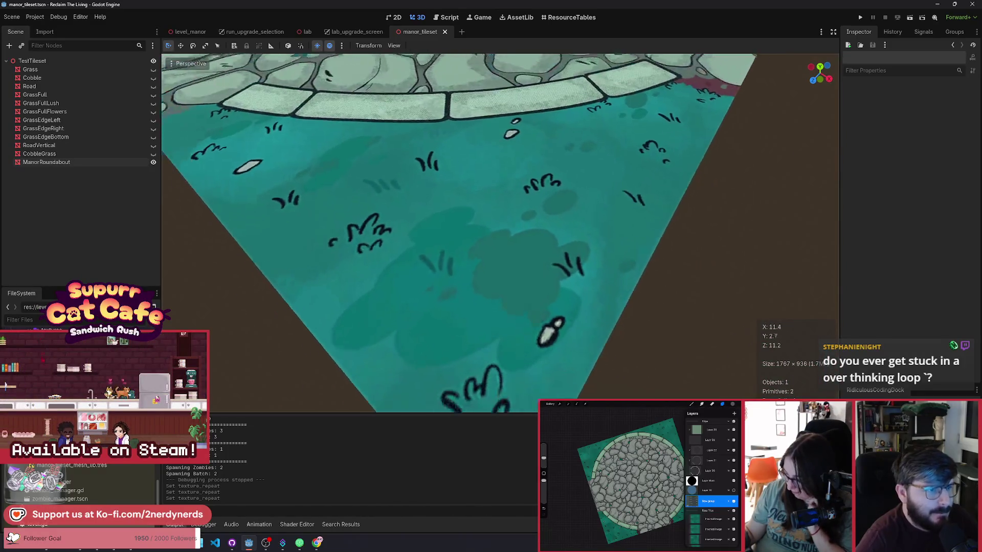
{"action": "left_click", "coordinate": [461, 33]}
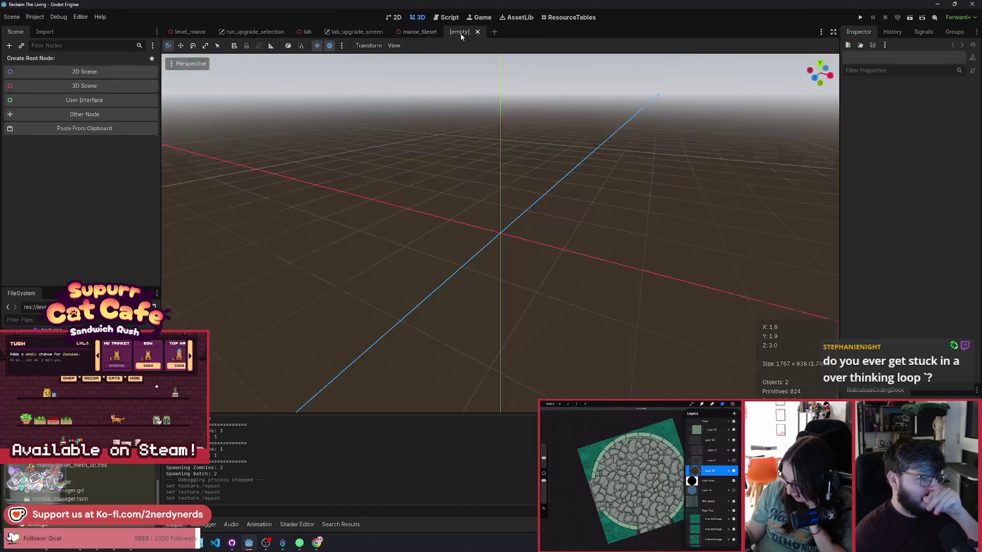
{"action": "left_click", "coordinate": [85, 71]}
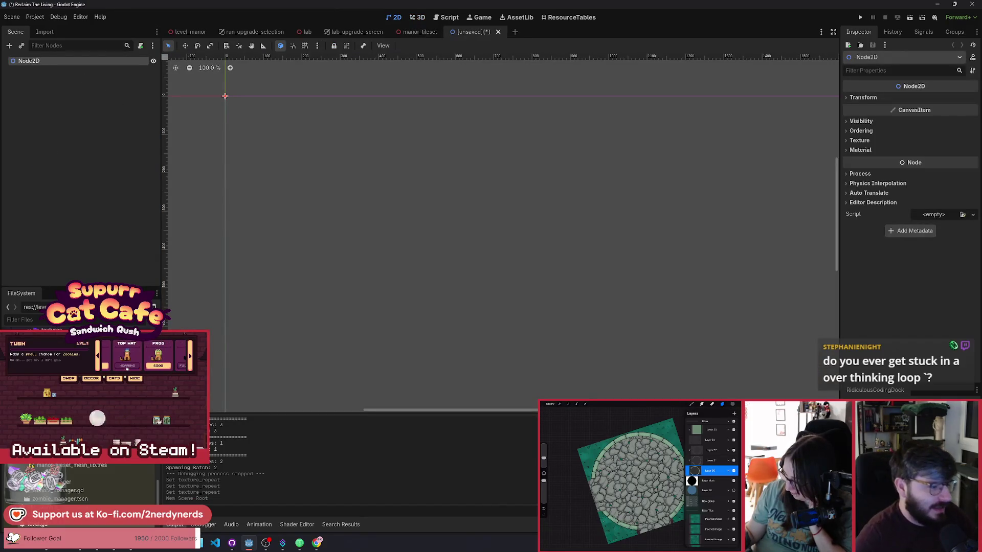
{"action": "mouse_move", "coordinate": [61, 358]}
{"action": "left_mouse_down"}
{"action": "mouse_move", "coordinate": [491, 268]}
{"action": "mouse_move", "coordinate": [614, 258]}
{"action": "left_mouse_up"}
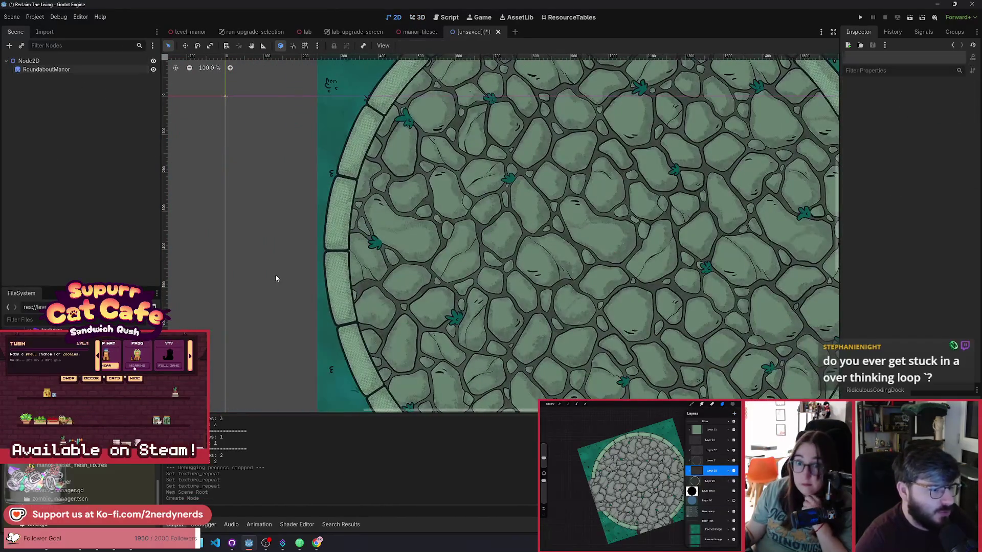
{"action": "scroll", "coordinate": [279, 278], "scroll_direction": "up", "scroll_amount": 10}
{"action": "scroll", "coordinate": [367, 309], "scroll_direction": "down", "scroll_amount": 5}
{"action": "left_click_drag", "start_coordinate": [444, 330], "coordinate": [493, 383]}
{"action": "scroll", "coordinate": [485, 196], "scroll_direction": "up", "scroll_amount": 6}
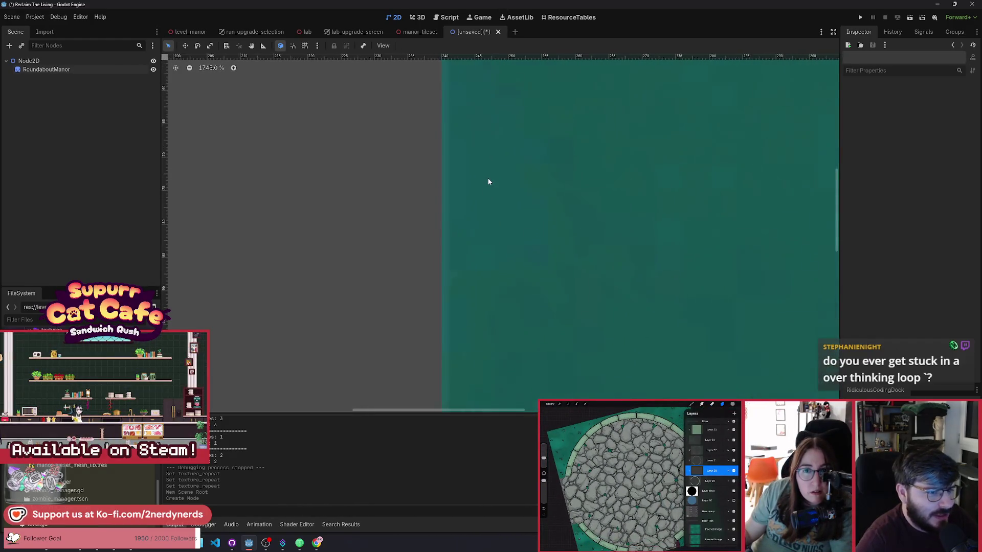
{"action": "scroll", "coordinate": [487, 179], "scroll_direction": "down", "scroll_amount": 5}
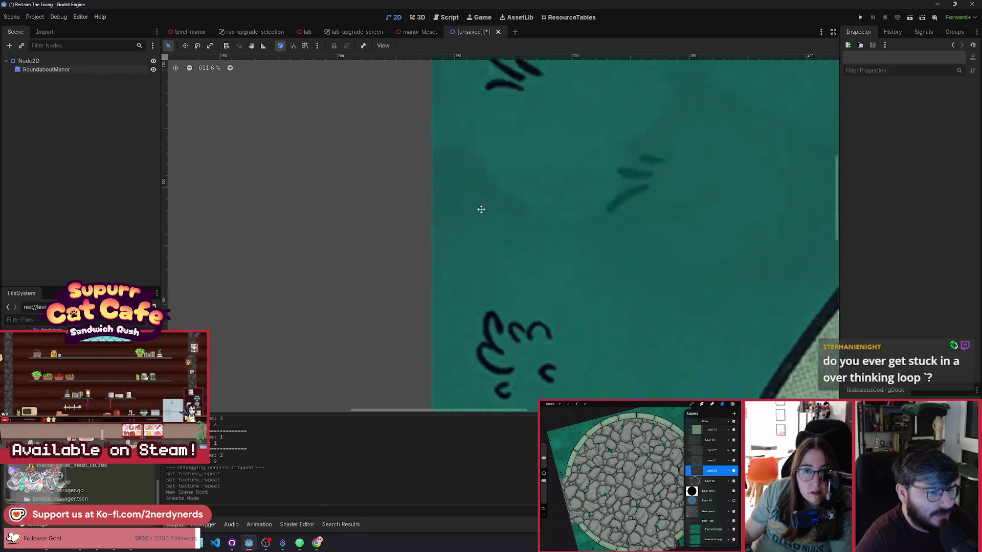
{"action": "scroll", "coordinate": [484, 179], "scroll_direction": "up", "scroll_amount": 1}
{"action": "scroll", "coordinate": [408, 156], "scroll_direction": "up", "scroll_amount": 3}
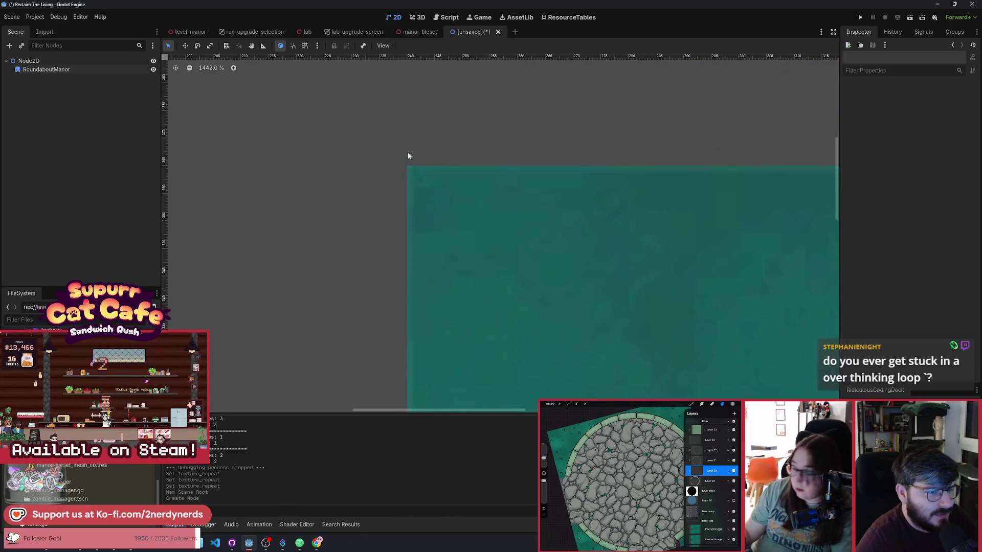
{"action": "scroll", "coordinate": [460, 220], "scroll_direction": "down", "scroll_amount": 8}
{"action": "mouse_move", "coordinate": [571, 249]}
{"action": "left_mouse_down"}
{"action": "mouse_move", "coordinate": [364, 223]}
{"action": "mouse_move", "coordinate": [391, 235]}
{"action": "mouse_move", "coordinate": [663, 220]}
{"action": "left_mouse_up"}
{"action": "scroll", "coordinate": [480, 199], "scroll_direction": "up", "scroll_amount": 4}
{"action": "scroll", "coordinate": [507, 335], "scroll_direction": "down", "scroll_amount": 10}
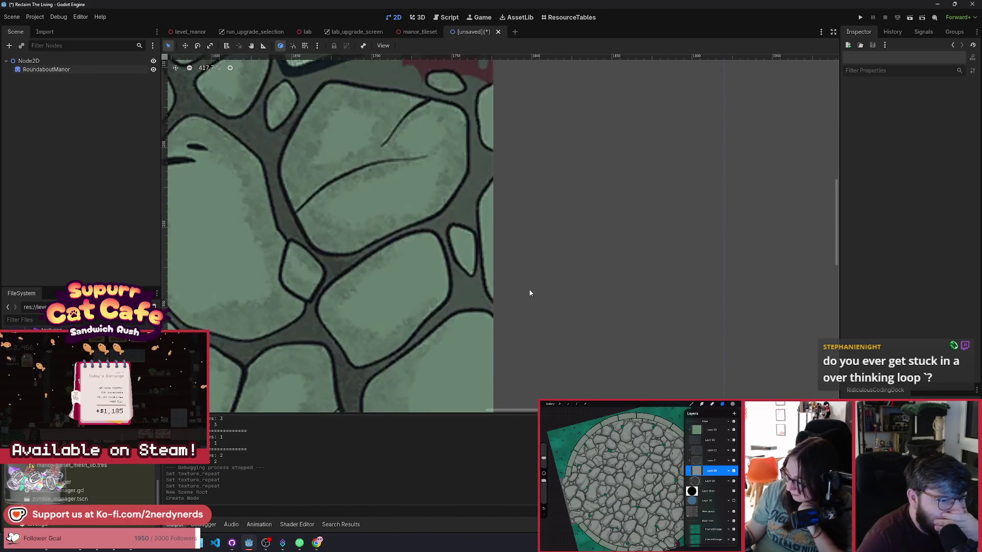
{"action": "scroll", "coordinate": [530, 290], "scroll_direction": "down", "scroll_amount": 6}
{"action": "scroll", "coordinate": [517, 323], "scroll_direction": "down", "scroll_amount": 4}
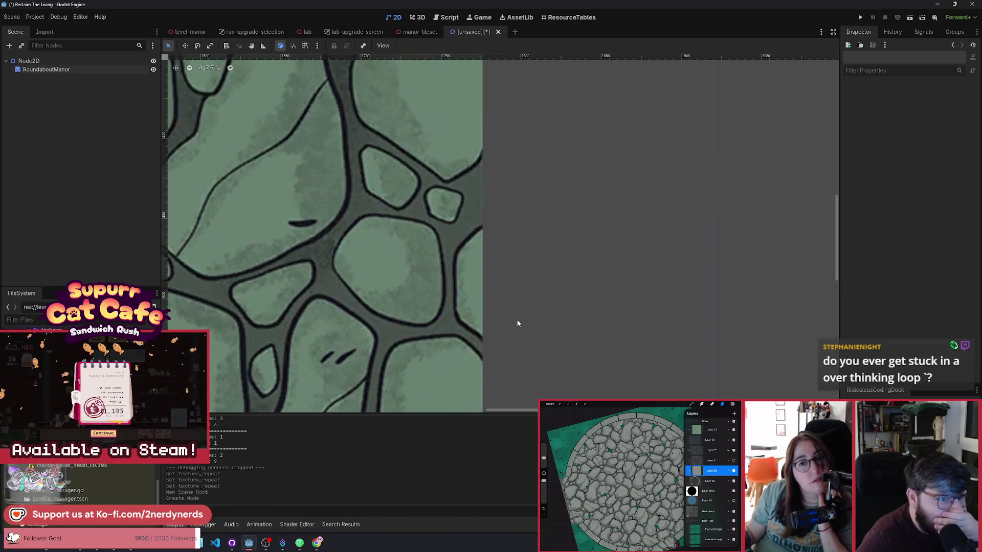
{"action": "scroll", "coordinate": [487, 167], "scroll_direction": "up", "scroll_amount": 12}
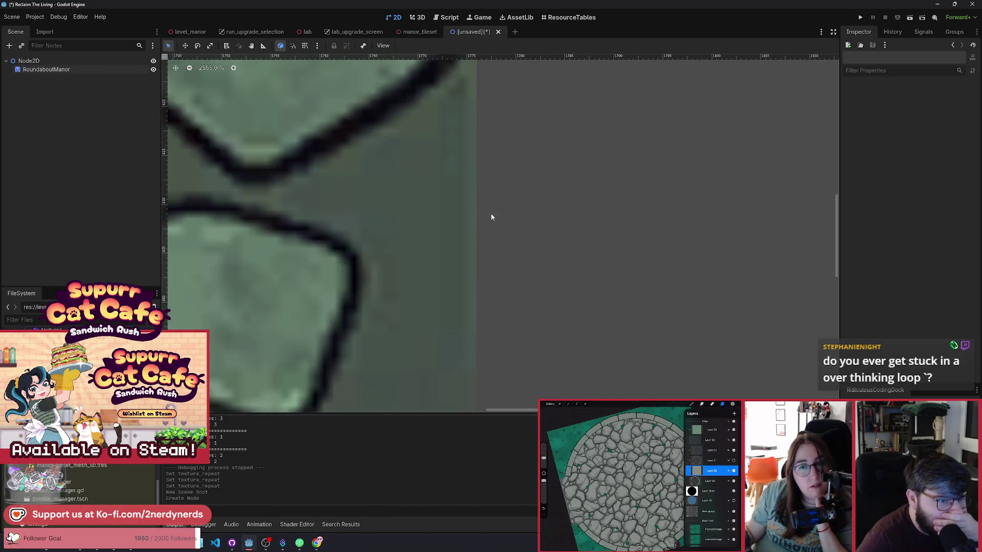
{"action": "scroll", "coordinate": [483, 222], "scroll_direction": "down", "scroll_amount": 11}
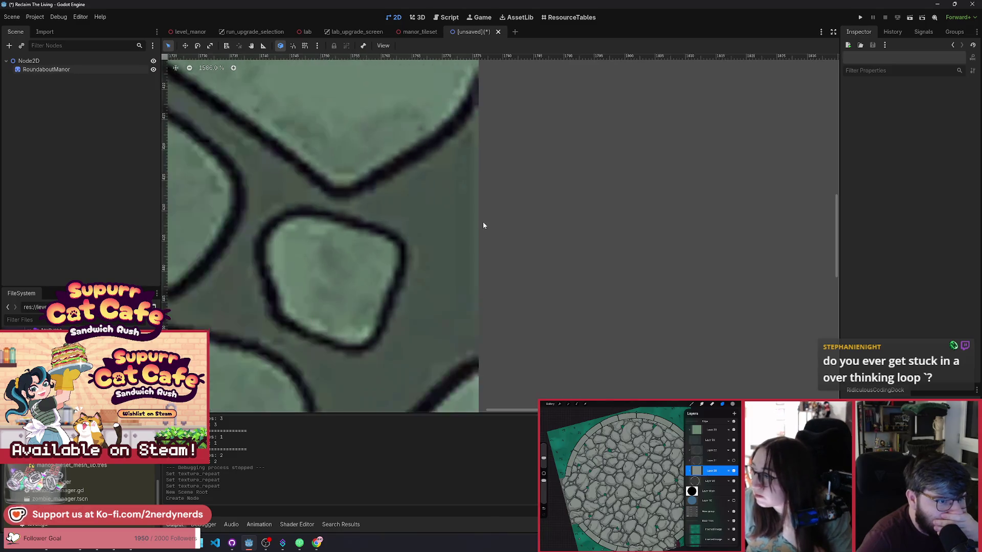
{"action": "scroll", "coordinate": [509, 227], "scroll_direction": "down", "scroll_amount": 10}
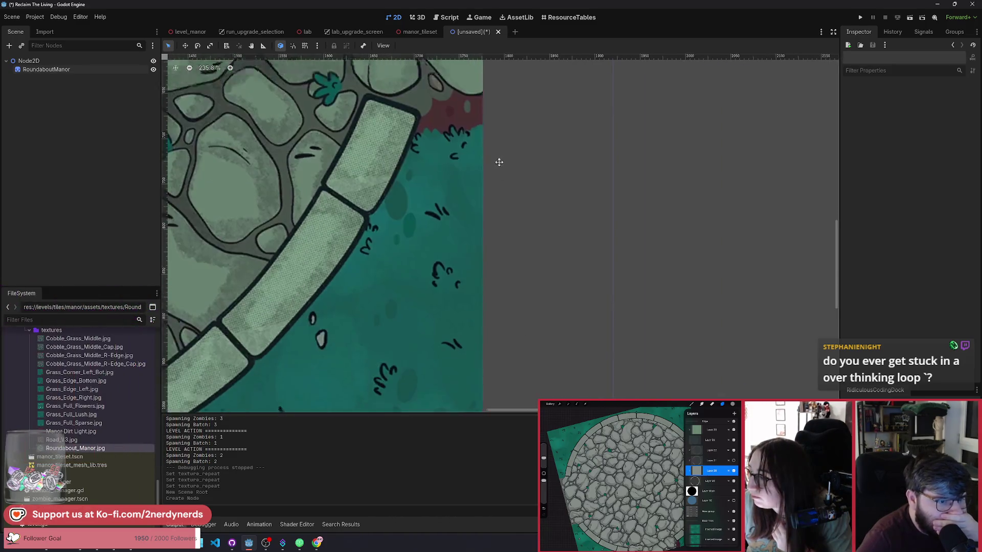
{"action": "scroll", "coordinate": [495, 303], "scroll_direction": "up", "scroll_amount": 6}
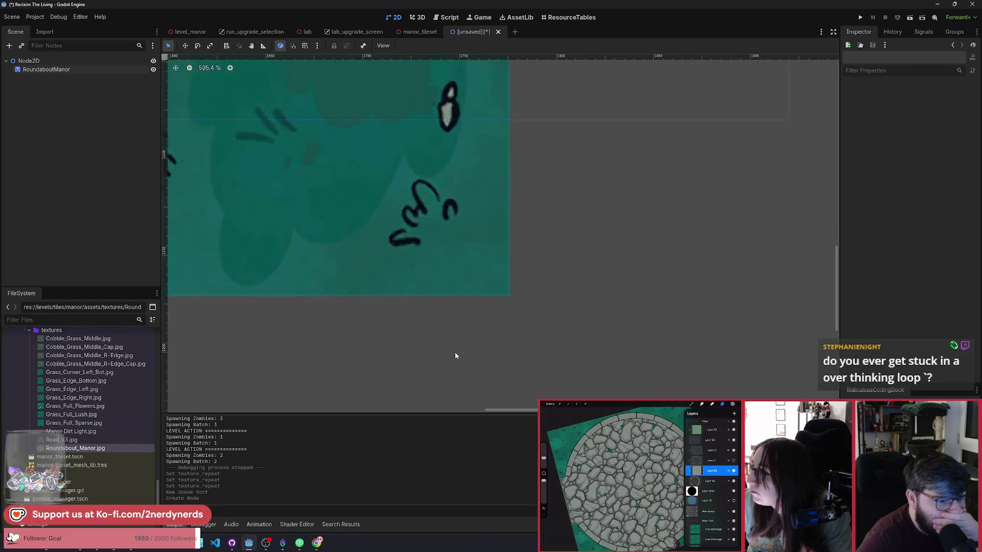
{"action": "scroll", "coordinate": [516, 282], "scroll_direction": "up", "scroll_amount": 10}
{"action": "scroll", "coordinate": [531, 329], "scroll_direction": "down", "scroll_amount": 18}
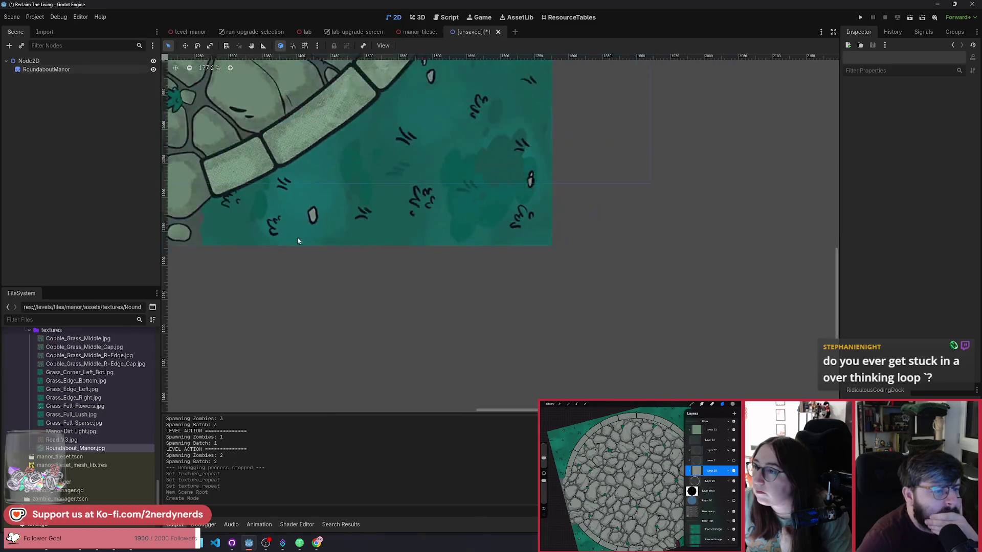
{"action": "scroll", "coordinate": [309, 242], "scroll_direction": "left", "scroll_amount": 15}
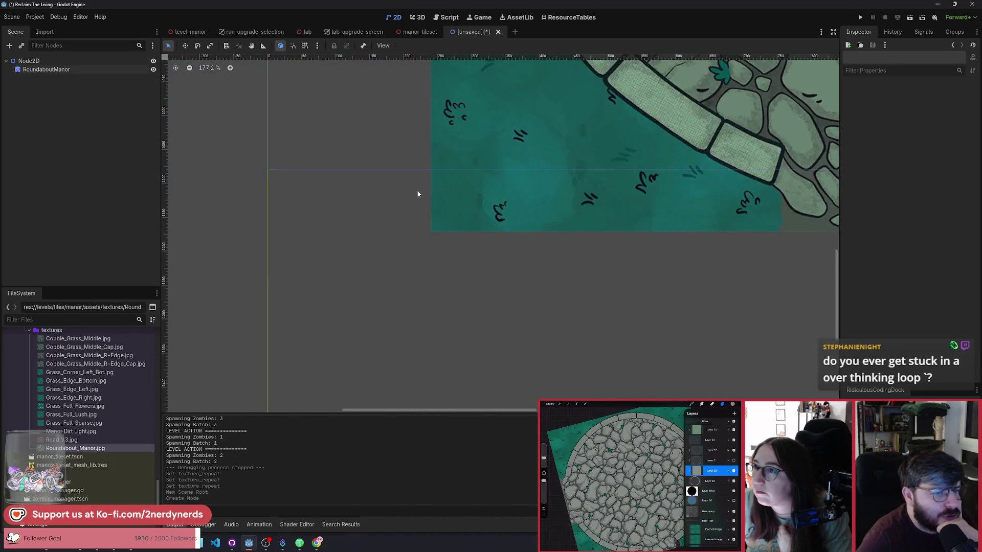
{"action": "scroll", "coordinate": [458, 244], "scroll_direction": "up", "scroll_amount": 8}
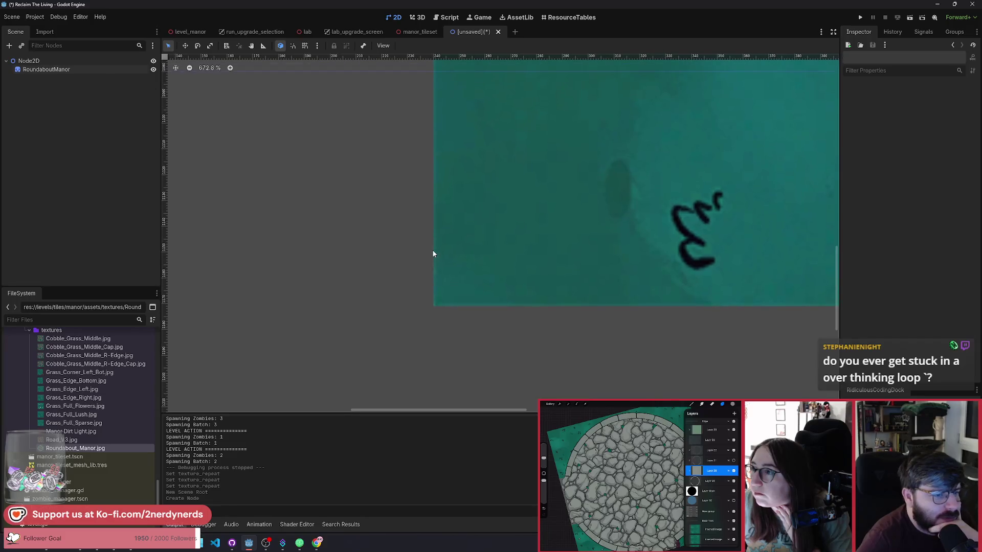
{"action": "scroll", "coordinate": [433, 254], "scroll_direction": "down", "scroll_amount": 3}
{"action": "scroll", "coordinate": [434, 279], "scroll_direction": "up", "scroll_amount": 7}
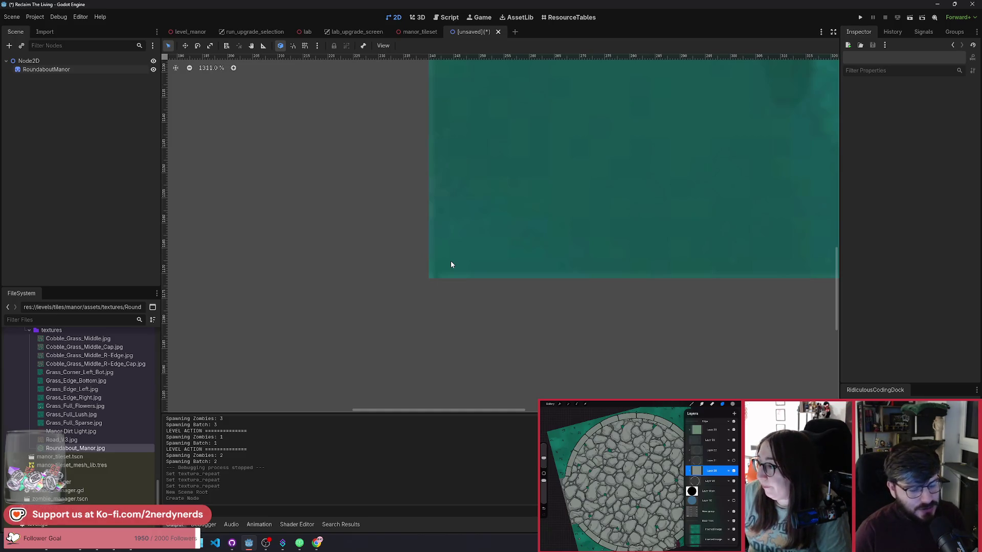
{"action": "scroll", "coordinate": [441, 256], "scroll_direction": "down", "scroll_amount": 12}
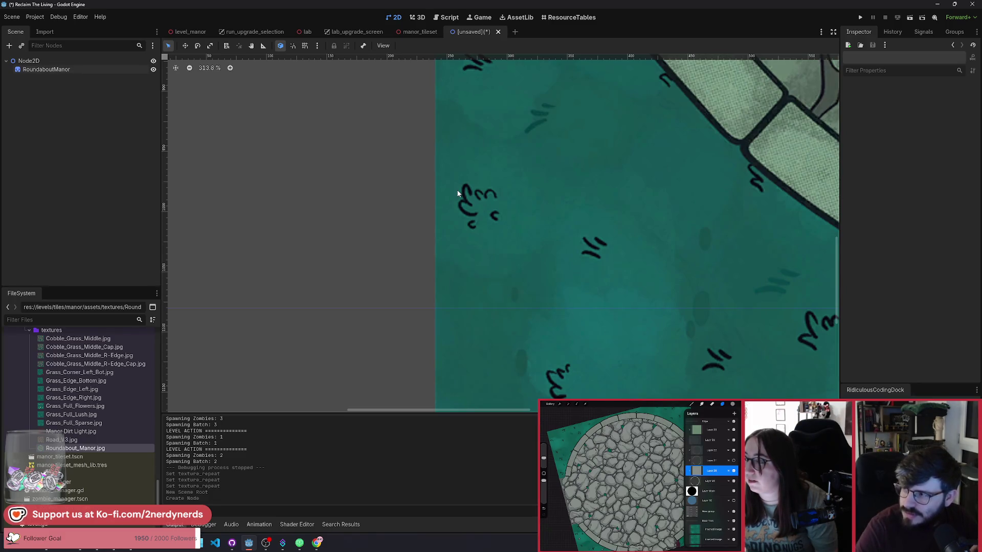
{"action": "scroll", "coordinate": [458, 287], "scroll_direction": "down", "scroll_amount": 10}
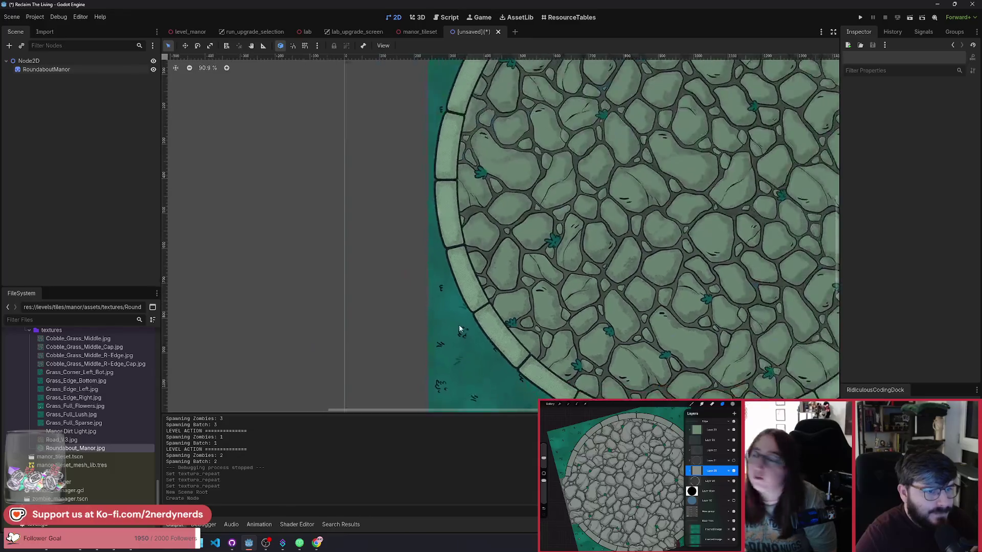
{"action": "scroll", "coordinate": [409, 198], "scroll_direction": "up", "scroll_amount": 10}
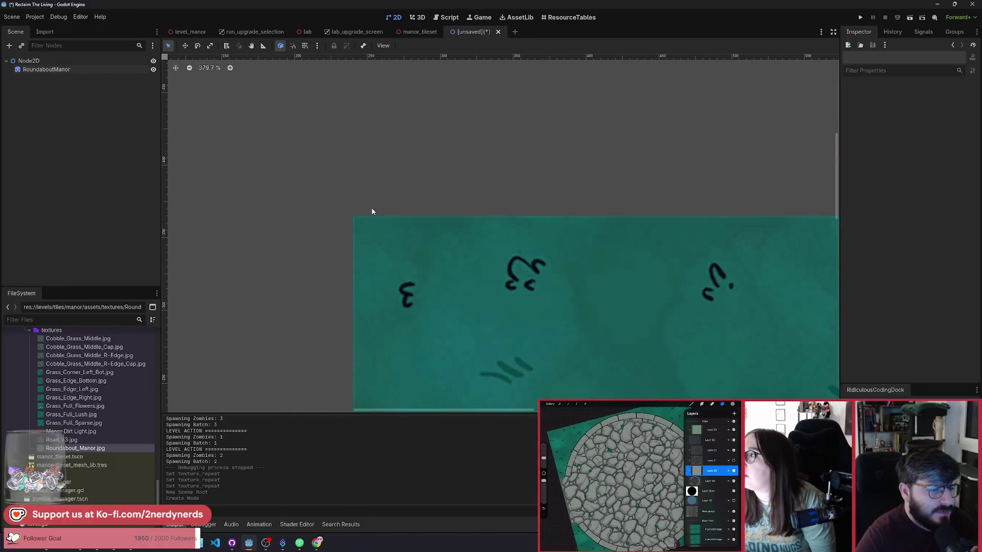
{"action": "scroll", "coordinate": [431, 324], "scroll_direction": "down", "scroll_amount": 10}
{"action": "scroll", "coordinate": [431, 323], "scroll_direction": "up", "scroll_amount": 10}
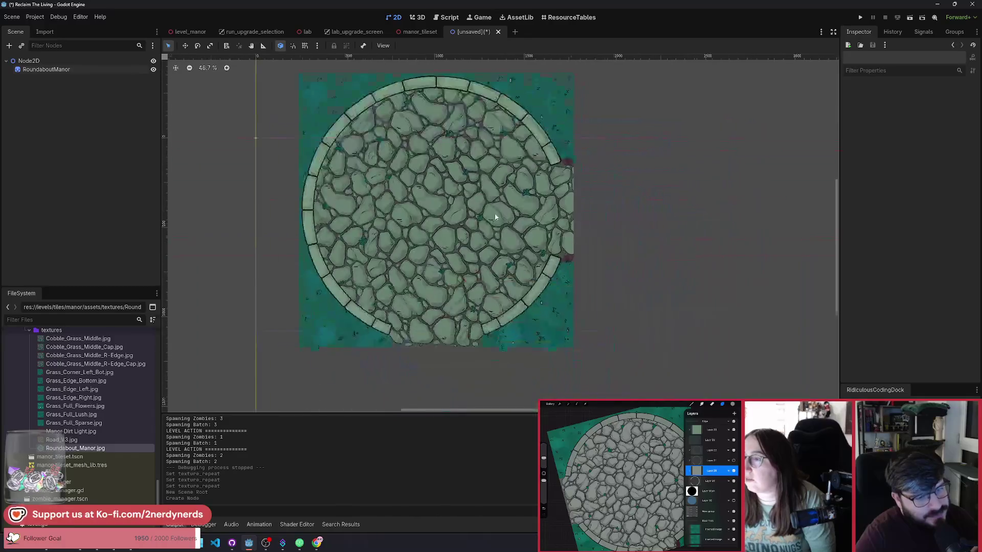
{"action": "scroll", "coordinate": [574, 352], "scroll_direction": "up", "scroll_amount": 10}
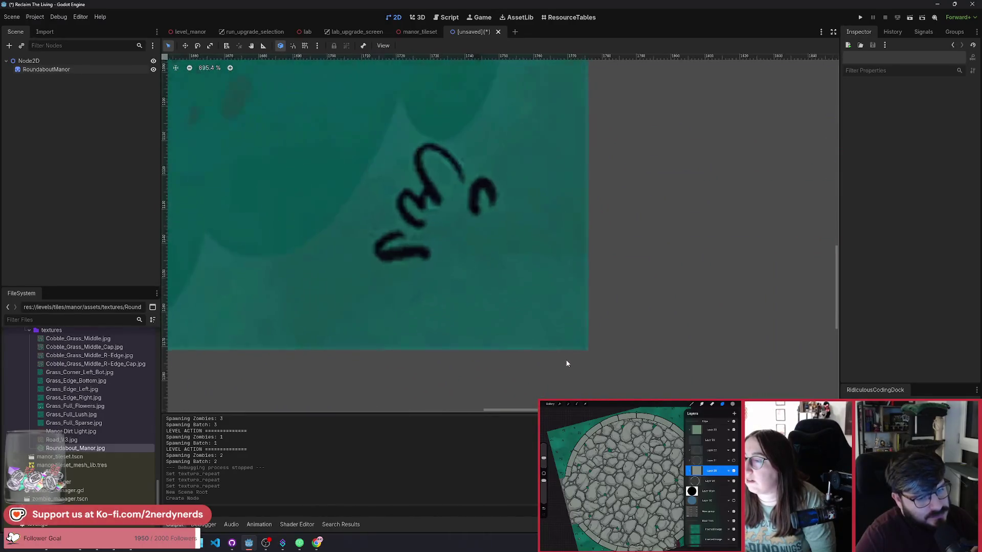
{"action": "scroll", "coordinate": [582, 354], "scroll_direction": "down", "scroll_amount": 8}
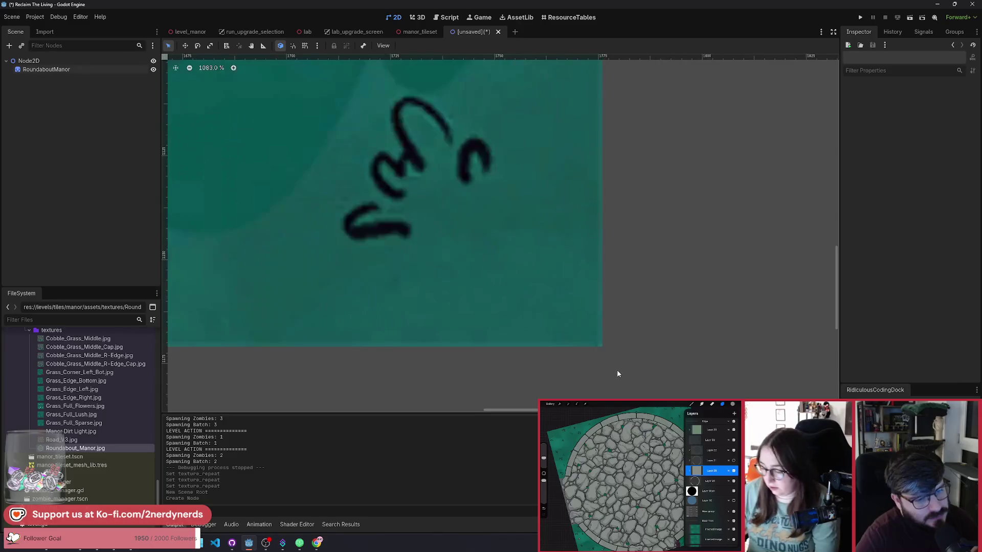
{"action": "scroll", "coordinate": [506, 278], "scroll_direction": "up", "scroll_amount": 10}
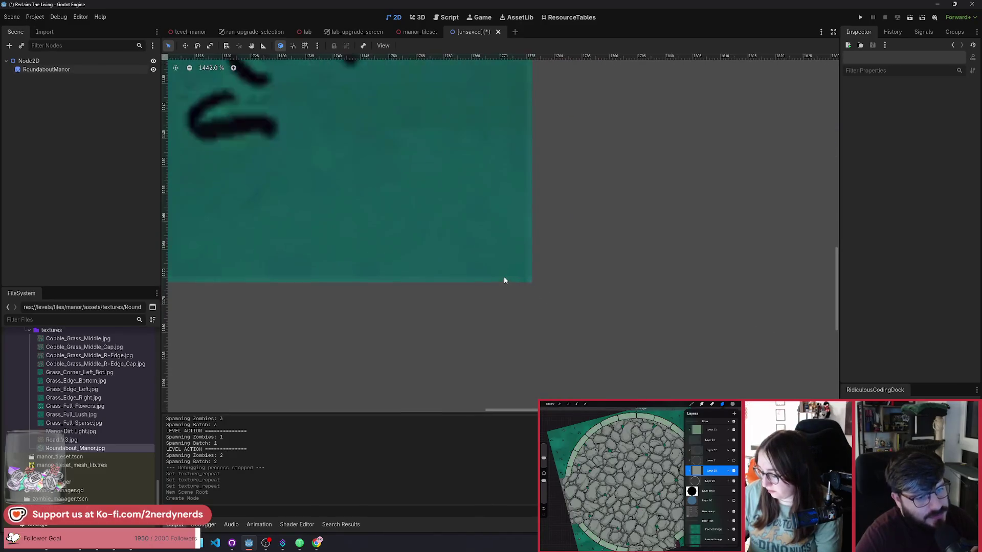
{"action": "scroll", "coordinate": [557, 283], "scroll_direction": "down", "scroll_amount": 11}
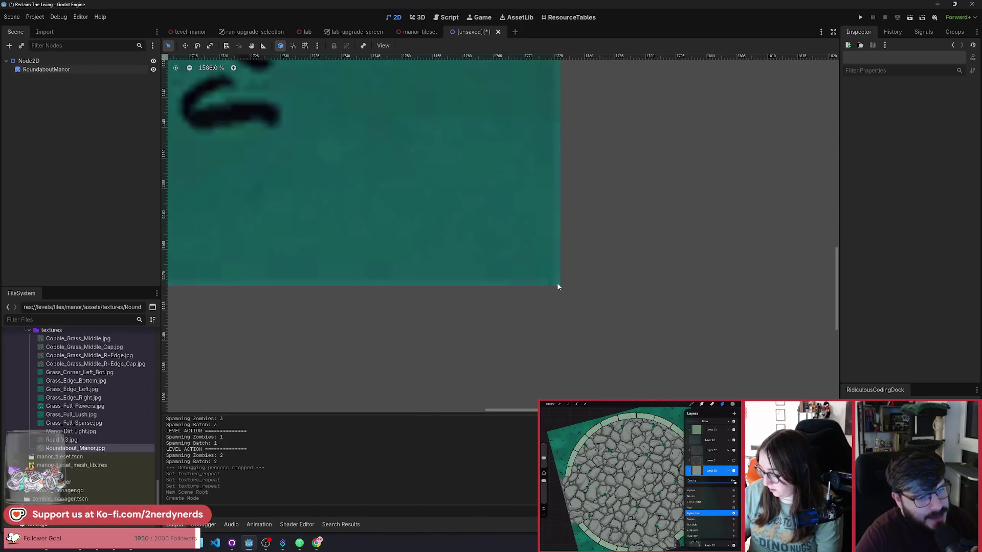
{"action": "scroll", "coordinate": [640, 264], "scroll_direction": "down", "scroll_amount": 6}
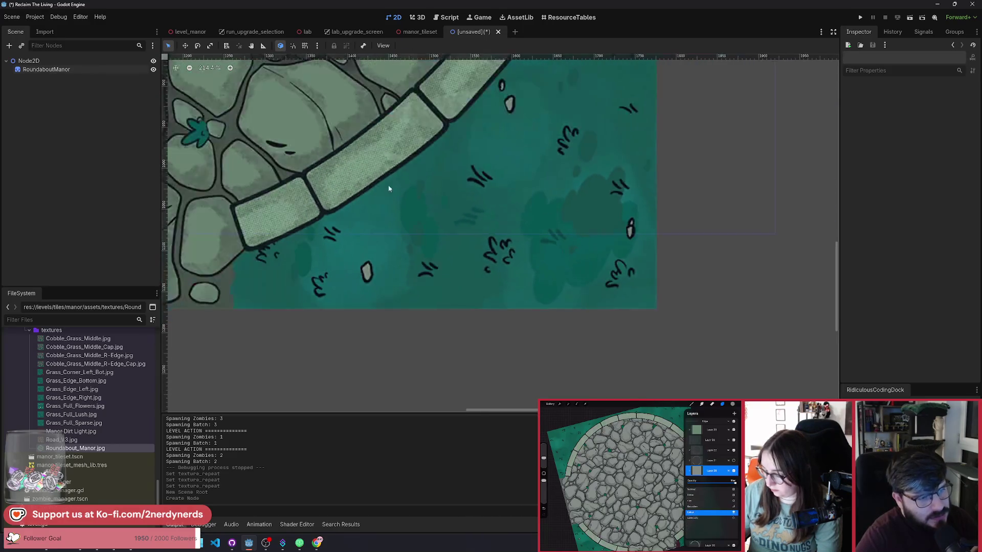
{"action": "scroll", "coordinate": [449, 221], "scroll_direction": "down", "scroll_amount": 5}
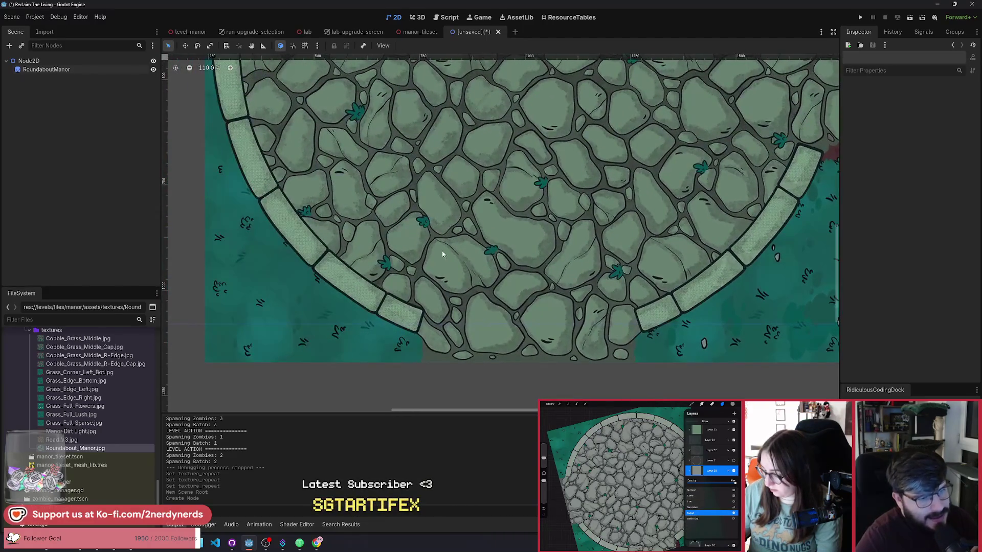
{"action": "scroll", "coordinate": [422, 251], "scroll_direction": "up", "scroll_amount": 6}
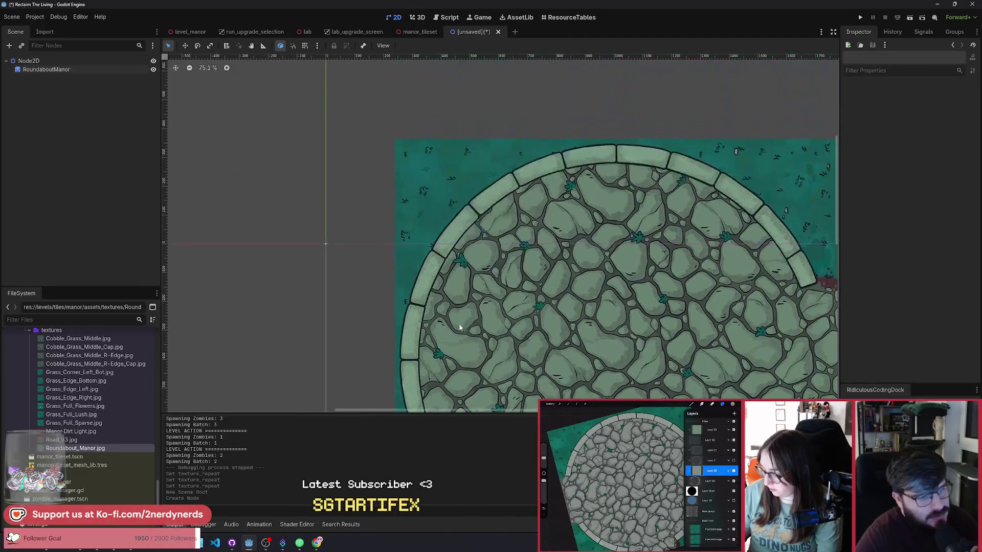
{"action": "scroll", "coordinate": [431, 143], "scroll_direction": "up", "scroll_amount": 9}
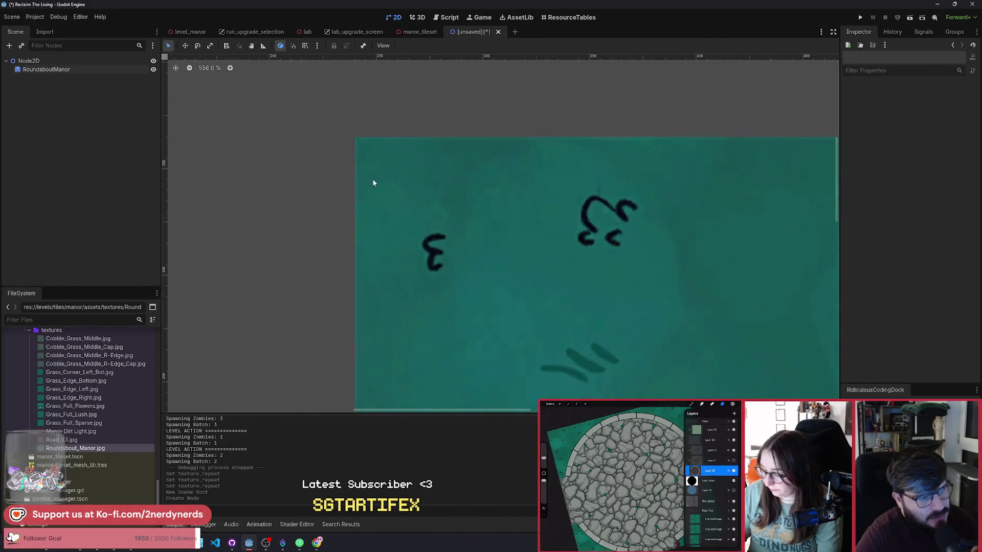
{"action": "scroll", "coordinate": [373, 183], "scroll_direction": "down", "scroll_amount": 5}
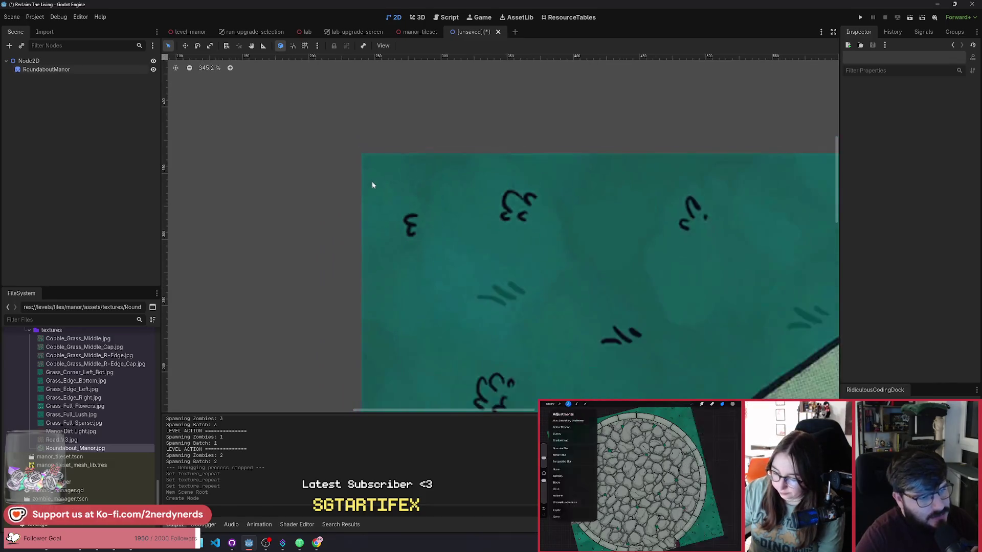
{"action": "scroll", "coordinate": [354, 152], "scroll_direction": "up", "scroll_amount": 6}
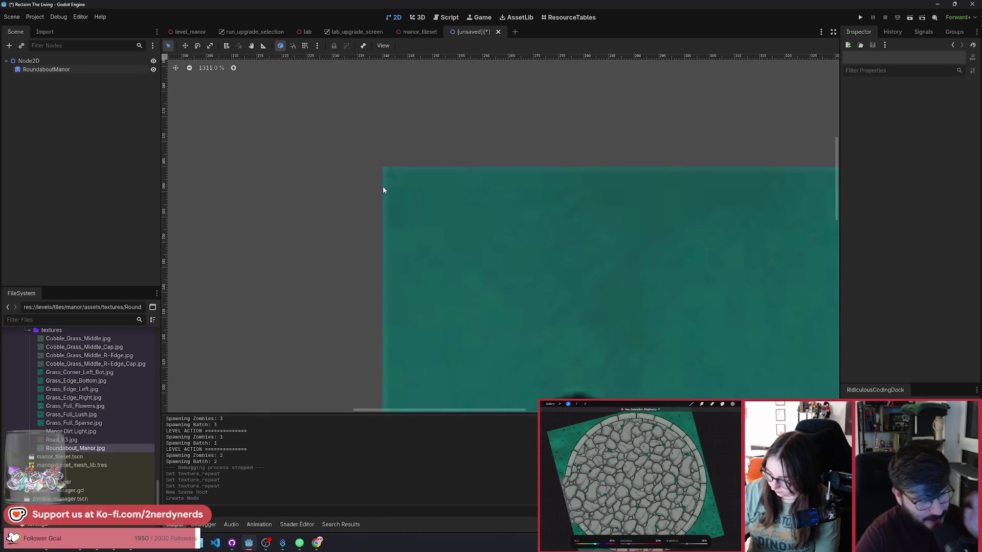
{"action": "scroll", "coordinate": [402, 172], "scroll_direction": "down", "scroll_amount": 3}
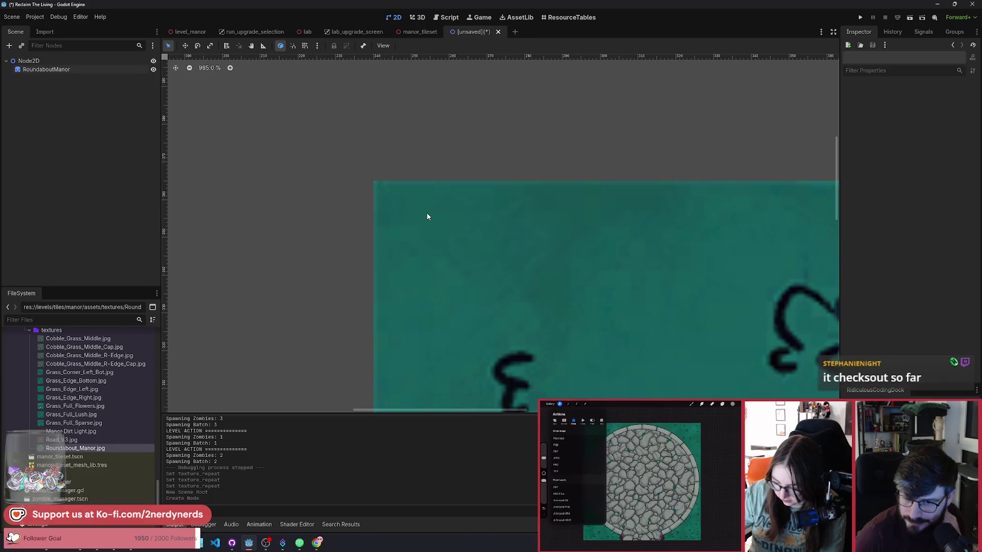
{"action": "scroll", "coordinate": [428, 214], "scroll_direction": "down", "scroll_amount": 1}
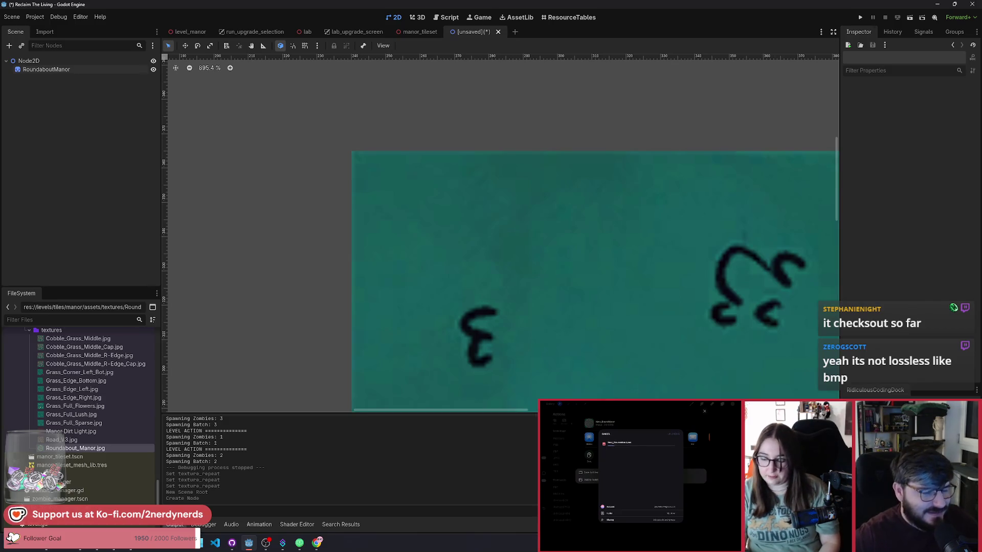
{"action": "scroll", "coordinate": [512, 193], "scroll_direction": "down", "scroll_amount": 15}
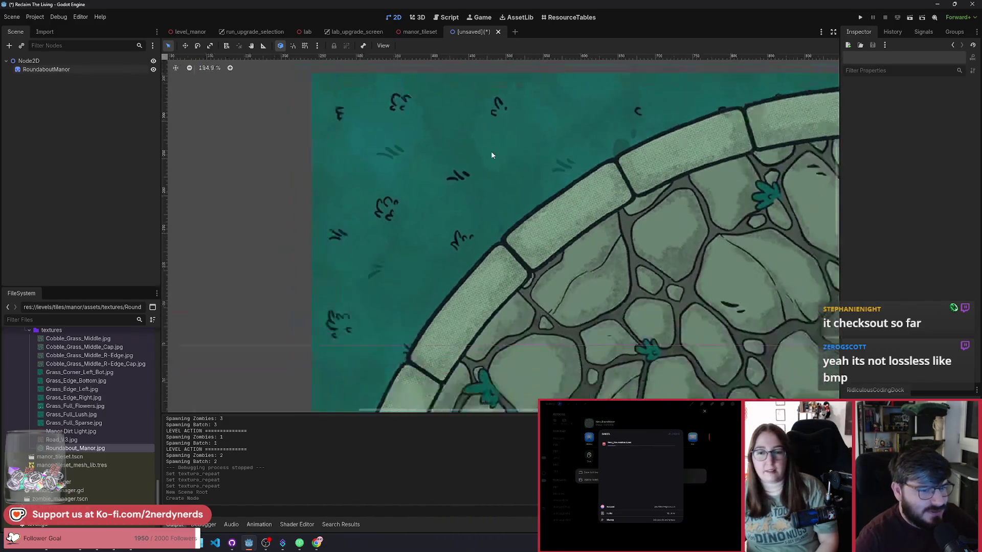
{"action": "scroll", "coordinate": [570, 355], "scroll_direction": "up", "scroll_amount": 7}
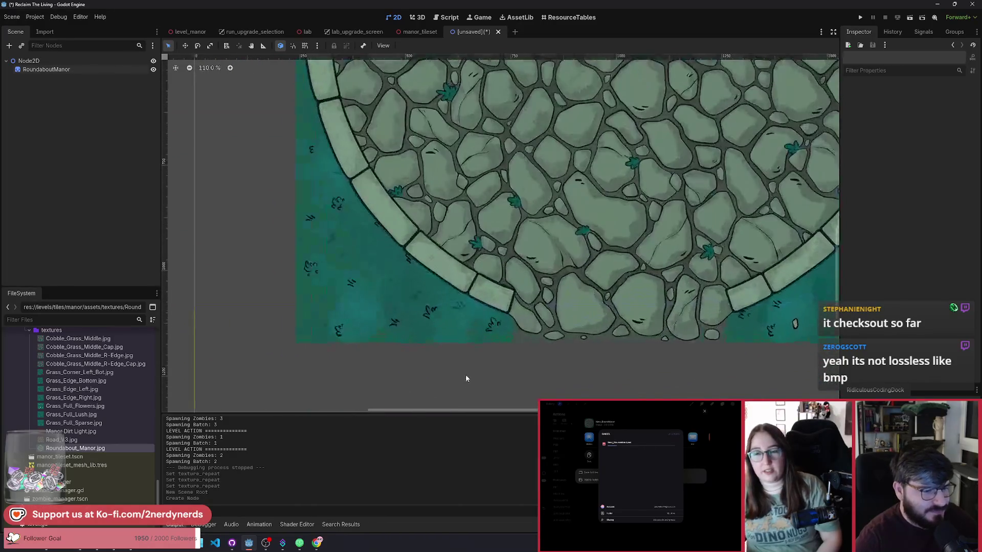
{"action": "scroll", "coordinate": [513, 289], "scroll_direction": "down", "scroll_amount": 4}
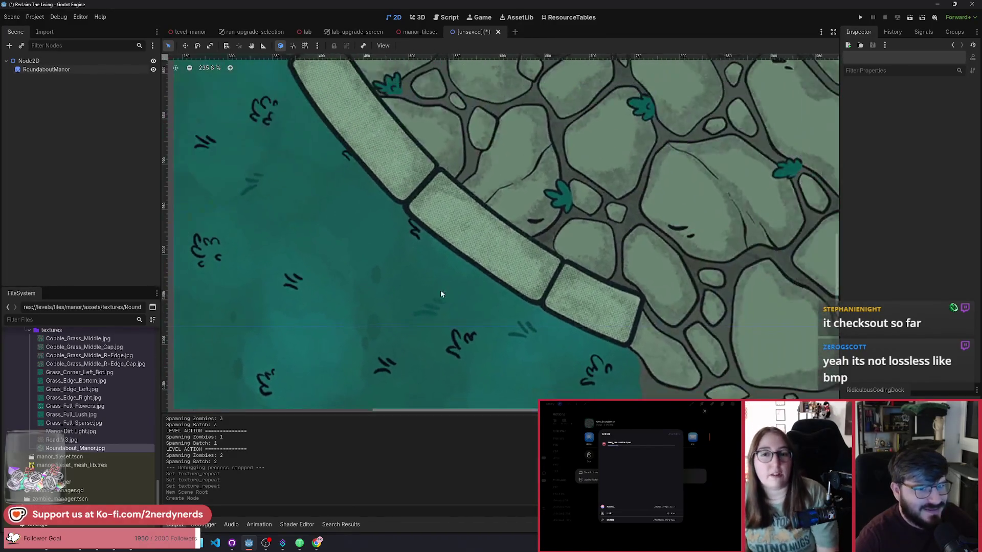
{"action": "scroll", "coordinate": [500, 282], "scroll_direction": "down", "scroll_amount": 4}
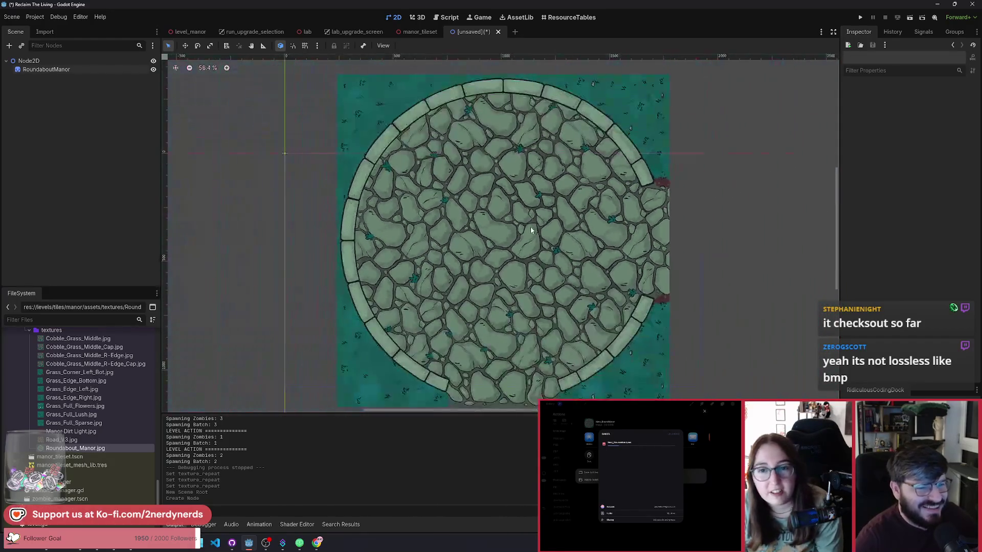
{"action": "scroll", "coordinate": [526, 228], "scroll_direction": "up", "scroll_amount": 6}
{"action": "scroll", "coordinate": [570, 220], "scroll_direction": "down", "scroll_amount": 3}
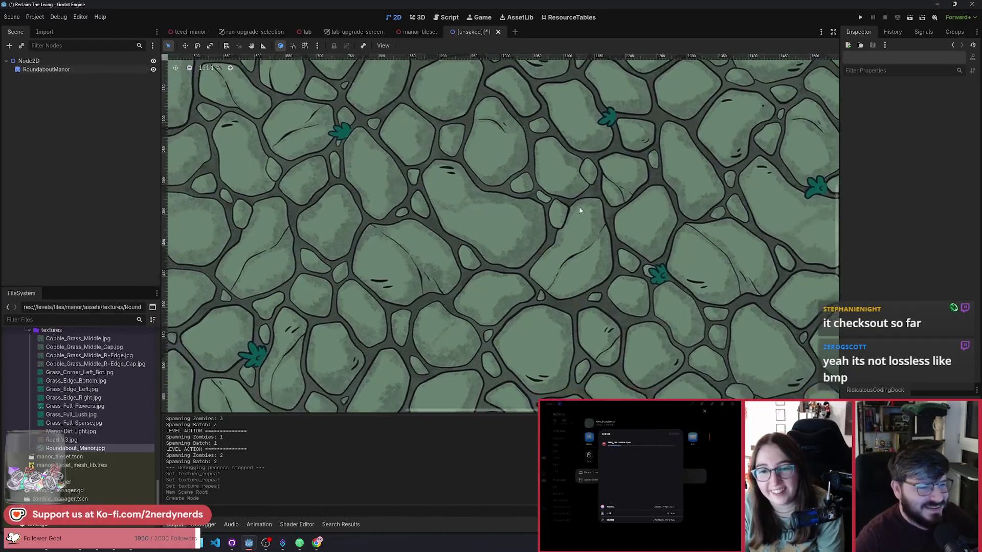
{"action": "scroll", "coordinate": [572, 218], "scroll_direction": "up", "scroll_amount": 3}
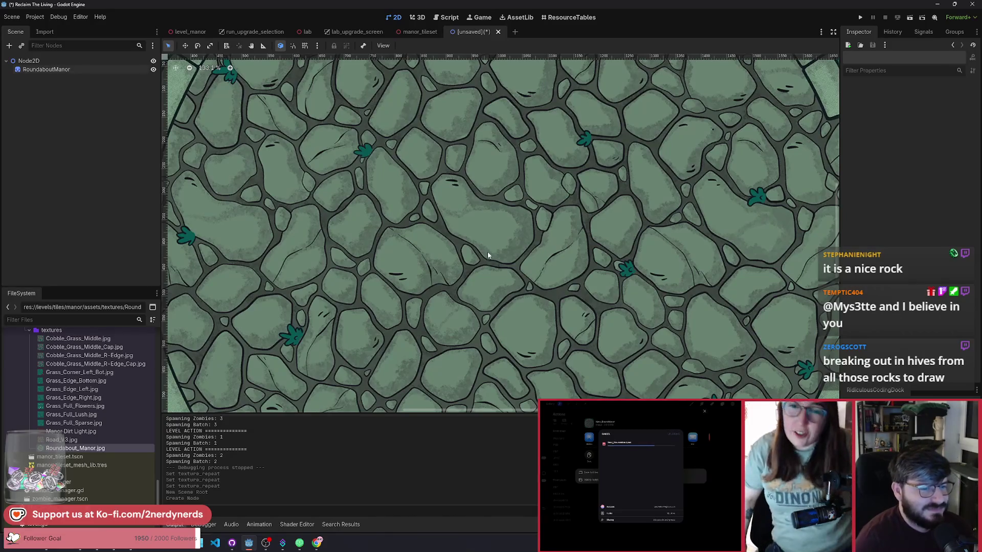
{"action": "scroll", "coordinate": [559, 266], "scroll_direction": "up", "scroll_amount": 8}
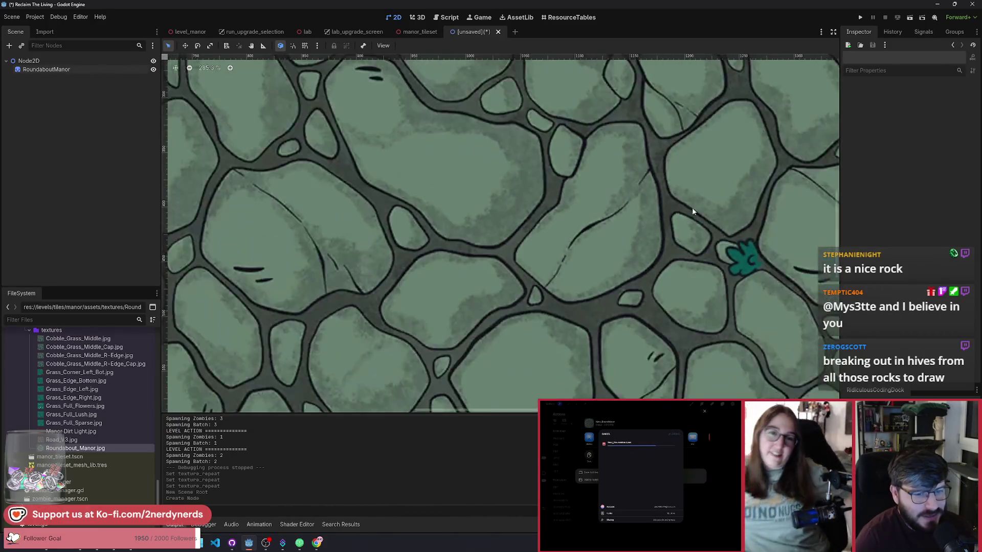
{"action": "scroll", "coordinate": [682, 214], "scroll_direction": "down", "scroll_amount": 8}
{"action": "scroll", "coordinate": [667, 80], "scroll_direction": "up", "scroll_amount": 3}
{"action": "scroll", "coordinate": [572, 199], "scroll_direction": "up", "scroll_amount": 11}
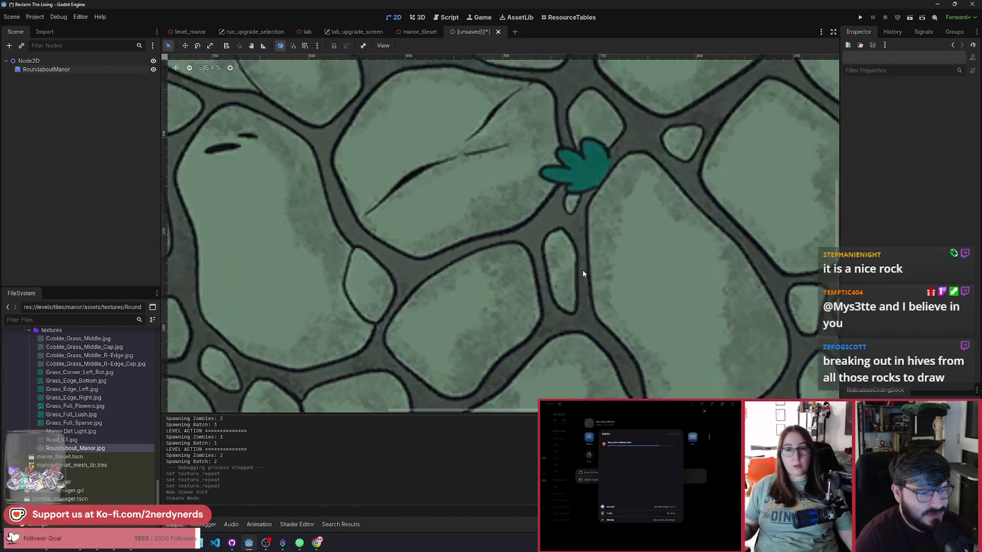
{"action": "scroll", "coordinate": [583, 274], "scroll_direction": "down", "scroll_amount": 2}
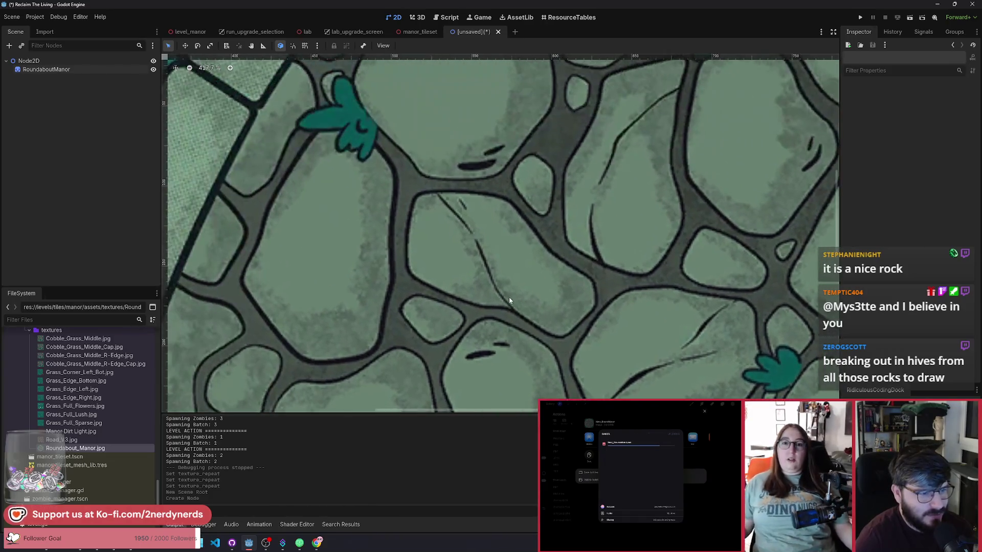
{"action": "scroll", "coordinate": [481, 253], "scroll_direction": "up", "scroll_amount": 19}
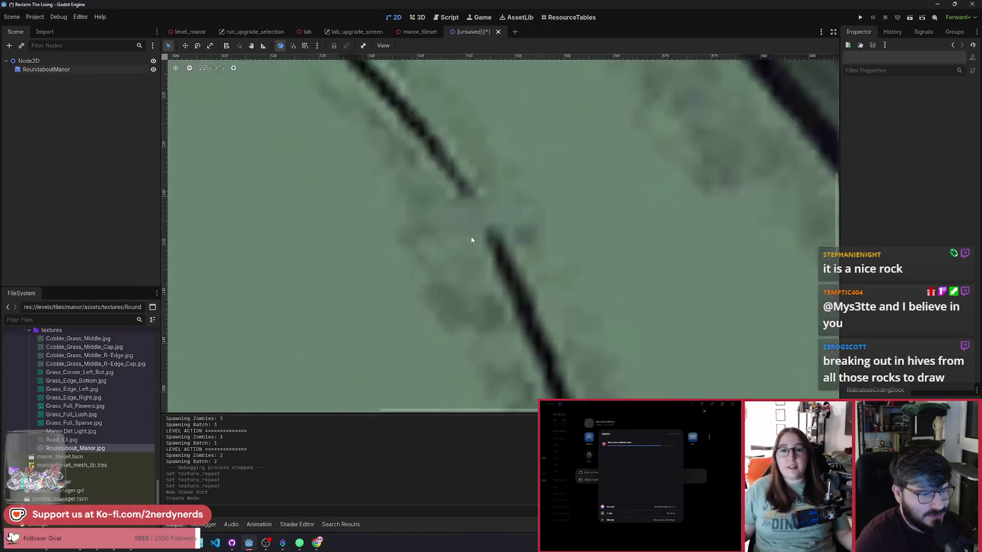
{"action": "scroll", "coordinate": [472, 240], "scroll_direction": "down", "scroll_amount": 20}
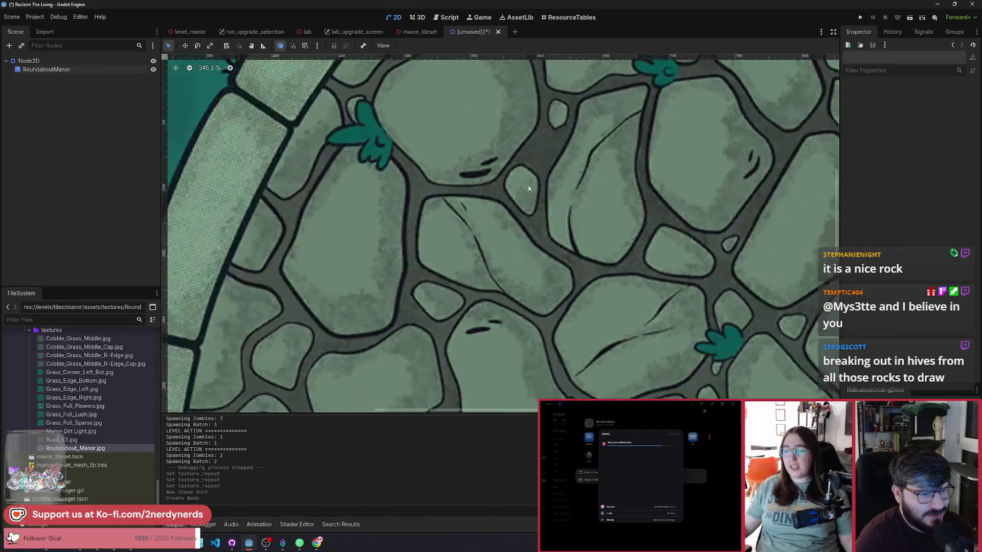
{"action": "scroll", "coordinate": [573, 232], "scroll_direction": "up", "scroll_amount": 3}
{"action": "scroll", "coordinate": [573, 231], "scroll_direction": "right", "scroll_amount": 5}
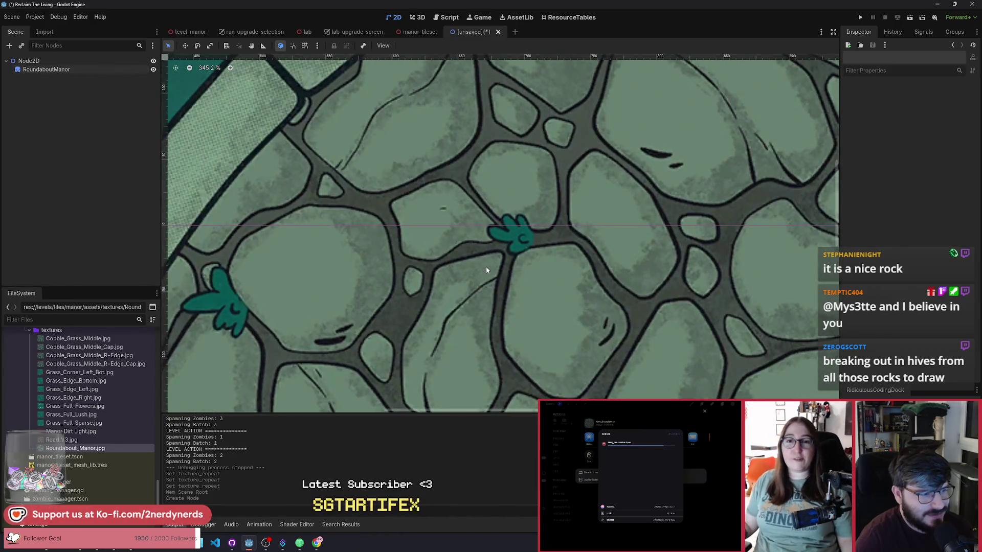
{"action": "scroll", "coordinate": [486, 266], "scroll_direction": "up", "scroll_amount": 19}
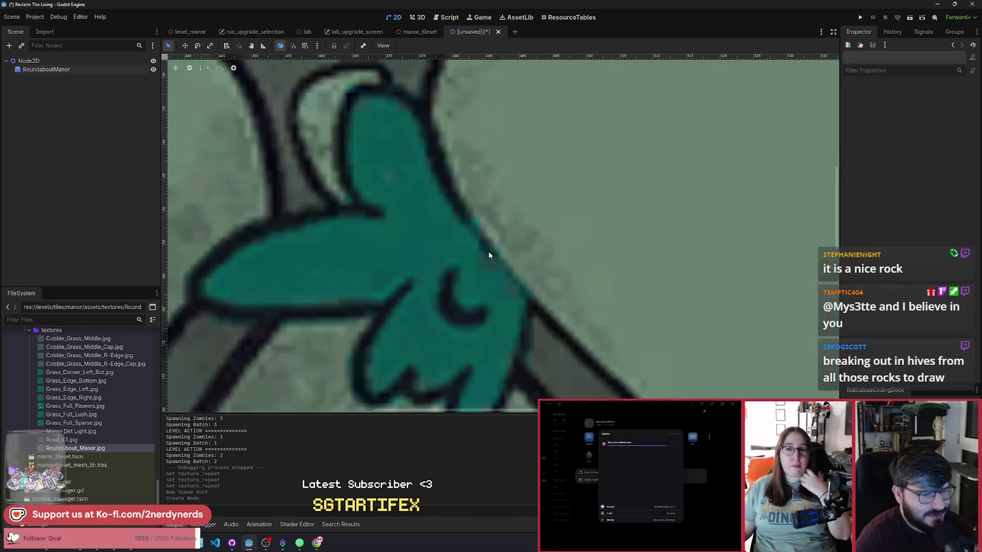
{"action": "scroll", "coordinate": [540, 296], "scroll_direction": "down", "scroll_amount": 19}
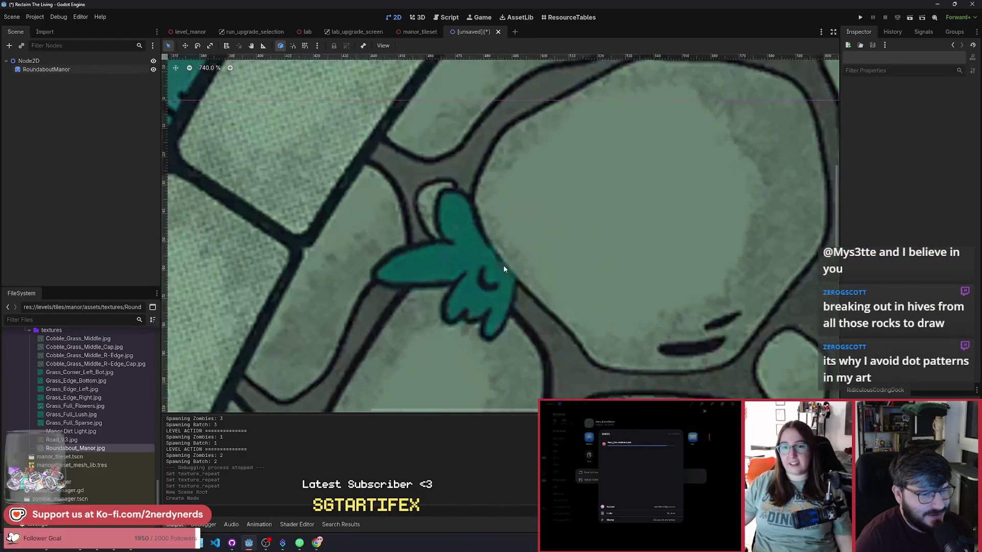
{"action": "scroll", "coordinate": [675, 265], "scroll_direction": "right", "scroll_amount": 10}
{"action": "scroll", "coordinate": [674, 265], "scroll_direction": "up", "scroll_amount": 2}
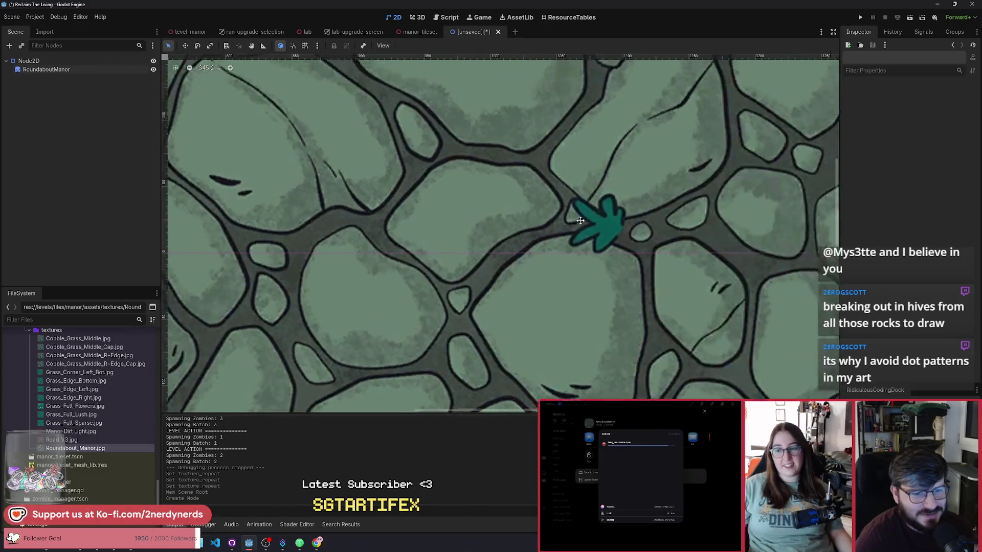
{"action": "scroll", "coordinate": [607, 238], "scroll_direction": "up", "scroll_amount": 5}
{"action": "scroll", "coordinate": [582, 240], "scroll_direction": "right", "scroll_amount": 10}
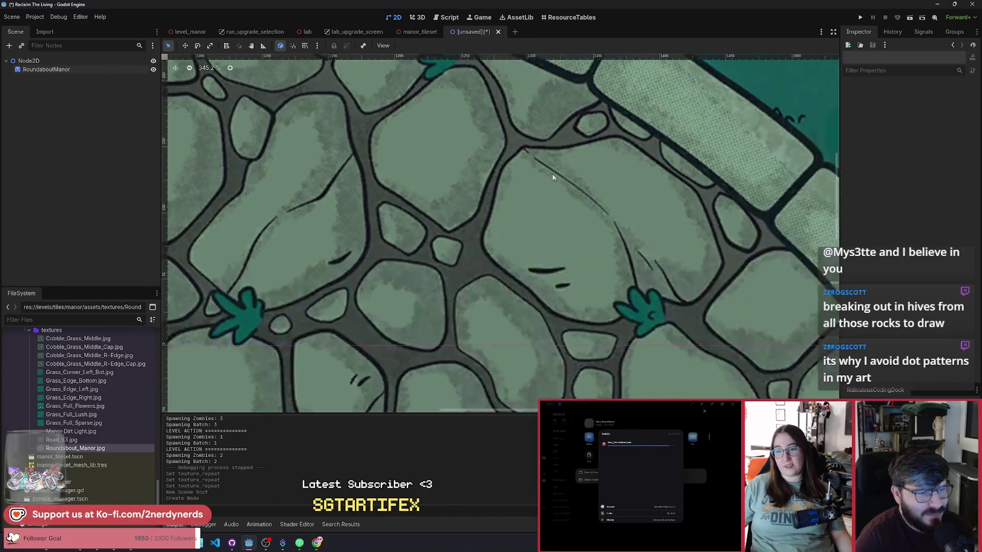
{"action": "scroll", "coordinate": [628, 293], "scroll_direction": "down", "scroll_amount": 5}
{"action": "scroll", "coordinate": [624, 284], "scroll_direction": "right", "scroll_amount": 2}
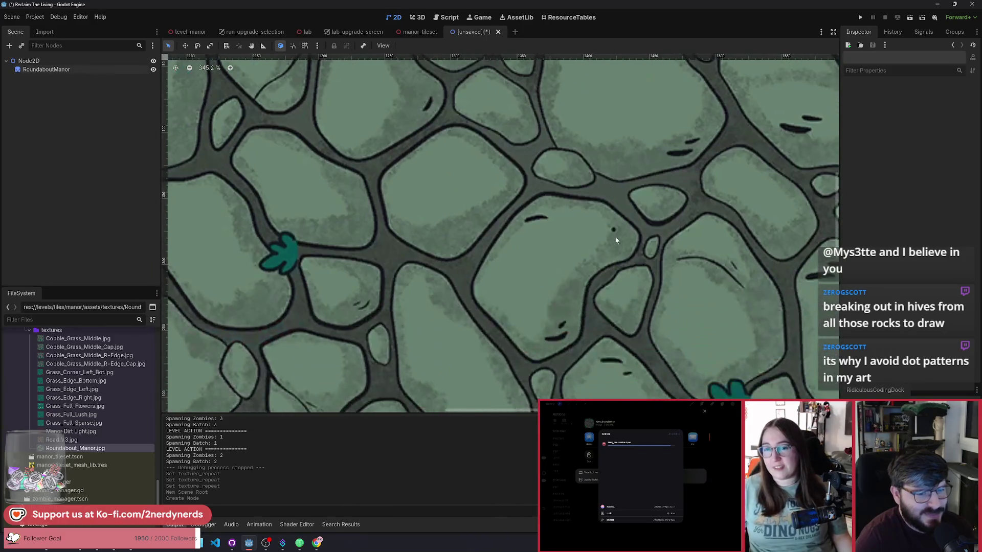
{"action": "scroll", "coordinate": [619, 276], "scroll_direction": "down", "scroll_amount": 10}
{"action": "scroll", "coordinate": [588, 235], "scroll_direction": "right", "scroll_amount": 8}
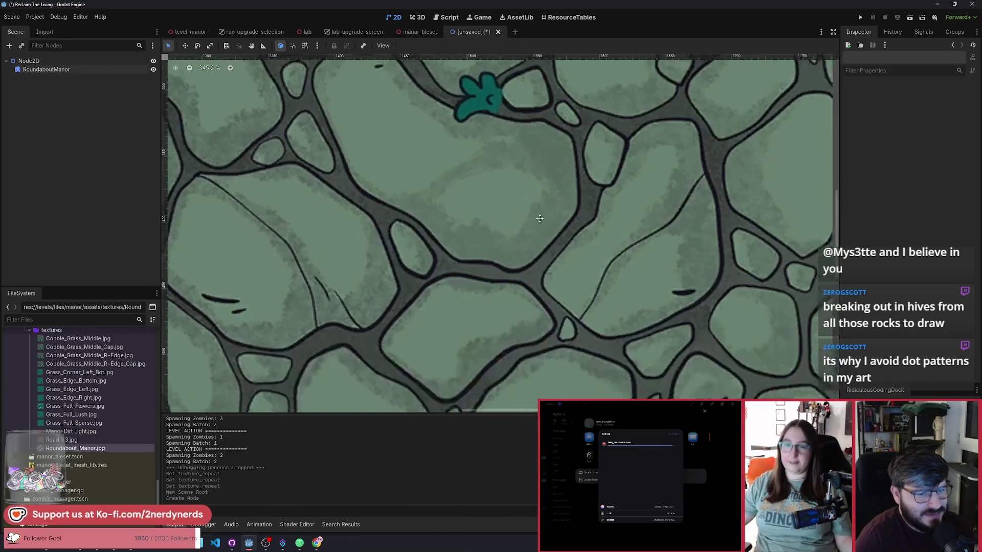
{"action": "scroll", "coordinate": [557, 193], "scroll_direction": "down", "scroll_amount": 10}
{"action": "scroll", "coordinate": [543, 230], "scroll_direction": "left", "scroll_amount": 6}
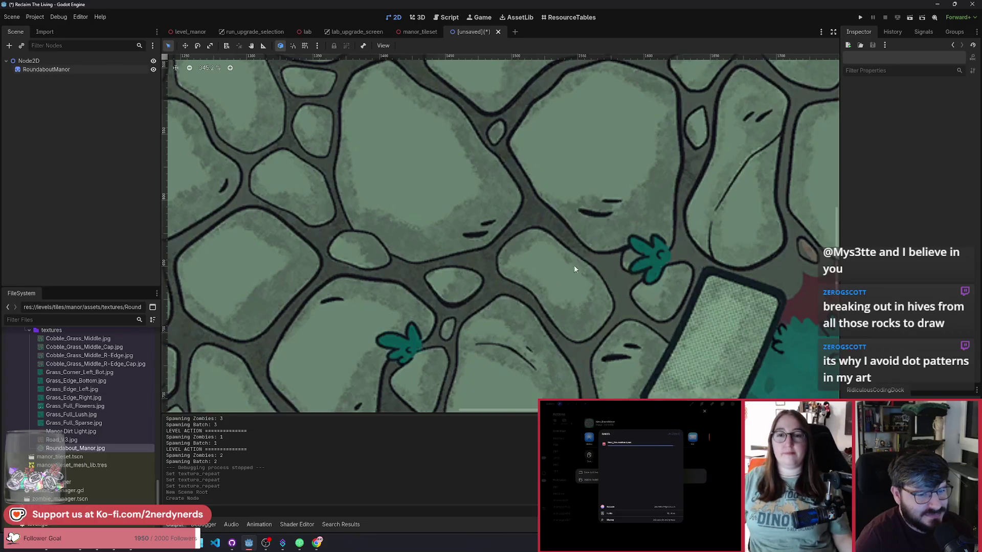
{"action": "scroll", "coordinate": [542, 271], "scroll_direction": "down", "scroll_amount": 10}
{"action": "scroll", "coordinate": [562, 281], "scroll_direction": "left", "scroll_amount": 10}
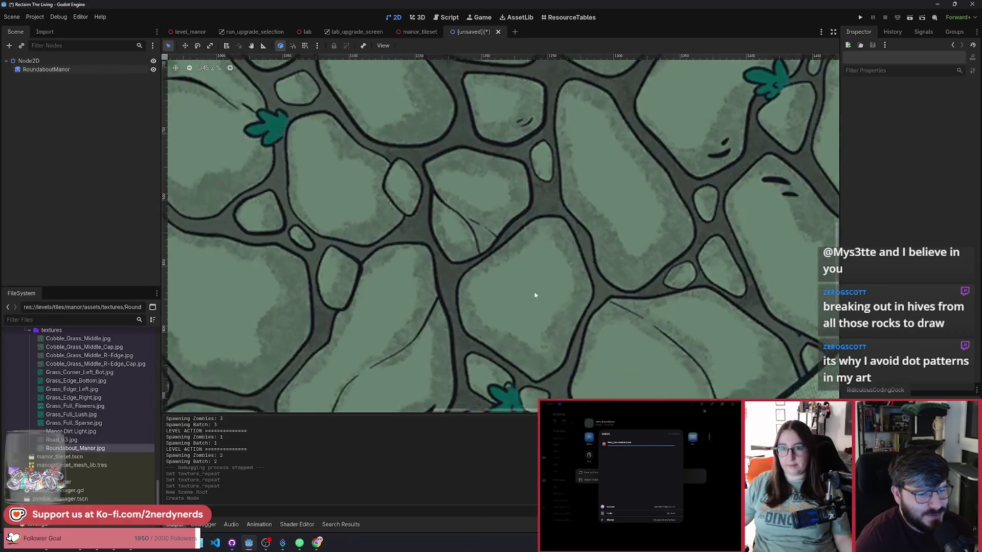
{"action": "scroll", "coordinate": [618, 221], "scroll_direction": "up", "scroll_amount": 10}
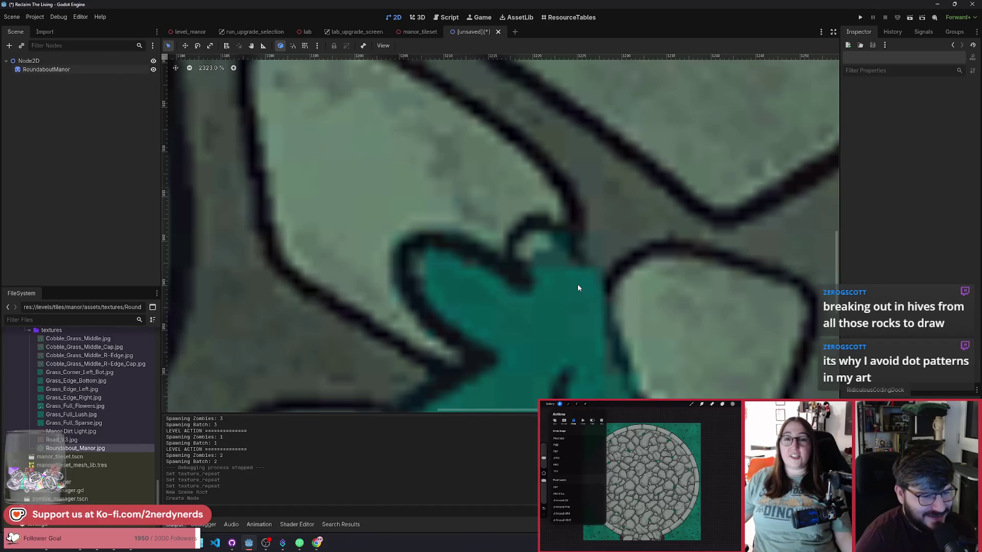
{"action": "mouse_move", "coordinate": [578, 288]}
{"action": "left_mouse_down"}
{"action": "mouse_move", "coordinate": [537, 234]}
{"action": "mouse_move", "coordinate": [455, 228]}
{"action": "mouse_move", "coordinate": [767, 269]}
{"action": "mouse_move", "coordinate": [438, 354]}
{"action": "mouse_move", "coordinate": [481, 220]}
{"action": "mouse_move", "coordinate": [552, 365]}
{"action": "left_mouse_up"}
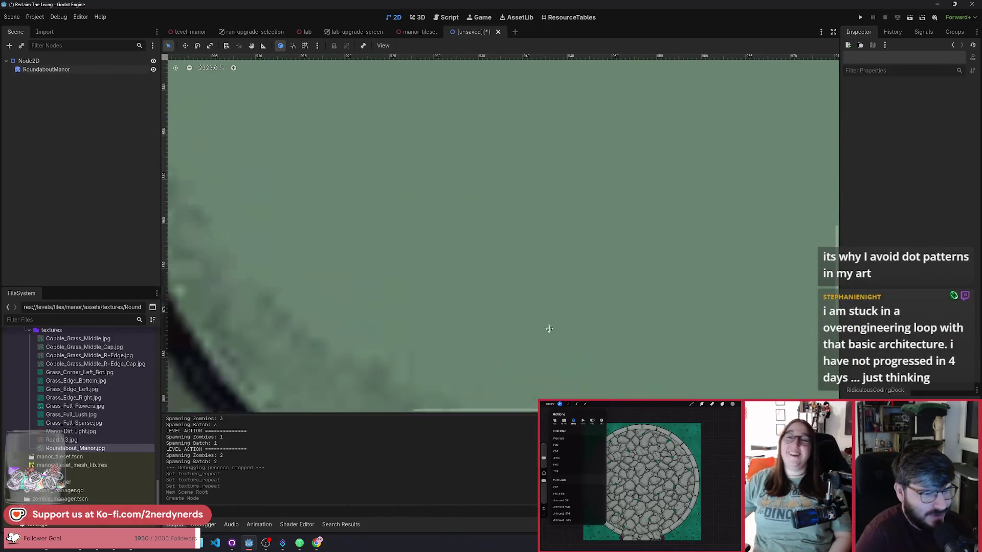
{"action": "scroll", "coordinate": [360, 323], "scroll_direction": "down", "scroll_amount": 6}
{"action": "mouse_move", "coordinate": [235, 128]}
{"action": "left_mouse_down"}
{"action": "mouse_move", "coordinate": [235, 224]}
{"action": "mouse_move", "coordinate": [510, 213]}
{"action": "mouse_move", "coordinate": [601, 159]}
{"action": "mouse_move", "coordinate": [605, 227]}
{"action": "mouse_move", "coordinate": [460, 247]}
{"action": "mouse_move", "coordinate": [566, 258]}
{"action": "mouse_move", "coordinate": [636, 230]}
{"action": "left_mouse_up"}
{"action": "scroll", "coordinate": [605, 227], "scroll_direction": "down", "scroll_amount": 1}
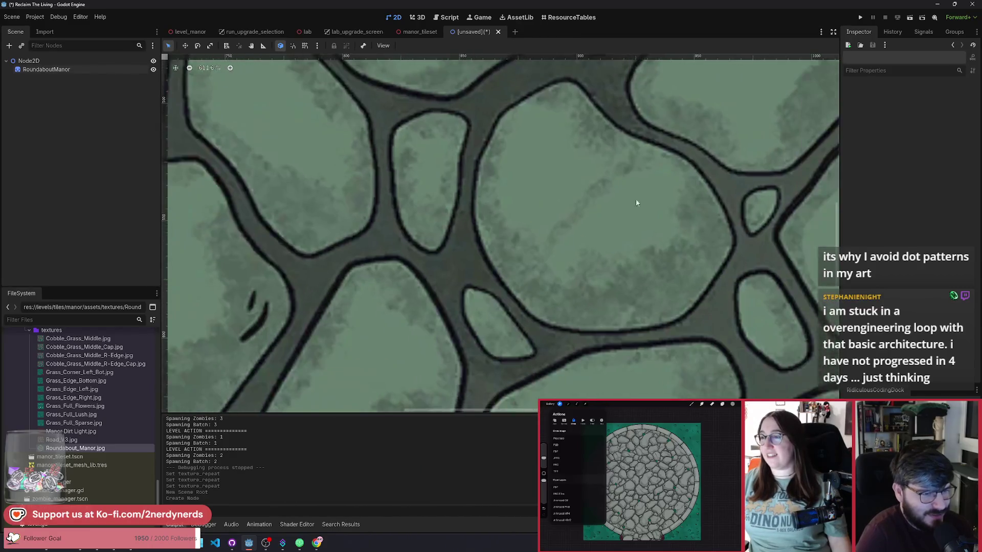
{"action": "scroll", "coordinate": [562, 235], "scroll_direction": "down", "scroll_amount": 20}
{"action": "scroll", "coordinate": [532, 297], "scroll_direction": "up", "scroll_amount": 16}
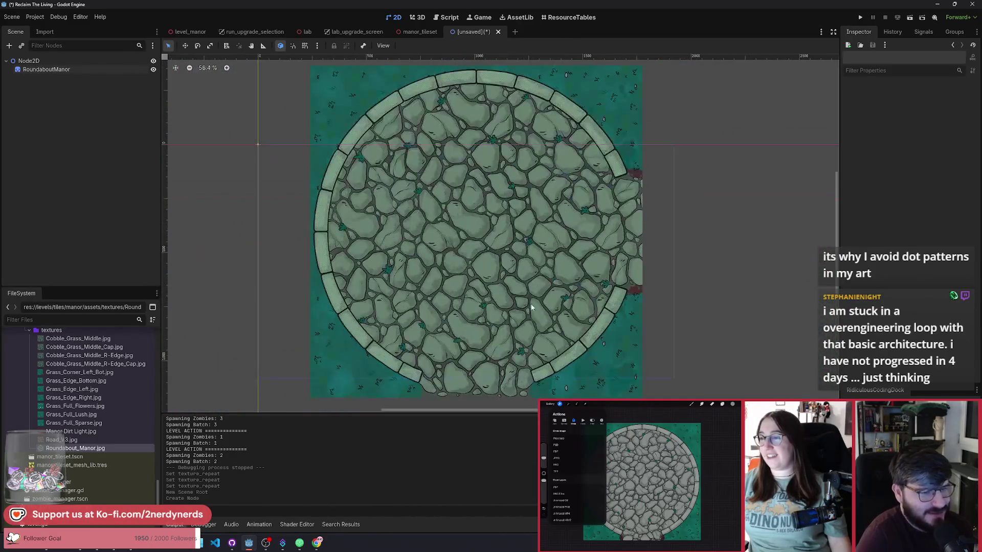
{"action": "scroll", "coordinate": [511, 271], "scroll_direction": "up", "scroll_amount": 3}
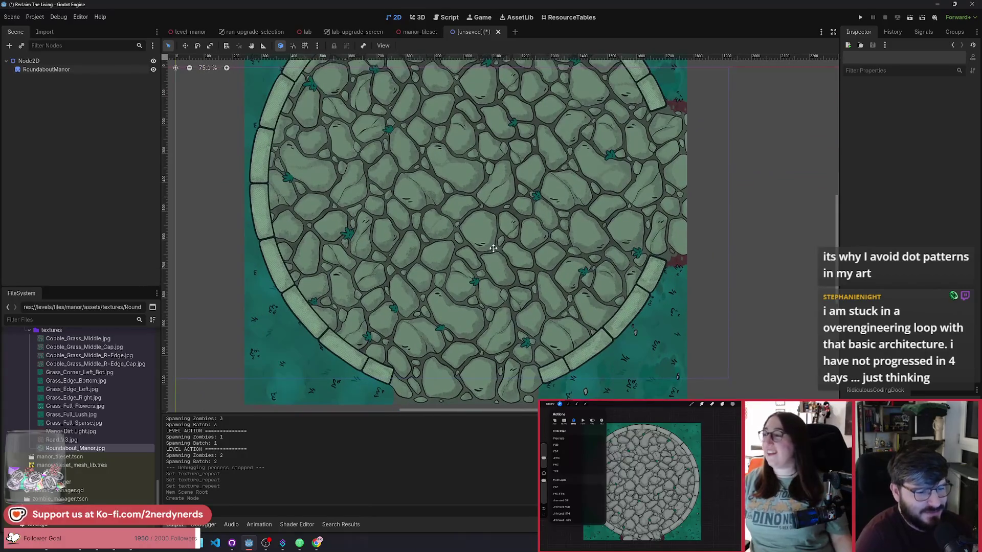
{"action": "scroll", "coordinate": [483, 244], "scroll_direction": "down", "scroll_amount": 1}
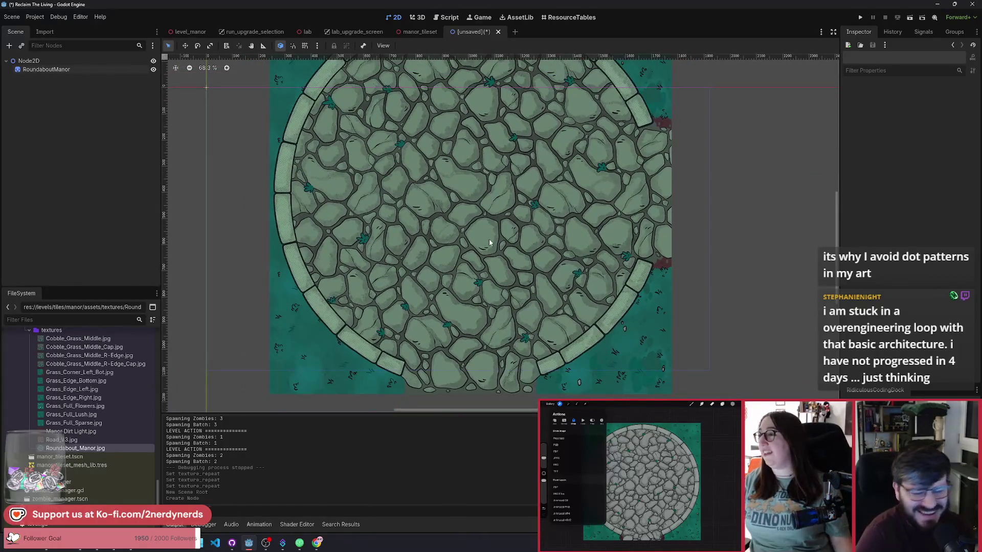
{"action": "scroll", "coordinate": [487, 242], "scroll_direction": "up", "scroll_amount": 1}
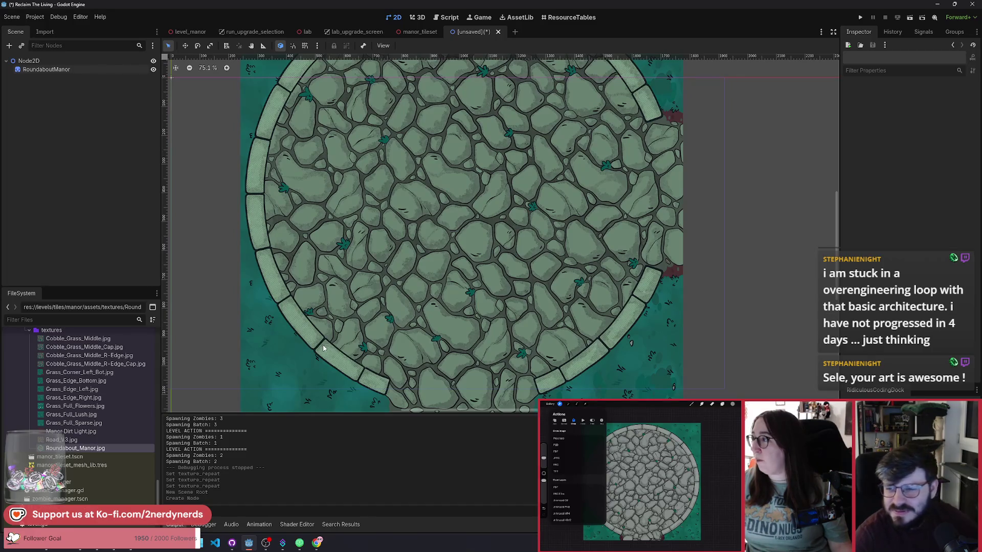
{"action": "scroll", "coordinate": [432, 289], "scroll_direction": "down", "scroll_amount": 2}
{"action": "scroll", "coordinate": [446, 296], "scroll_direction": "down", "scroll_amount": 2}
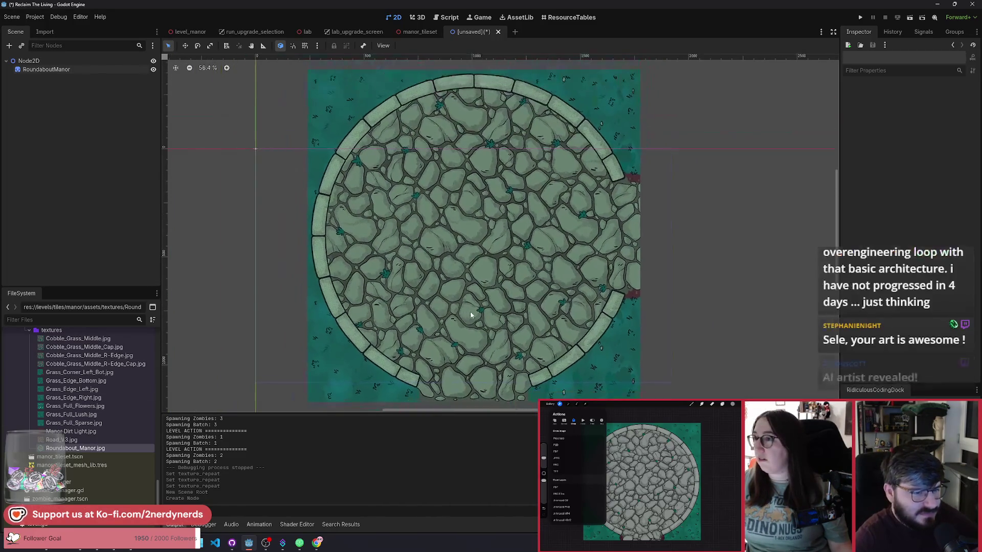
{"action": "left_click_drag", "start_coordinate": [510, 333], "coordinate": [504, 327]}
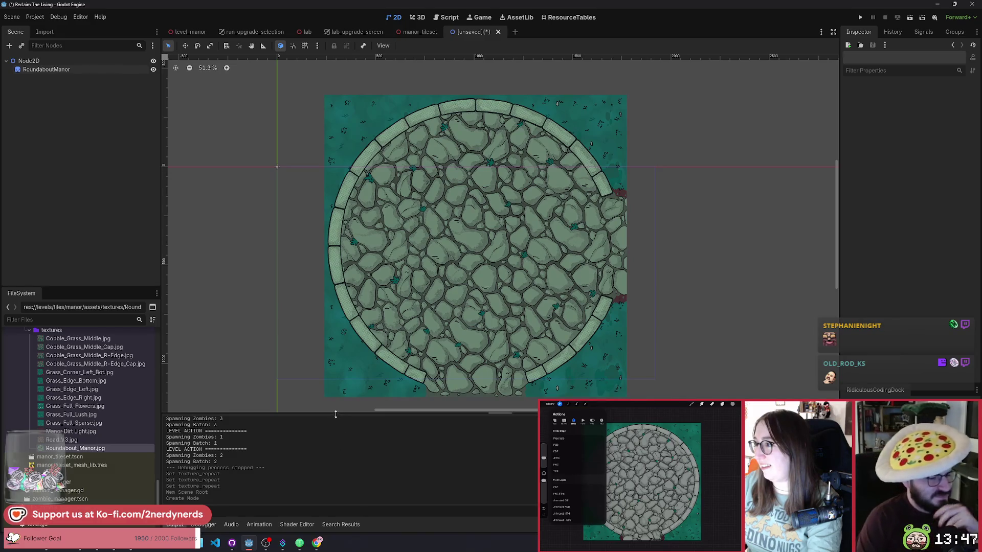
{"action": "scroll", "coordinate": [655, 293], "scroll_direction": "up", "scroll_amount": 2}
Select the textures folder in FileSystem and zoom on the tile's right edge to check the grey cobbles
{"action": "scroll", "coordinate": [662, 277], "scroll_direction": "down", "scroll_amount": 1}
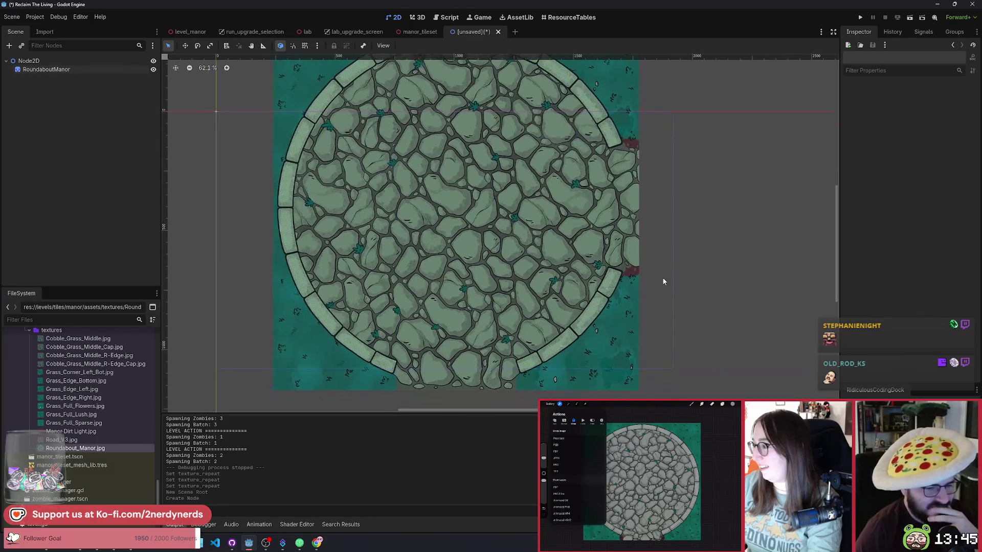
{"action": "scroll", "coordinate": [616, 299], "scroll_direction": "down", "scroll_amount": 1}
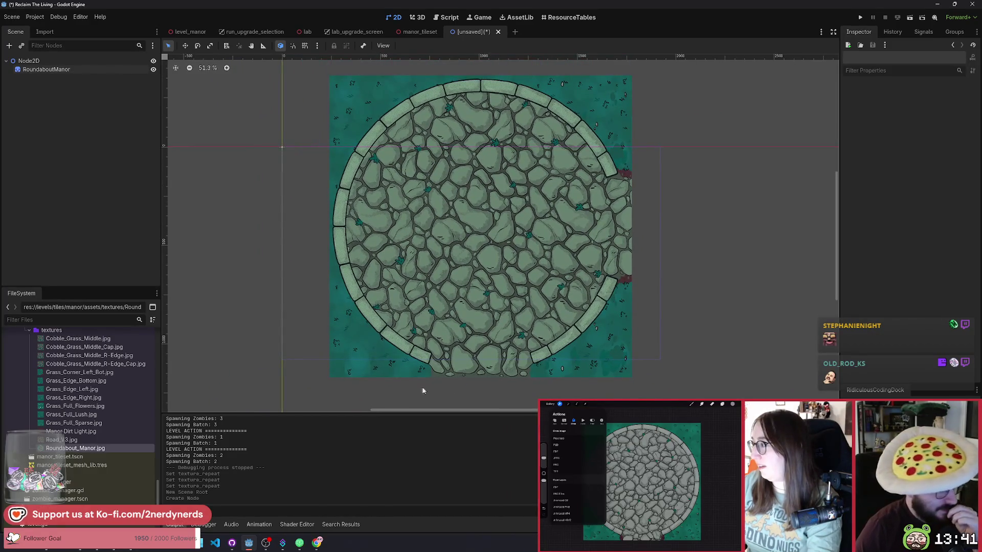
{"action": "left_click", "coordinate": [51, 330]}
{"action": "scroll", "coordinate": [76, 384], "scroll_direction": "up", "scroll_amount": 2}
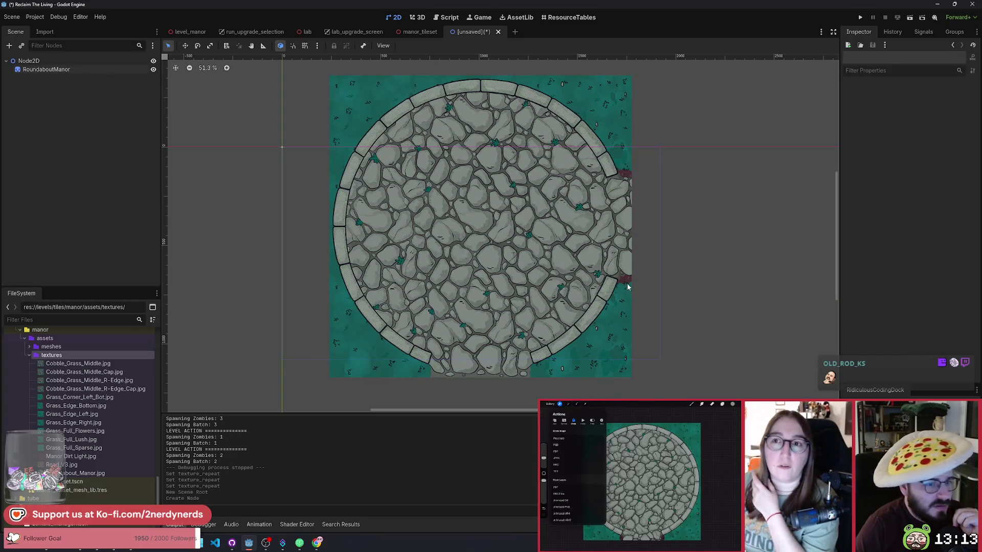
{"action": "scroll", "coordinate": [634, 289], "scroll_direction": "up", "scroll_amount": 12}
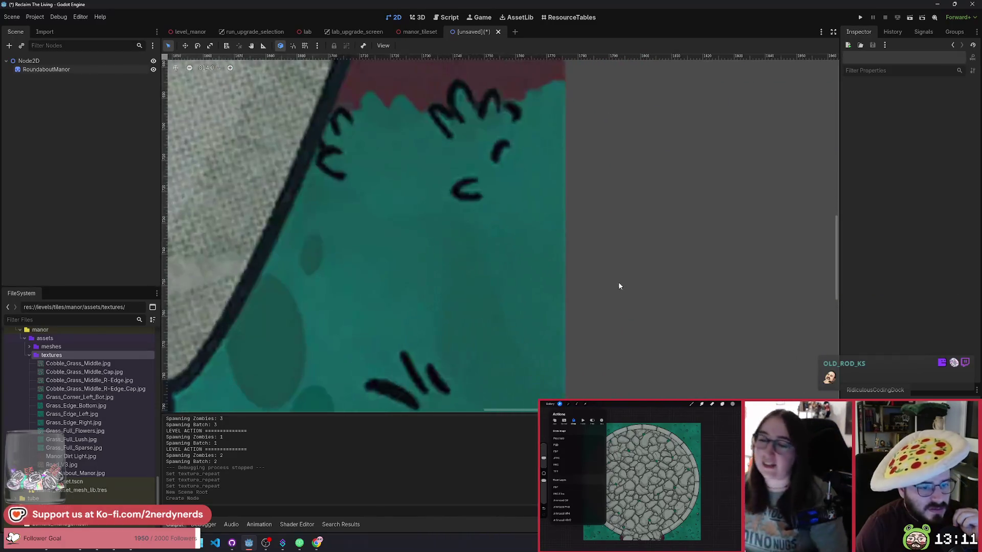
{"action": "scroll", "coordinate": [567, 267], "scroll_direction": "down", "scroll_amount": 5}
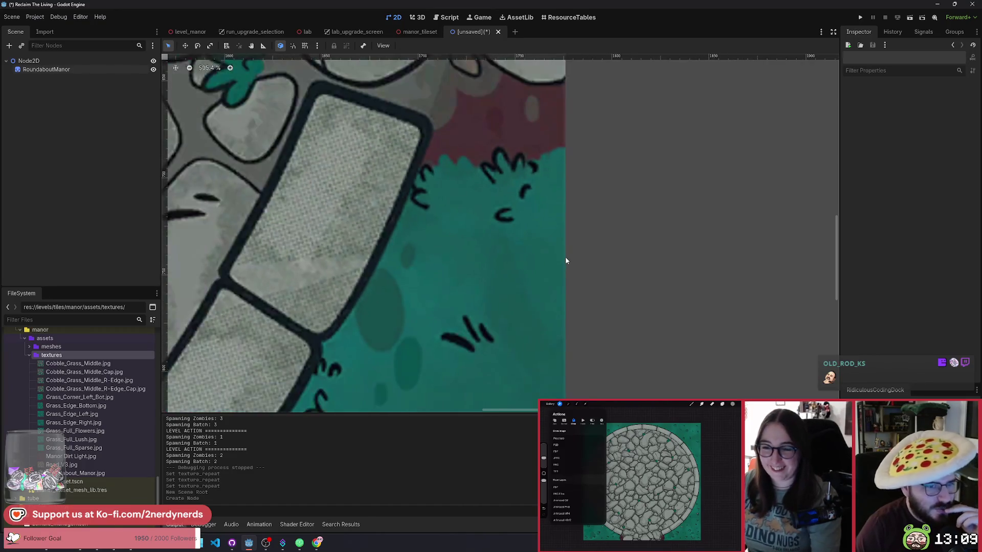
{"action": "scroll", "coordinate": [566, 261], "scroll_direction": "down", "scroll_amount": 8}
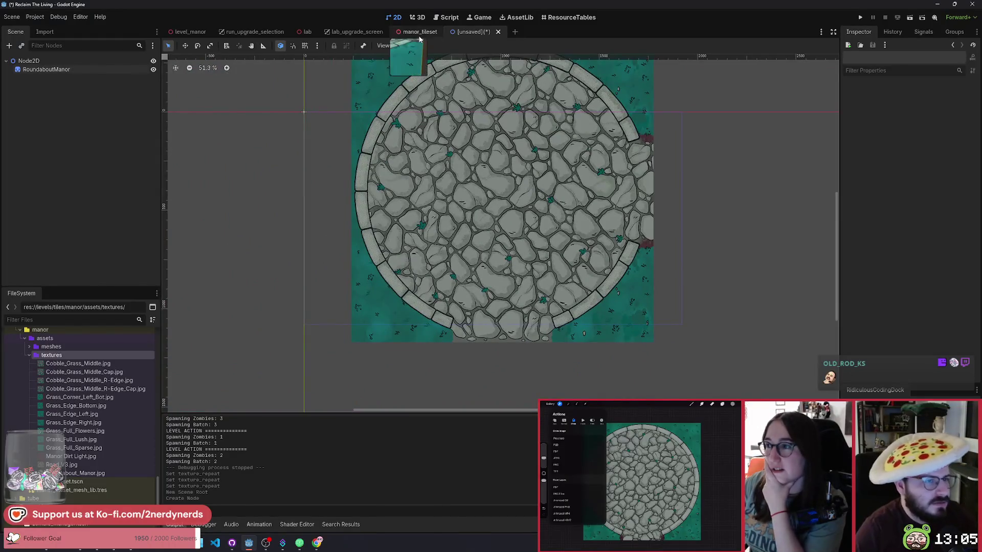
{"action": "left_click", "coordinate": [418, 32]}
{"action": "scroll", "coordinate": [492, 195], "scroll_direction": "up", "scroll_amount": 2}
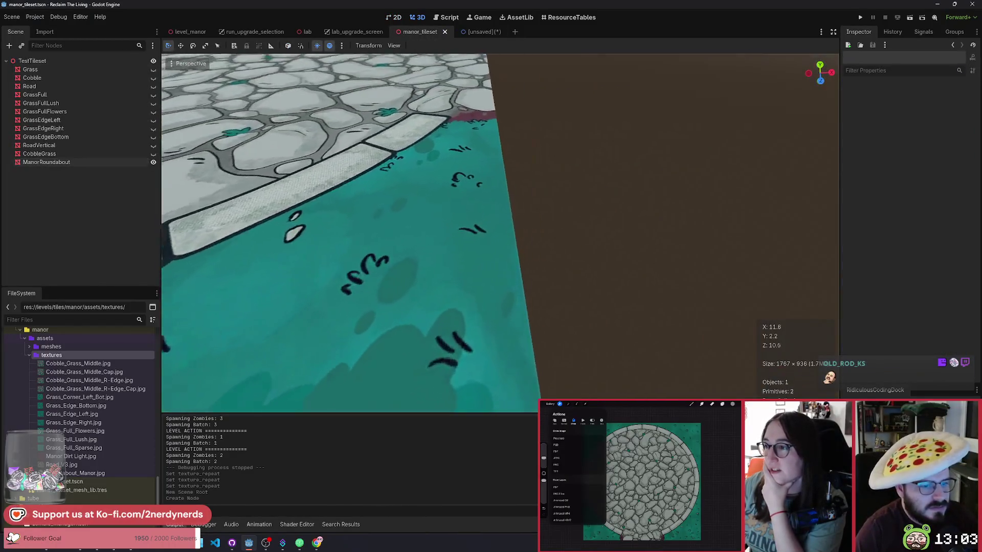
{"action": "mouse_move", "coordinate": [492, 195]}
{"action": "left_mouse_down"}
{"action": "mouse_move", "coordinate": [492, 87]}
{"action": "mouse_move", "coordinate": [430, 97]}
{"action": "mouse_move", "coordinate": [419, 69]}
{"action": "mouse_move", "coordinate": [363, 95]}
{"action": "mouse_move", "coordinate": [496, 203]}
{"action": "left_mouse_up"}
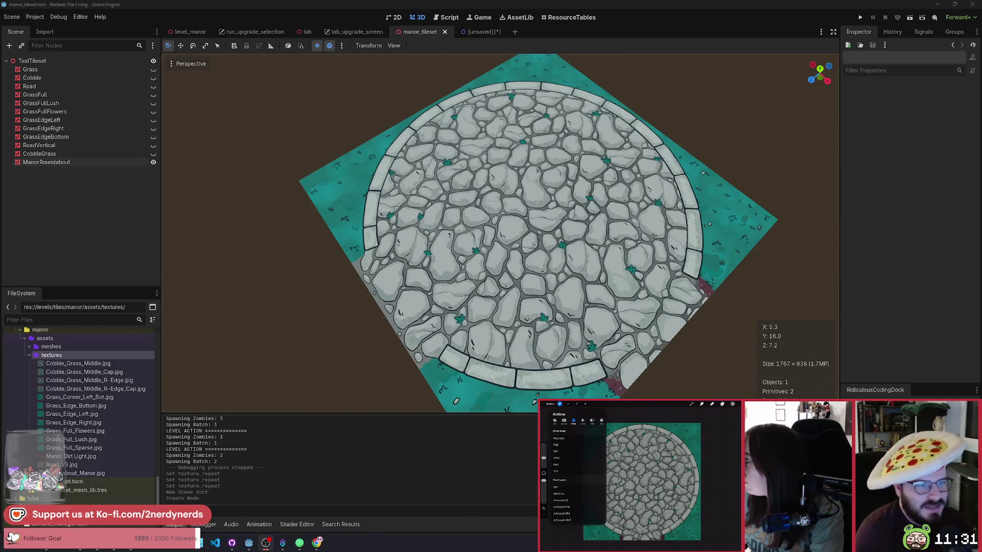
{"action": "left_click", "coordinate": [470, 33]}
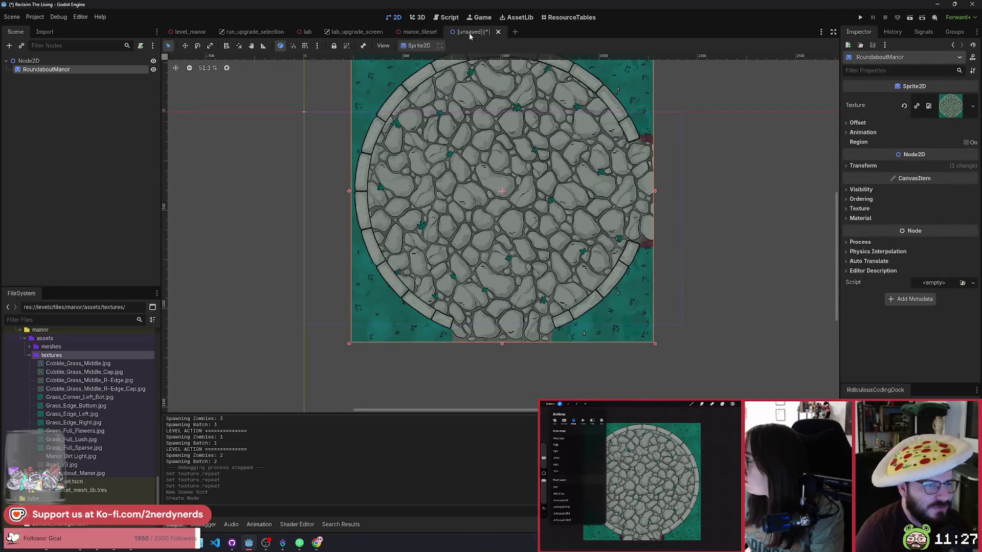
Deselect the sprite, zoom in and out on its edges, then return to the level_manor scene
{"action": "scroll", "coordinate": [647, 238], "scroll_direction": "up", "scroll_amount": 9}
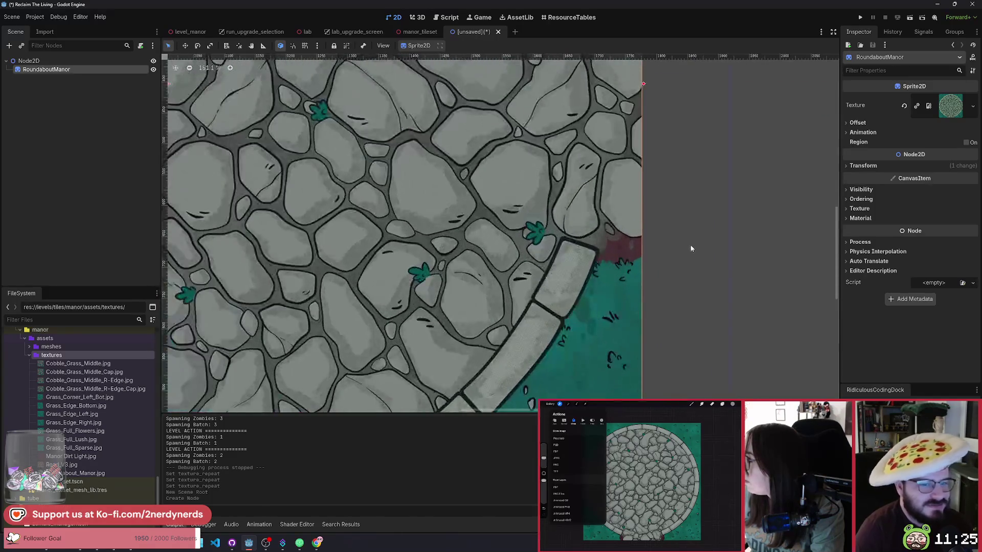
{"action": "left_click", "coordinate": [689, 244]}
{"action": "scroll", "coordinate": [608, 236], "scroll_direction": "up", "scroll_amount": 4}
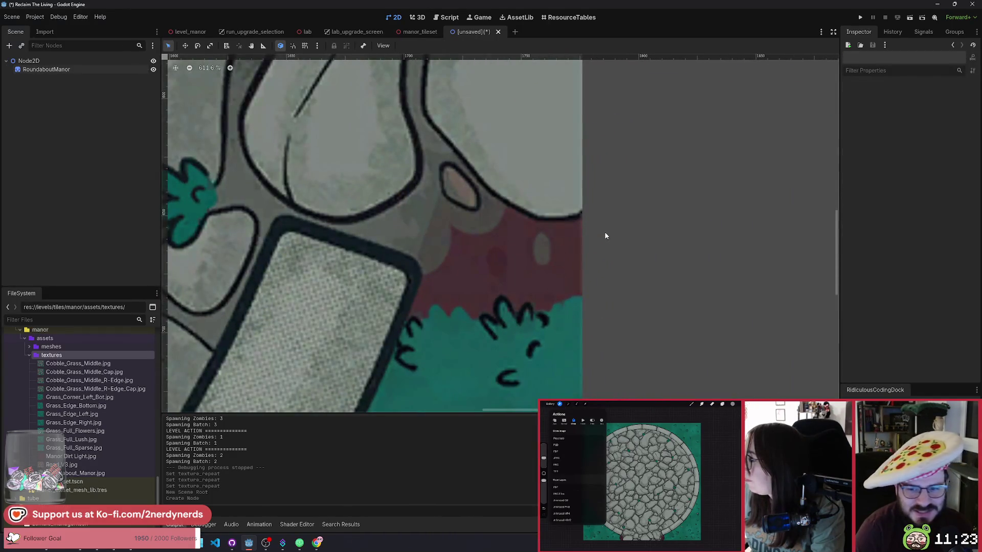
{"action": "scroll", "coordinate": [605, 236], "scroll_direction": "down", "scroll_amount": 10}
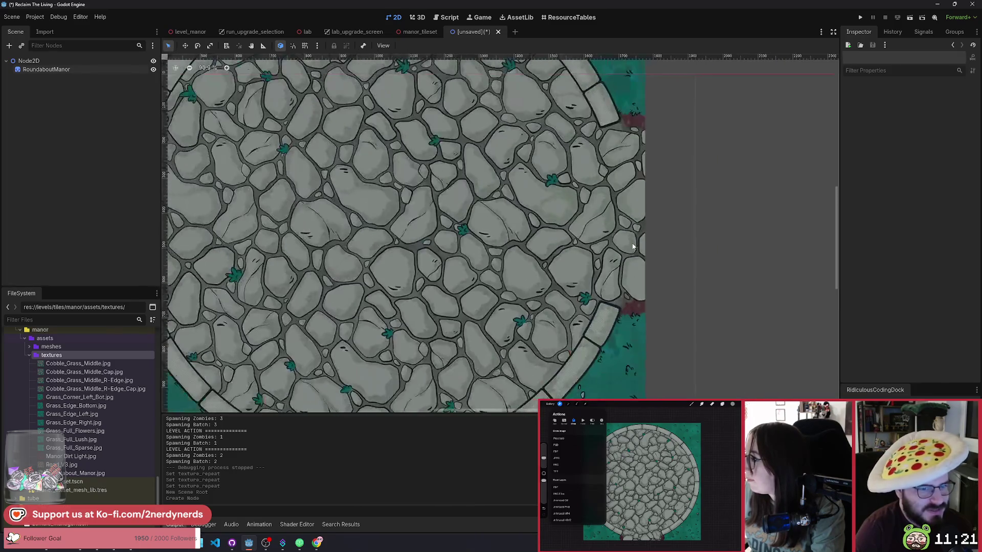
{"action": "scroll", "coordinate": [633, 248], "scroll_direction": "up", "scroll_amount": 14}
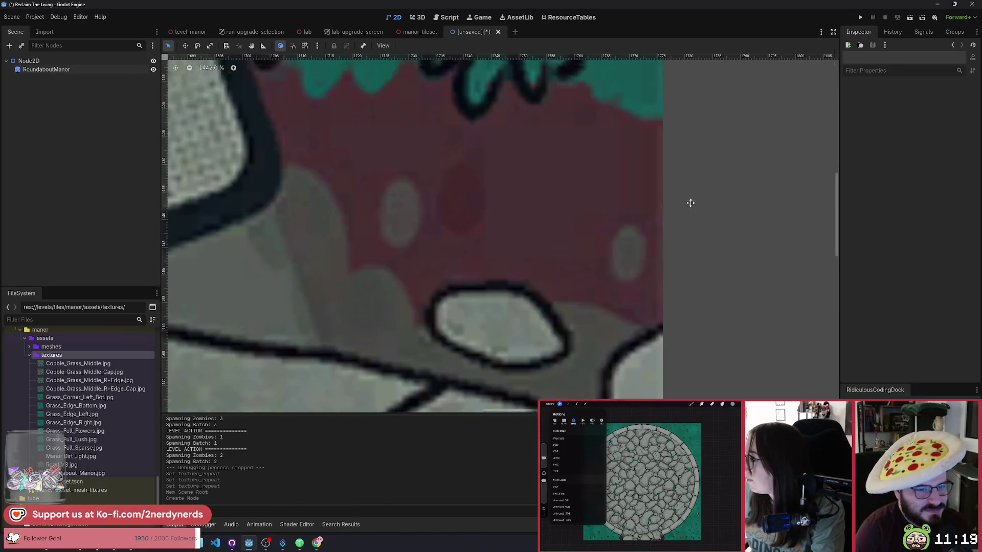
{"action": "scroll", "coordinate": [665, 204], "scroll_direction": "down", "scroll_amount": 8}
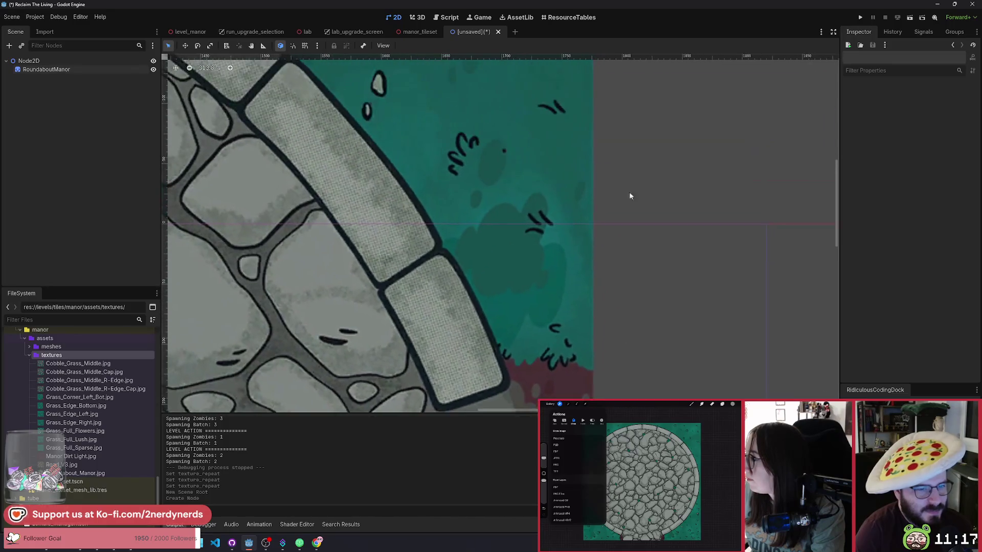
{"action": "scroll", "coordinate": [613, 195], "scroll_direction": "up", "scroll_amount": 5}
{"action": "scroll", "coordinate": [579, 232], "scroll_direction": "down", "scroll_amount": 9}
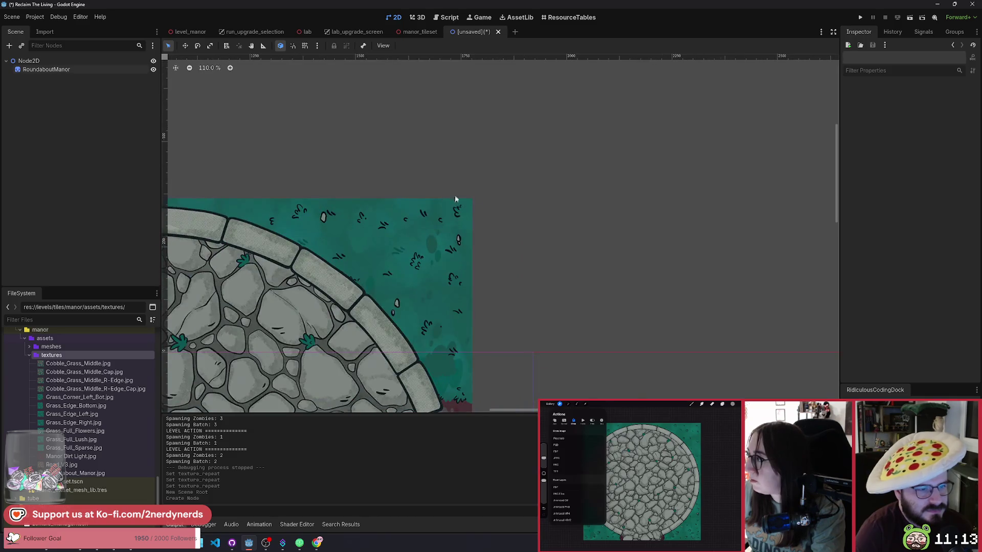
{"action": "scroll", "coordinate": [475, 199], "scroll_direction": "up", "scroll_amount": 6}
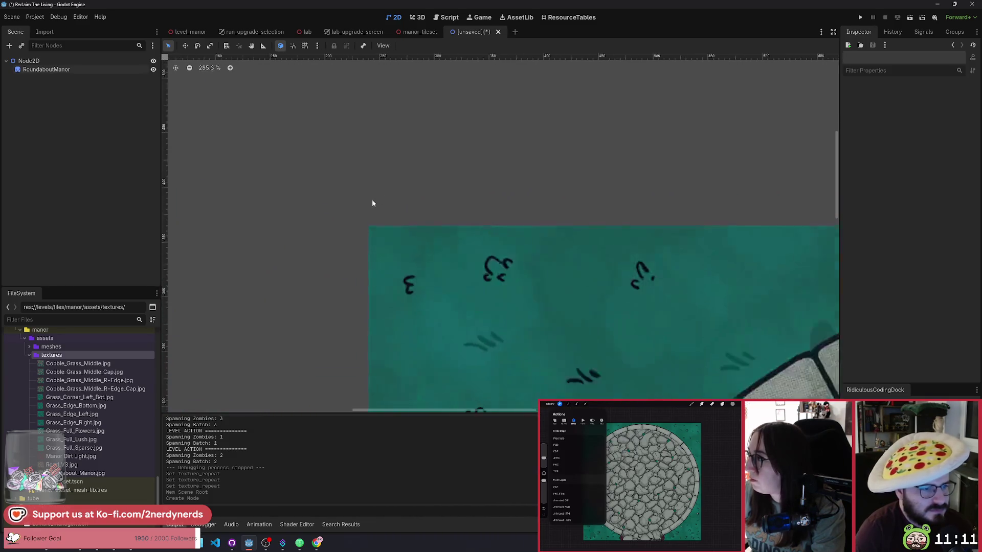
{"action": "scroll", "coordinate": [371, 207], "scroll_direction": "down", "scroll_amount": 4}
{"action": "left_click", "coordinate": [189, 31]}
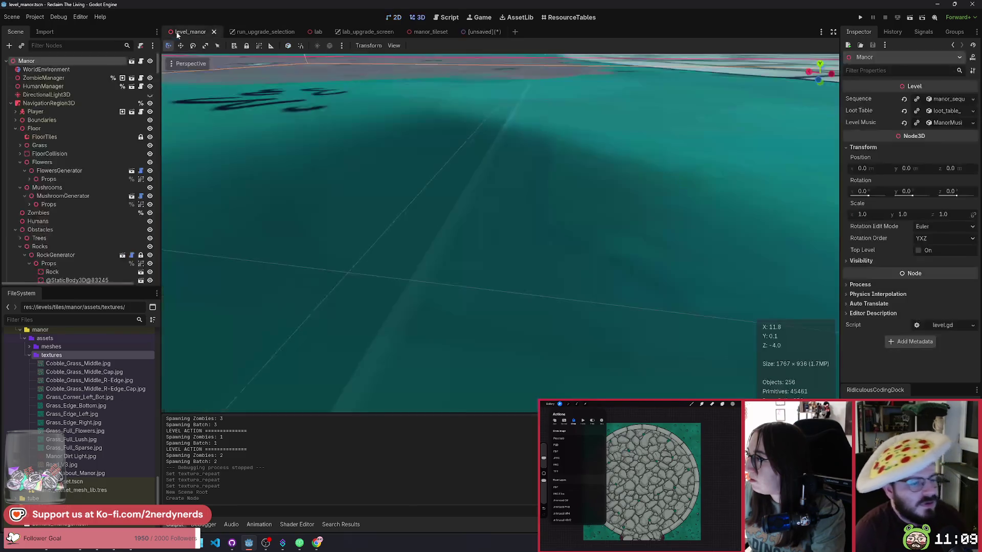
{"action": "scroll", "coordinate": [417, 141], "scroll_direction": "down", "scroll_amount": 10}
{"action": "scroll", "coordinate": [551, 236], "scroll_direction": "up", "scroll_amount": 5}
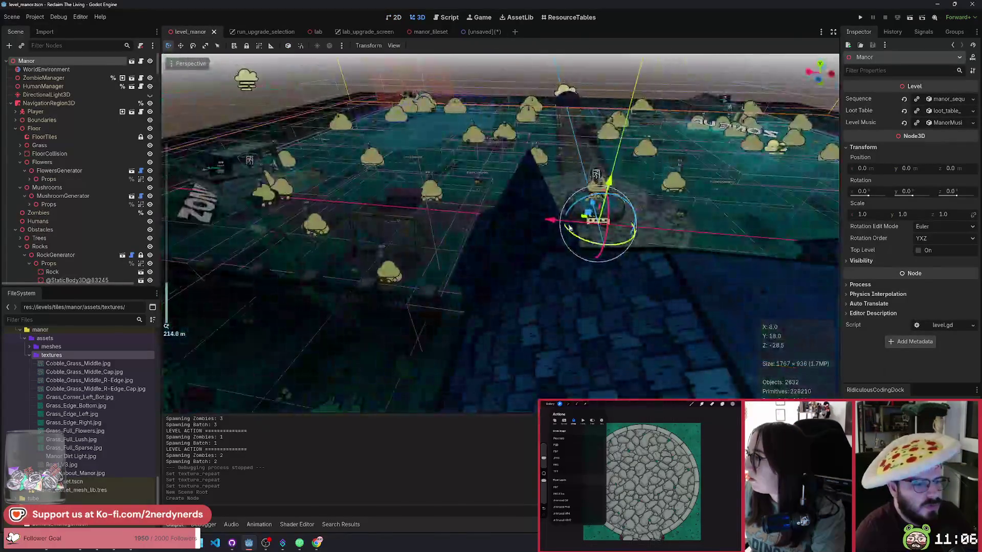
{"action": "left_click", "coordinate": [569, 229]}
{"action": "scroll", "coordinate": [569, 229], "scroll_direction": "up", "scroll_amount": 10}
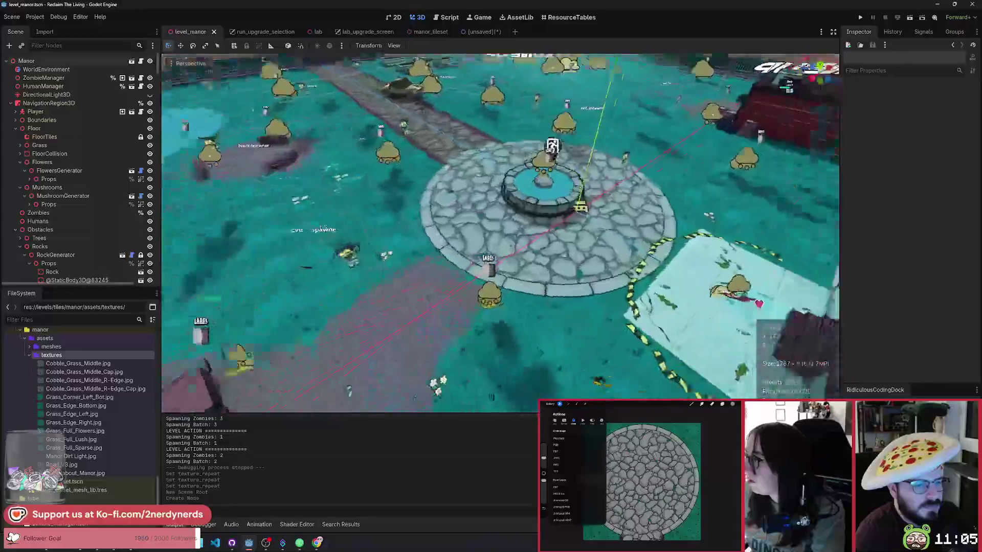
{"action": "scroll", "coordinate": [500, 232], "scroll_direction": "up", "scroll_amount": 10}
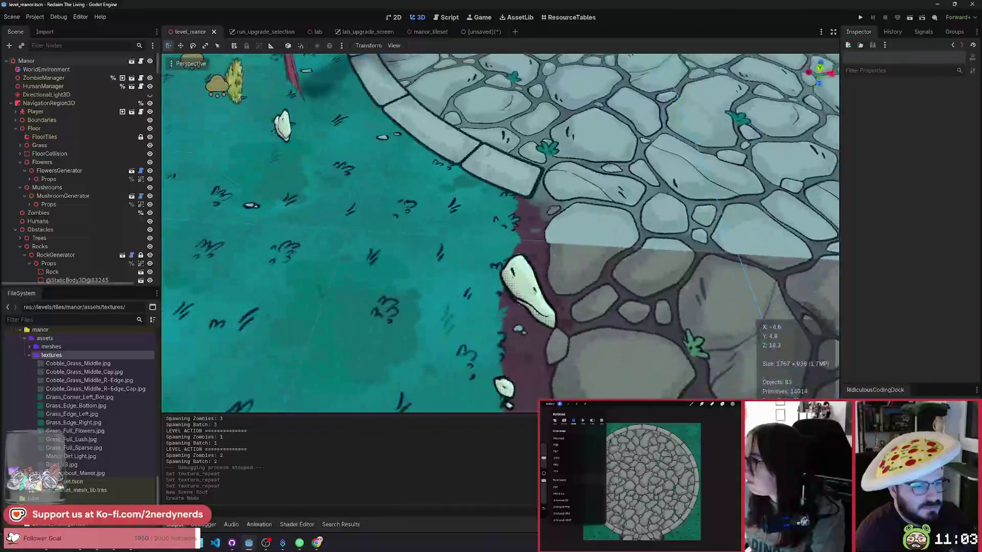
{"action": "scroll", "coordinate": [500, 232], "scroll_direction": "down", "scroll_amount": 5}
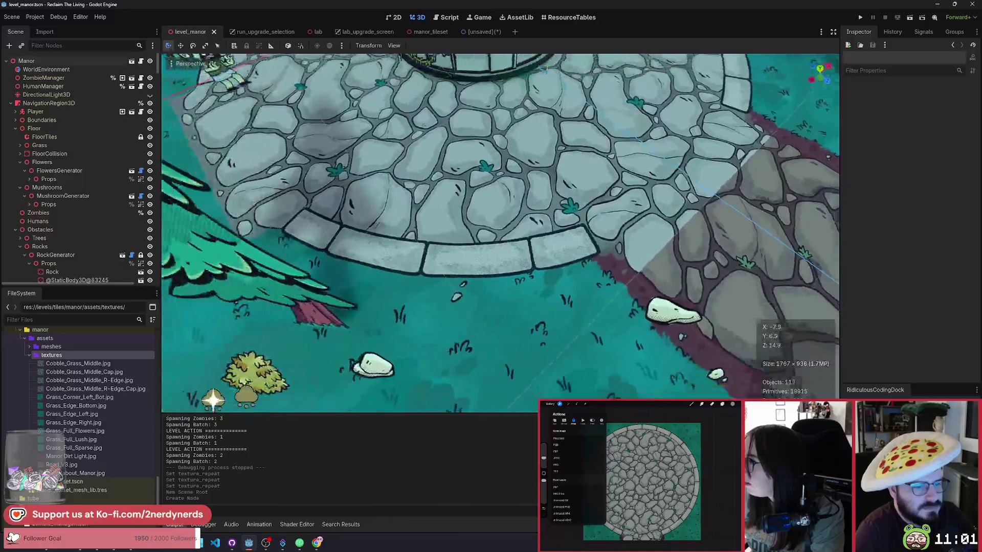
{"action": "scroll", "coordinate": [500, 233], "scroll_direction": "up", "scroll_amount": 8}
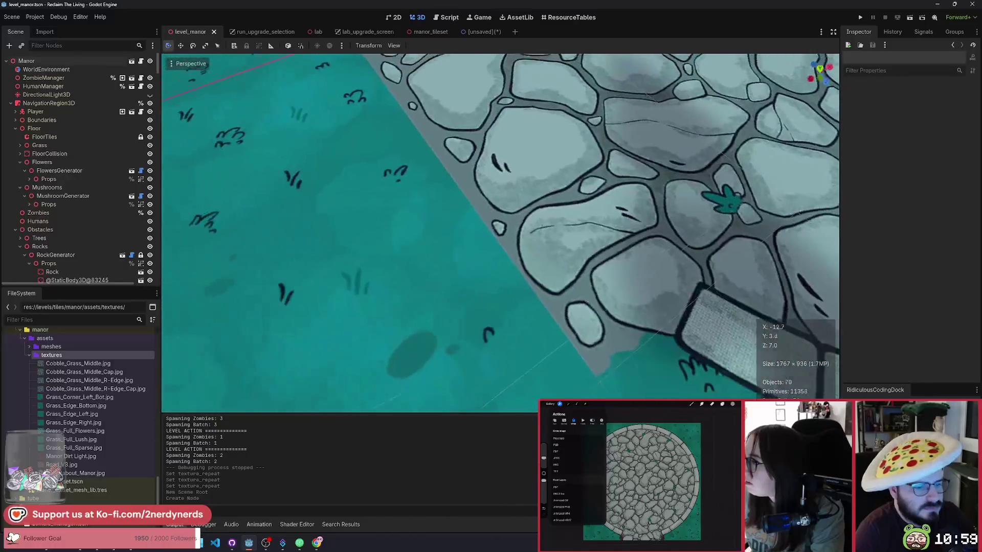
{"action": "scroll", "coordinate": [500, 233], "scroll_direction": "up", "scroll_amount": 10}
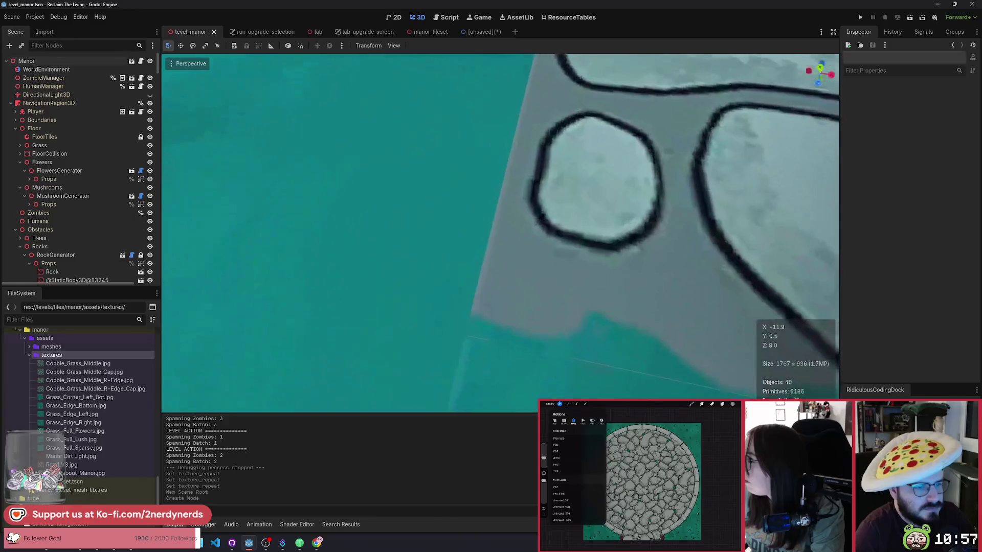
{"action": "scroll", "coordinate": [500, 233], "scroll_direction": "up", "scroll_amount": 3}
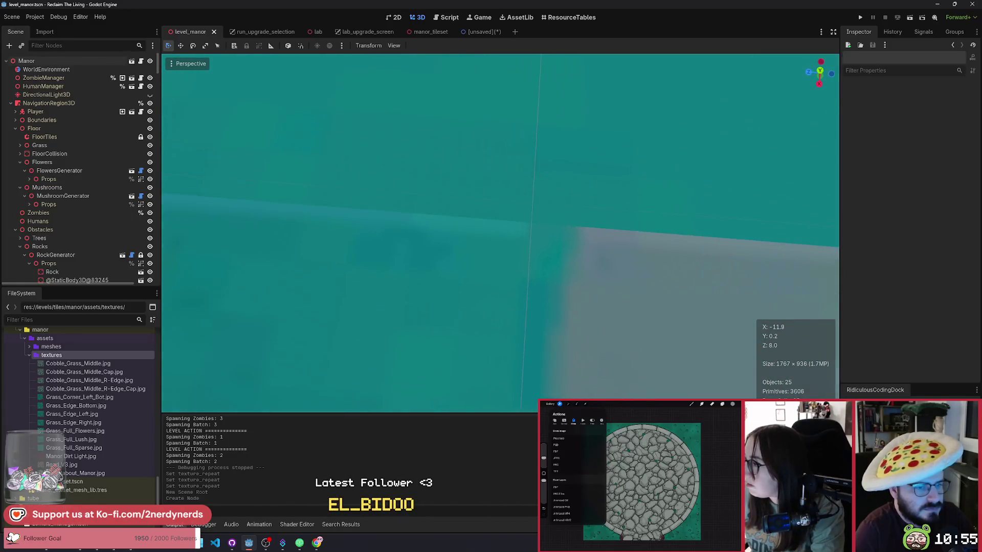
{"action": "mouse_move", "coordinate": [500, 233]}
{"action": "left_mouse_down"}
{"action": "mouse_move", "coordinate": [496, 154]}
{"action": "mouse_move", "coordinate": [537, 154]}
{"action": "mouse_move", "coordinate": [578, 194]}
{"action": "mouse_move", "coordinate": [542, 159]}
{"action": "mouse_move", "coordinate": [611, 197]}
{"action": "mouse_move", "coordinate": [690, 277]}
{"action": "mouse_move", "coordinate": [649, 236]}
{"action": "mouse_move", "coordinate": [580, 194]}
{"action": "left_mouse_up"}
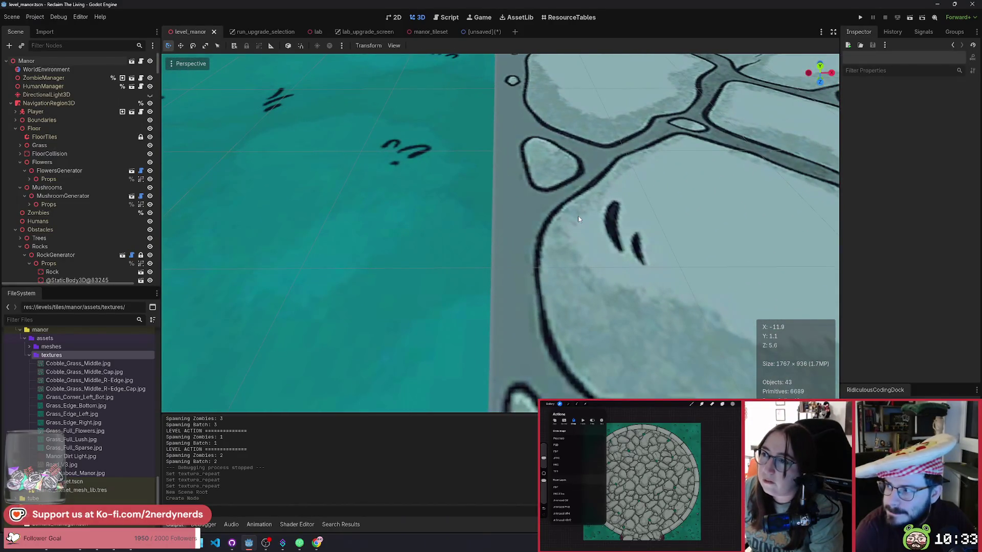
{"action": "left_click_drag", "start_coordinate": [578, 219], "coordinate": [437, 143]}
{"action": "left_click_drag", "start_coordinate": [542, 196], "coordinate": [541, 196]}
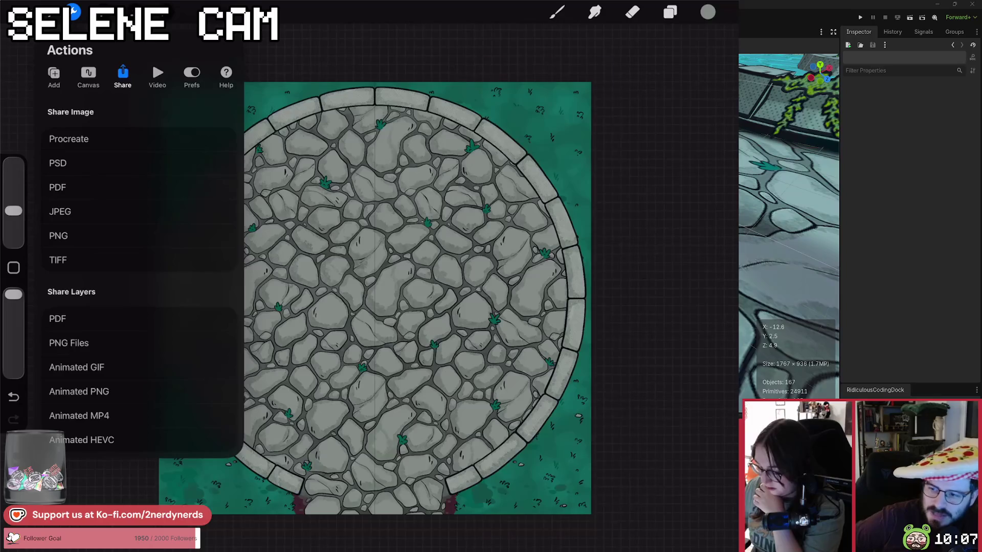
{"action": "scroll", "coordinate": [450, 286], "scroll_direction": "up", "scroll_amount": 10}
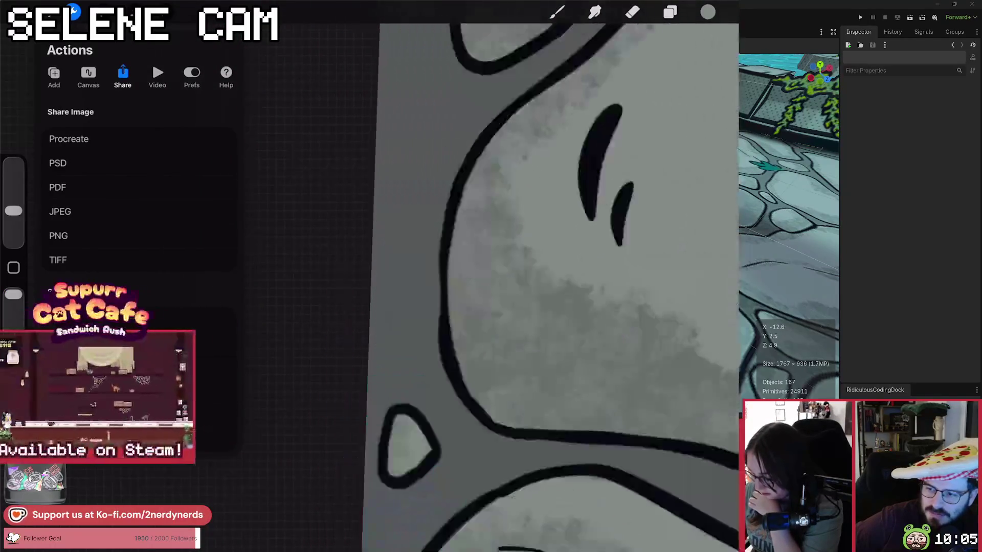
{"action": "scroll", "coordinate": [537, 286], "scroll_direction": "up", "scroll_amount": 5}
{"action": "left_click_drag", "start_coordinate": [512, 286], "coordinate": [460, 317]}
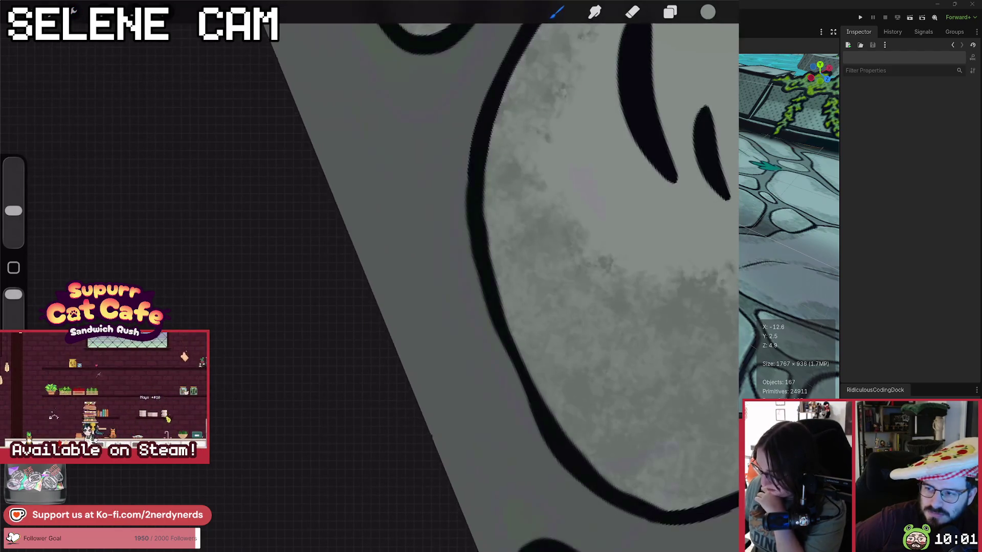
{"action": "scroll", "coordinate": [368, 287], "scroll_direction": "down", "scroll_amount": 5}
{"action": "scroll", "coordinate": [368, 287], "scroll_direction": "up", "scroll_amount": 5}
{"action": "scroll", "coordinate": [369, 286], "scroll_direction": "up", "scroll_amount": 10}
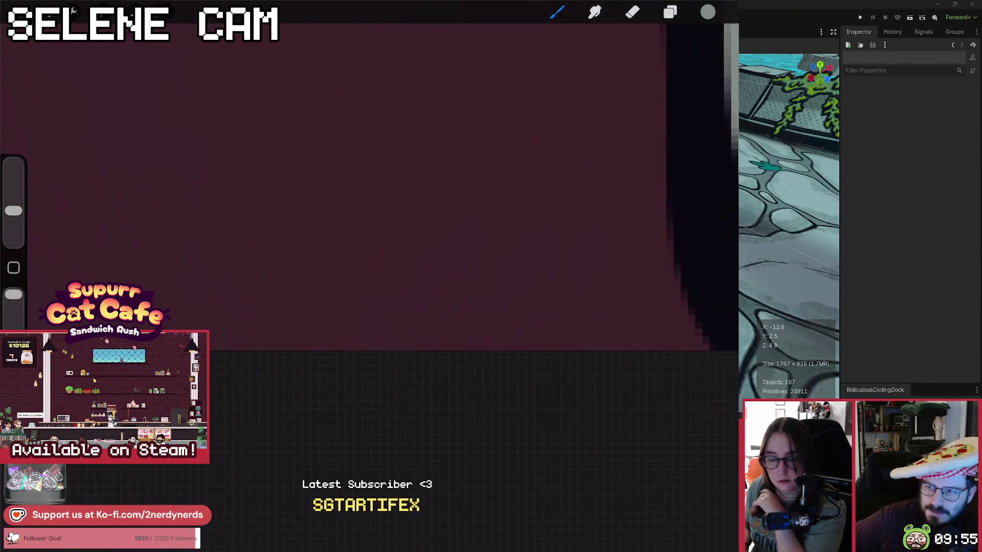
{"action": "scroll", "coordinate": [368, 184], "scroll_direction": "down", "scroll_amount": 5}
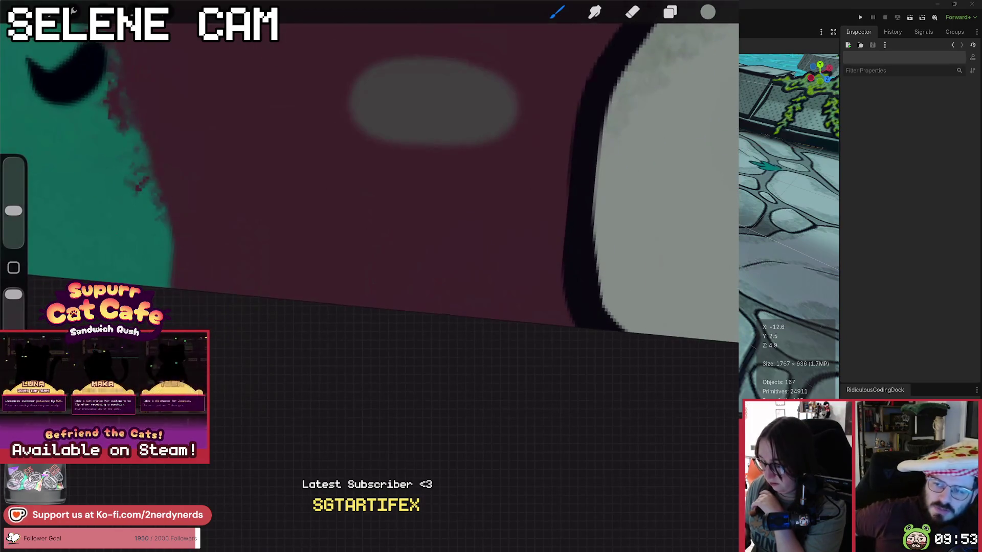
{"action": "scroll", "coordinate": [368, 184], "scroll_direction": "down", "scroll_amount": 5}
{"action": "left_click", "coordinate": [74, 11]}
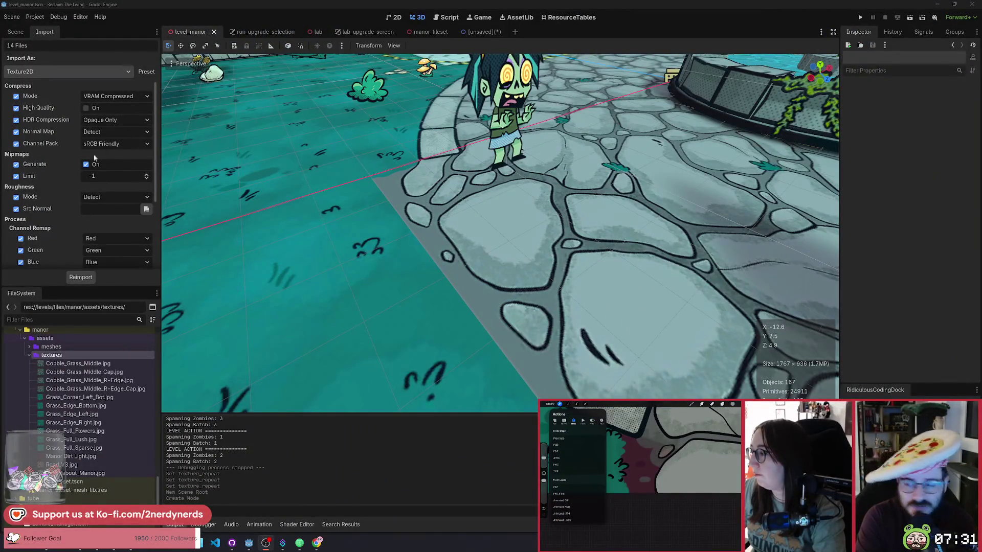
{"action": "left_click", "coordinate": [126, 97]}
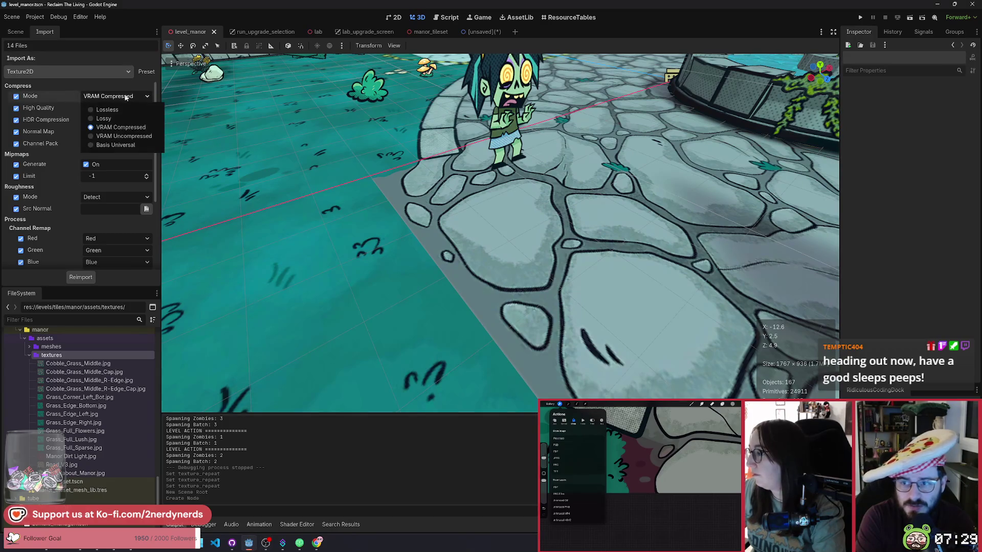
{"action": "left_click", "coordinate": [121, 98]}
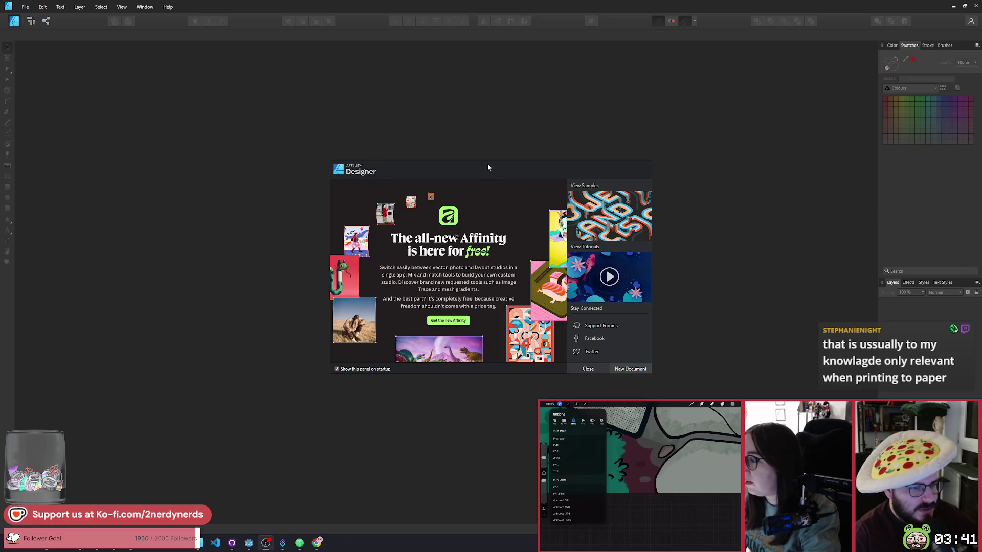
Move the Affinity Designer welcome panel aside and close it
{"action": "left_click_drag", "start_coordinate": [487, 167], "coordinate": [491, 151]}
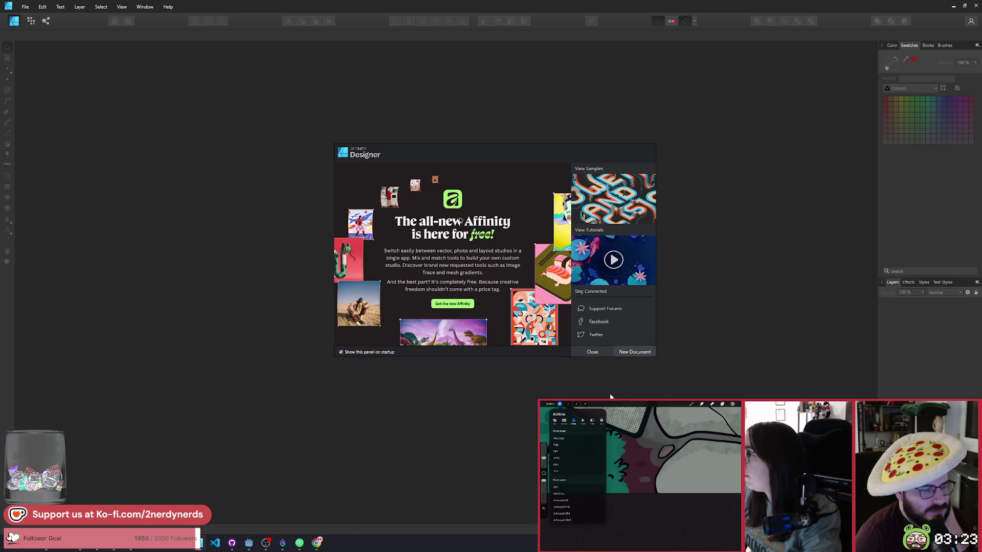
{"action": "left_click_drag", "start_coordinate": [497, 152], "coordinate": [489, 155]}
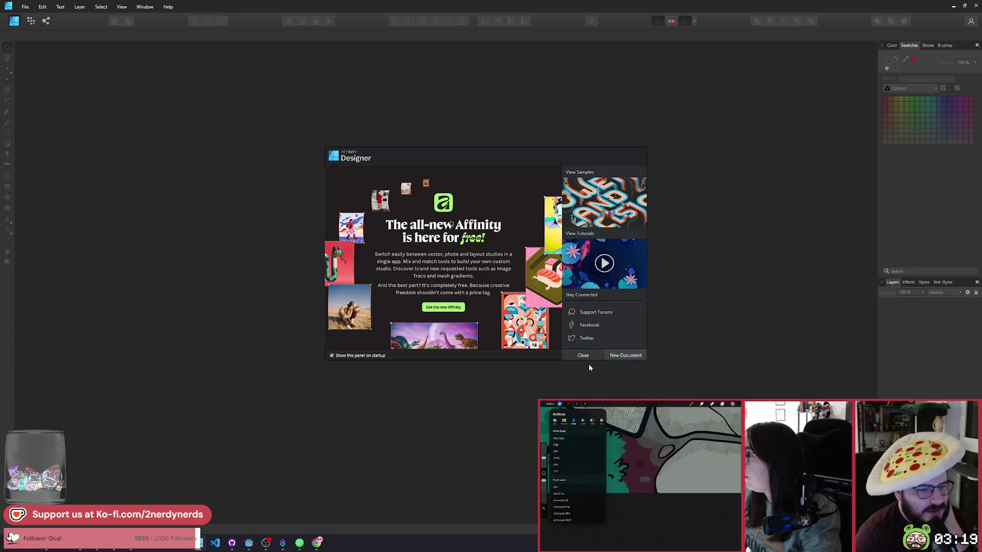
{"action": "left_click", "coordinate": [588, 356]}
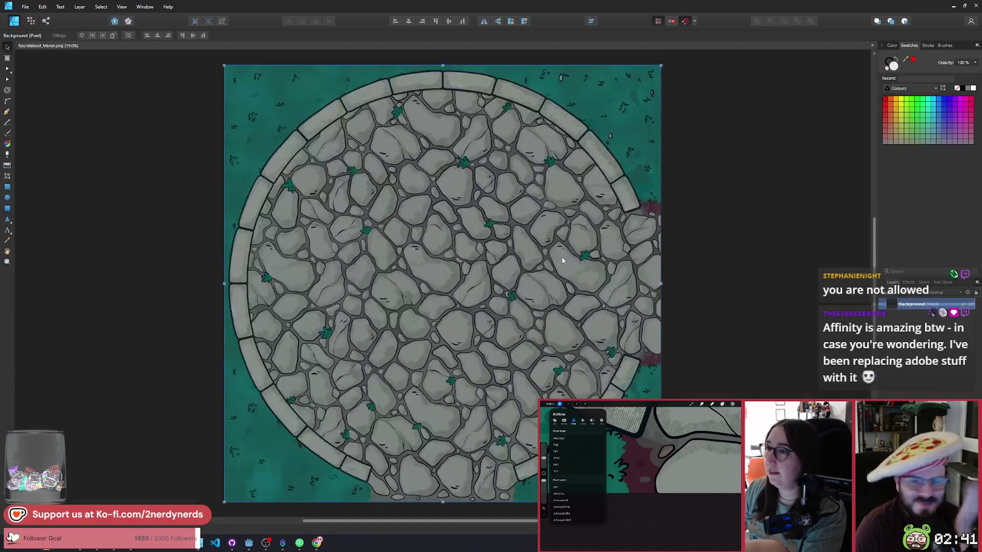
Deselect the background layer and zoom in and out to inspect Roundabout_Manor.png's grass strokes
{"action": "left_click", "coordinate": [155, 246]}
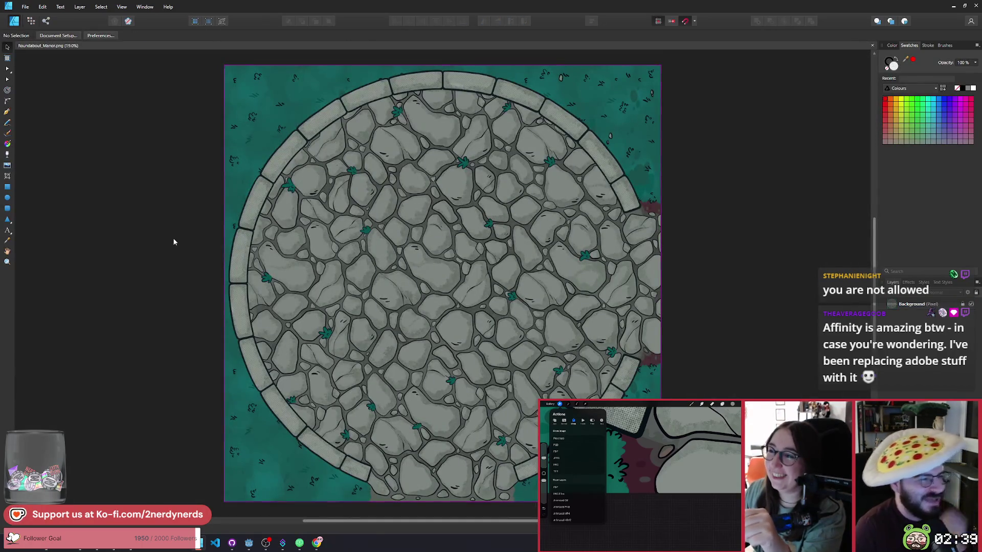
{"action": "scroll", "coordinate": [170, 263], "scroll_direction": "left", "scroll_amount": 6}
{"action": "scroll", "coordinate": [263, 413], "scroll_direction": "down", "scroll_amount": 5}
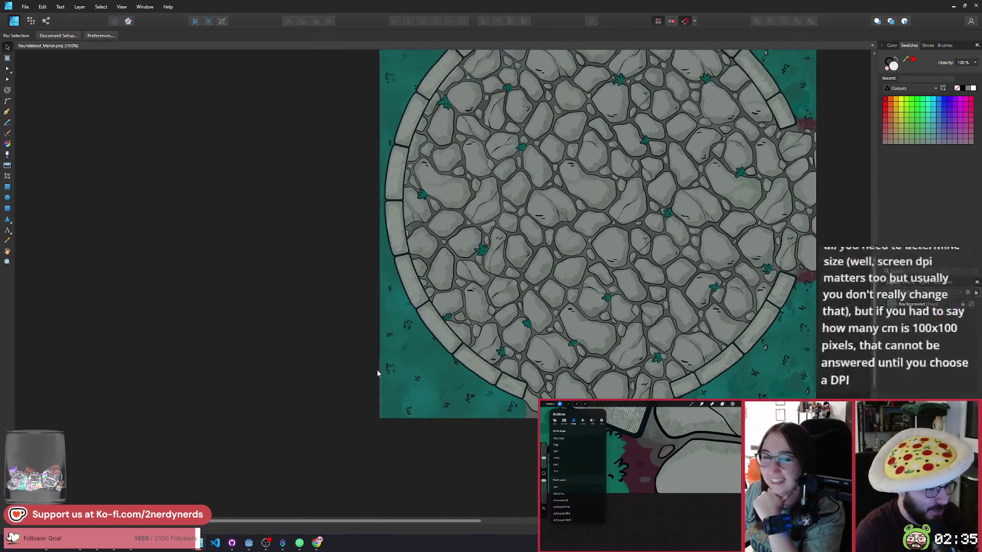
{"action": "scroll", "coordinate": [379, 373], "scroll_direction": "up", "scroll_amount": 12}
{"action": "scroll", "coordinate": [396, 353], "scroll_direction": "down", "scroll_amount": 12}
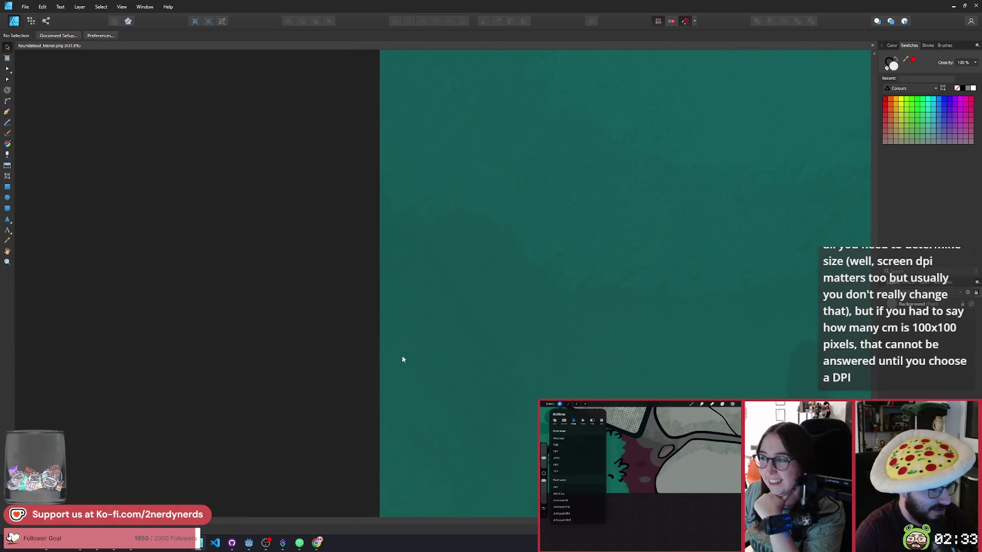
{"action": "scroll", "coordinate": [585, 329], "scroll_direction": "up", "scroll_amount": 10}
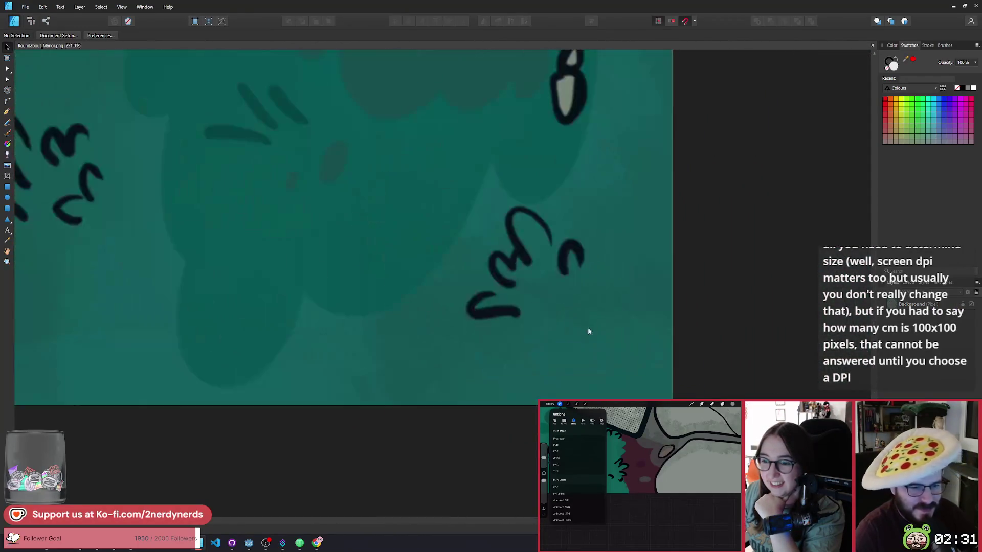
{"action": "scroll", "coordinate": [698, 367], "scroll_direction": "up", "scroll_amount": 2}
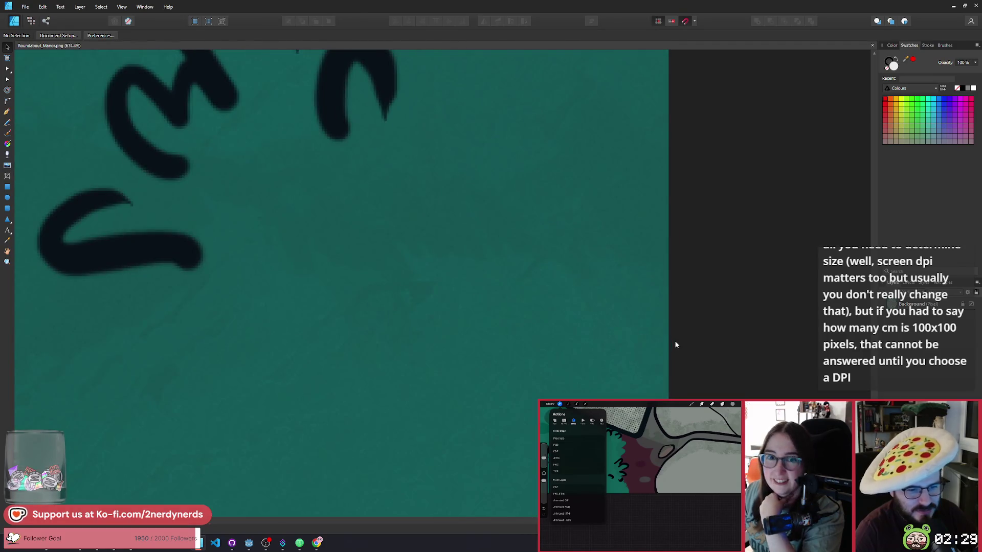
{"action": "scroll", "coordinate": [670, 339], "scroll_direction": "down", "scroll_amount": 10}
{"action": "scroll", "coordinate": [315, 239], "scroll_direction": "up", "scroll_amount": 8}
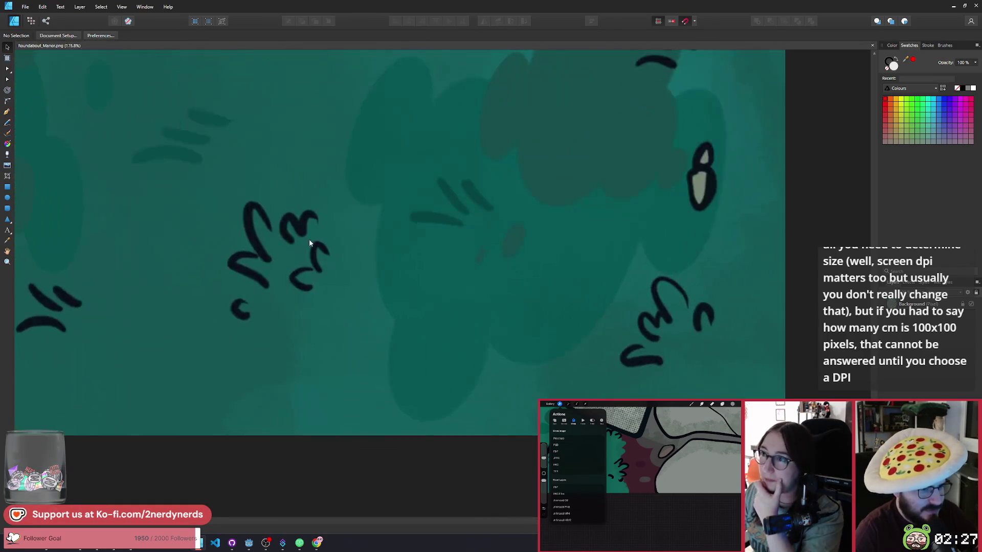
{"action": "scroll", "coordinate": [416, 316], "scroll_direction": "down", "scroll_amount": 12}
{"action": "scroll", "coordinate": [543, 249], "scroll_direction": "up", "scroll_amount": 6}
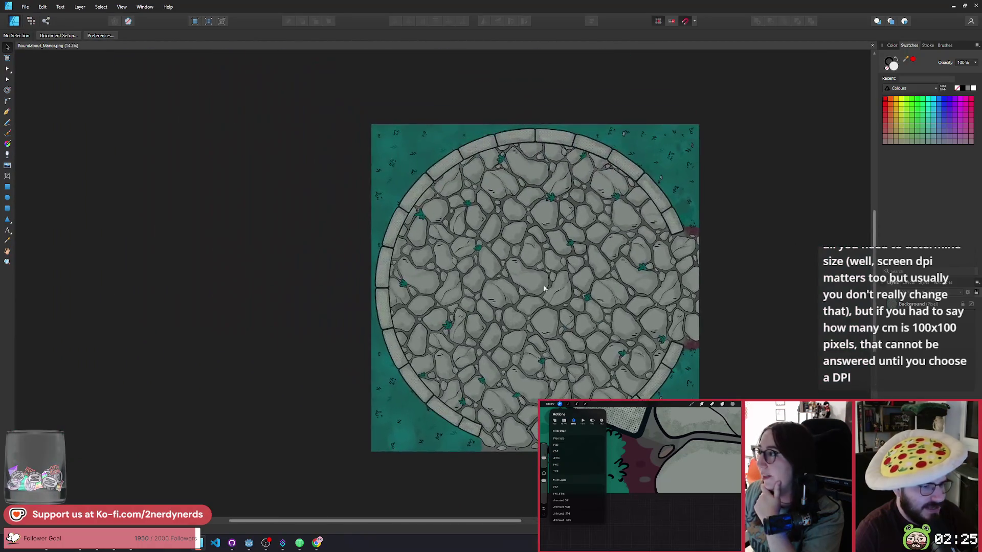
{"action": "scroll", "coordinate": [543, 249], "scroll_direction": "down", "scroll_amount": 4}
{"action": "scroll", "coordinate": [368, 202], "scroll_direction": "up", "scroll_amount": 8}
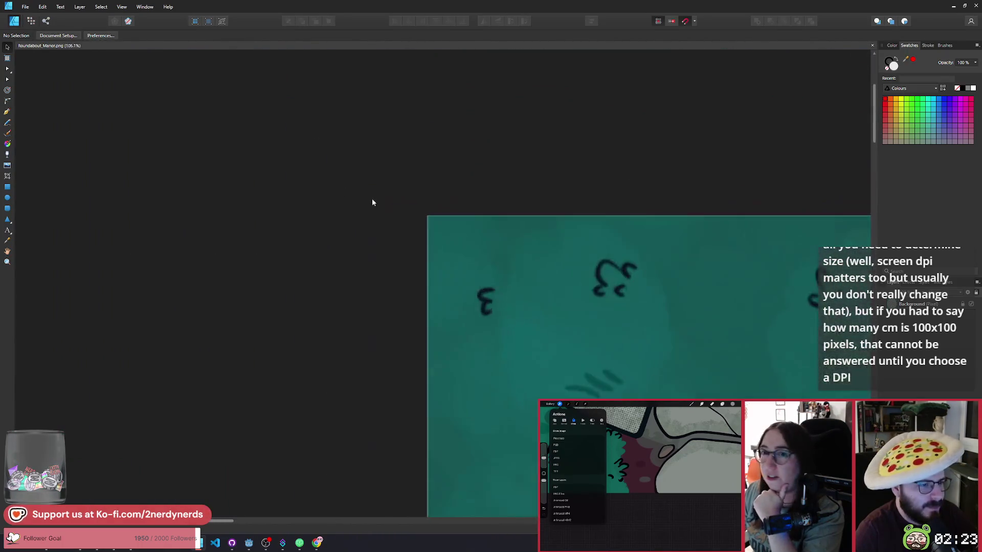
{"action": "scroll", "coordinate": [425, 232], "scroll_direction": "down", "scroll_amount": 12}
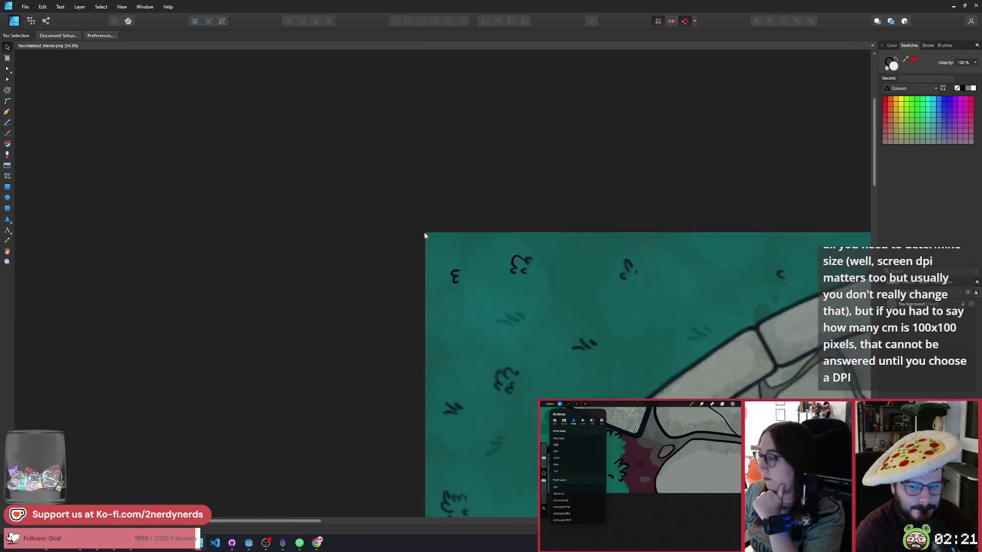
{"action": "scroll", "coordinate": [492, 266], "scroll_direction": "up", "scroll_amount": 3}
{"action": "scroll", "coordinate": [492, 266], "scroll_direction": "up", "scroll_amount": 1}
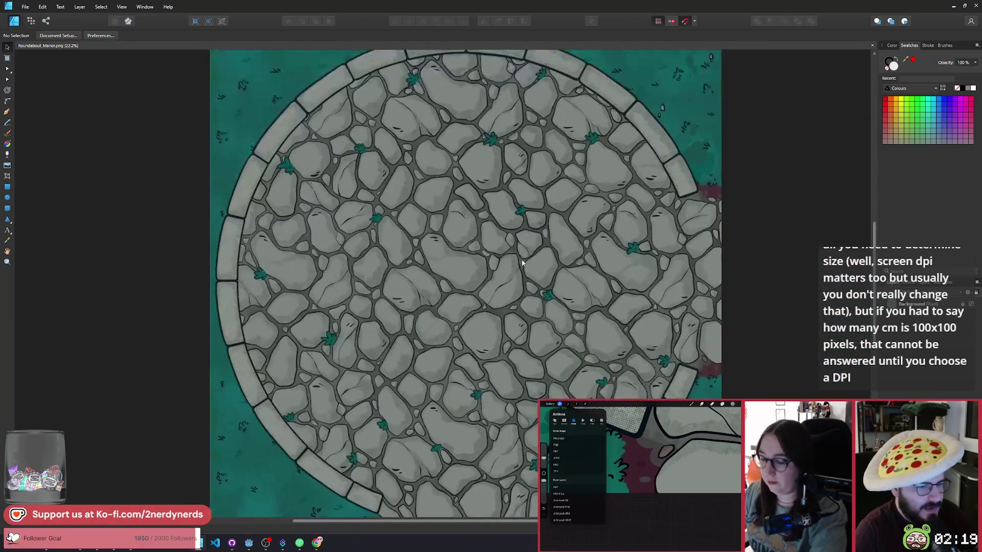
{"action": "scroll", "coordinate": [505, 251], "scroll_direction": "down", "scroll_amount": 1}
{"action": "left_click", "coordinate": [26, 7]}
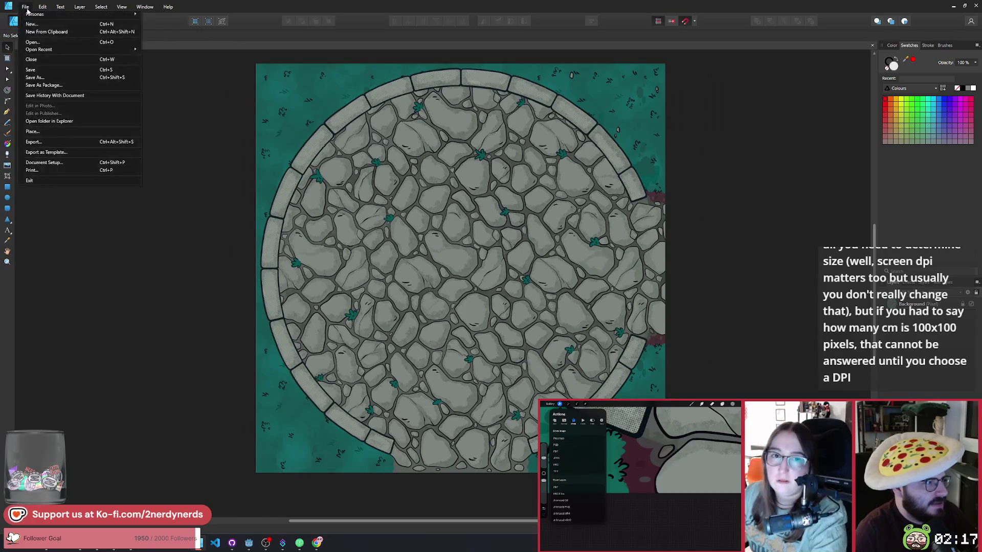
Set the JPEG export to 1536 px width with Bilinear resampling, preview it, and confirm
{"action": "left_click", "coordinate": [35, 142]}
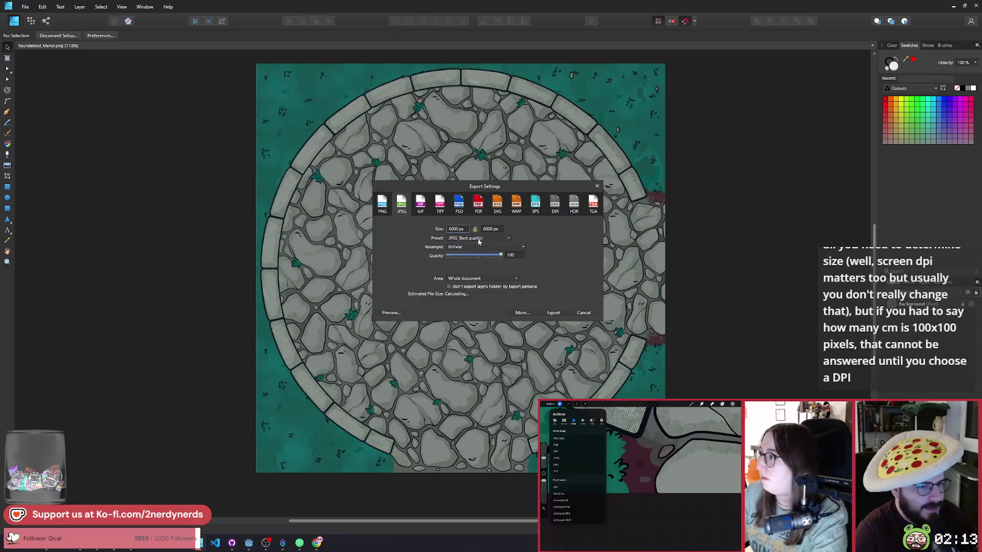
{"action": "left_click", "coordinate": [457, 229]}
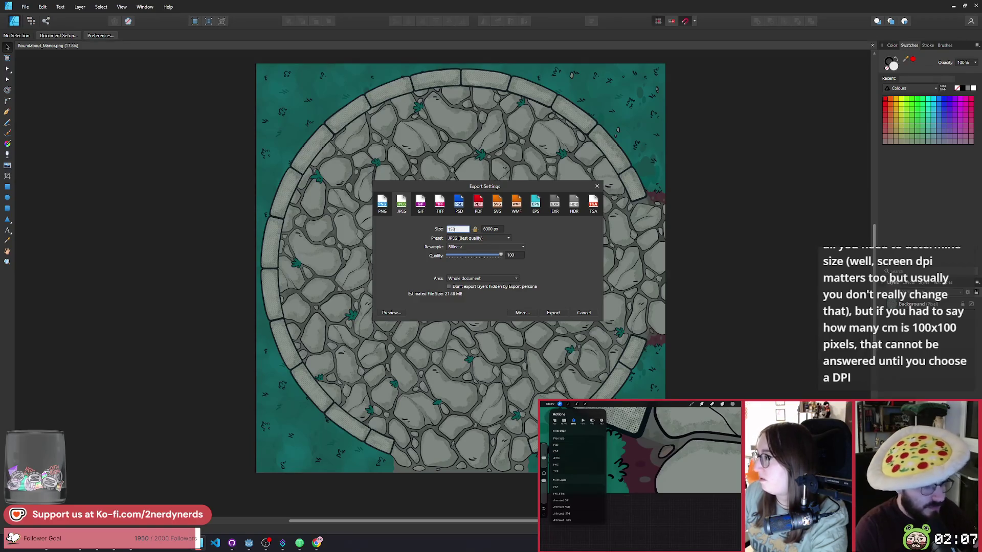
{"action": "type", "text": "6"}
{"action": "key", "text": "Return"}
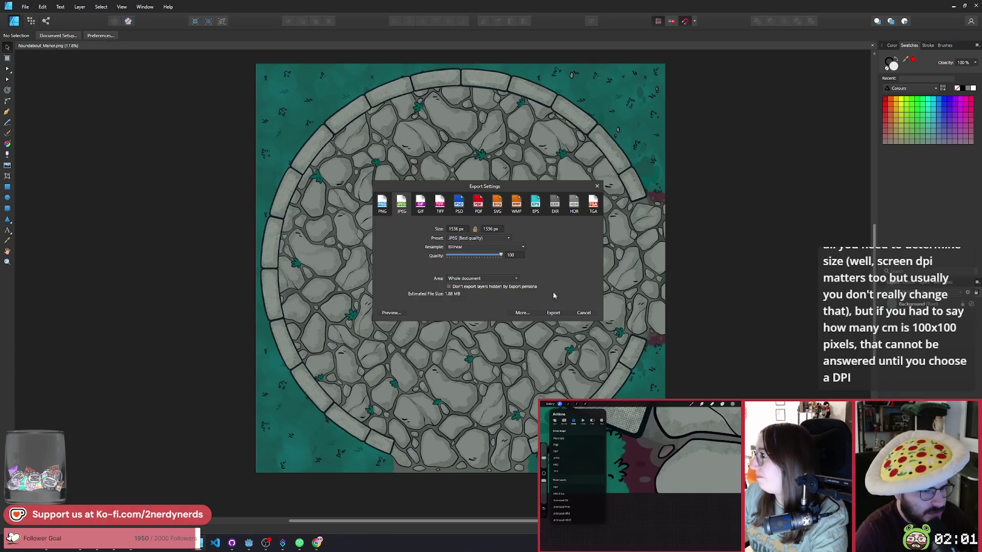
{"action": "left_click", "coordinate": [459, 250]}
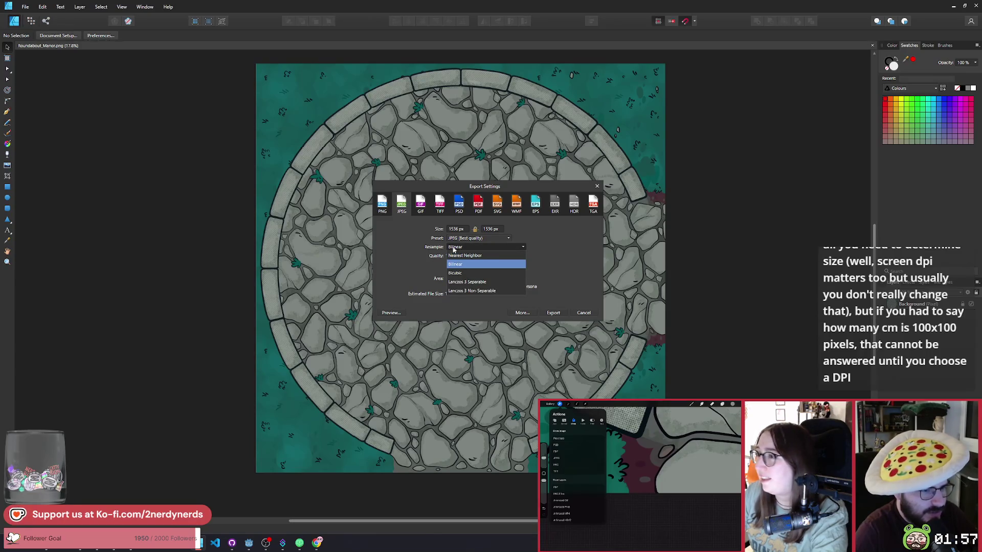
{"action": "left_click", "coordinate": [438, 248]}
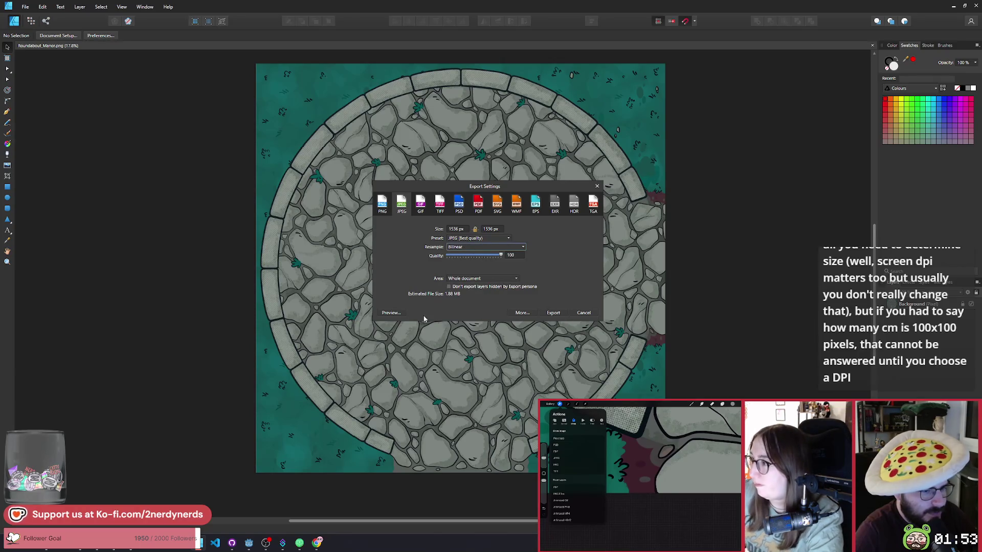
{"action": "left_click", "coordinate": [392, 313]}
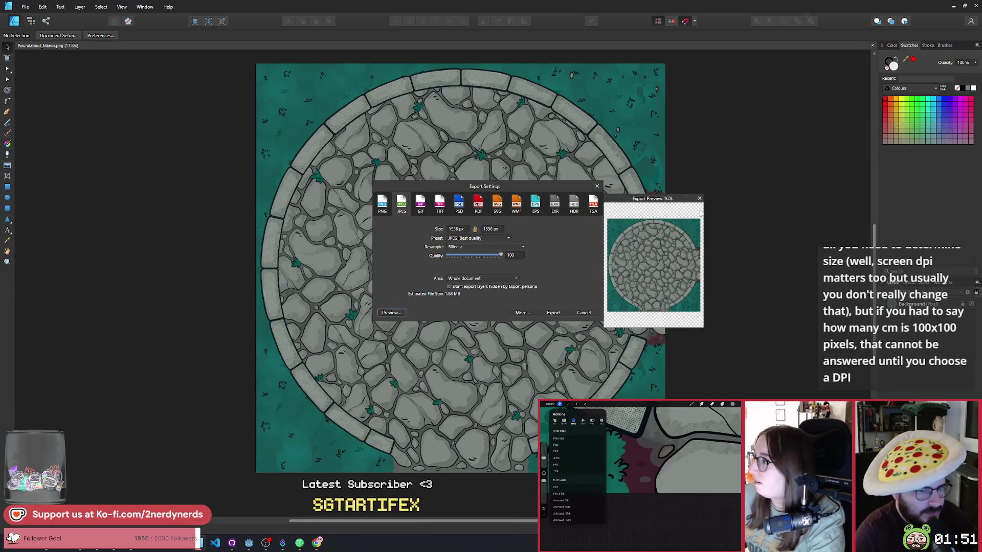
{"action": "left_click", "coordinate": [700, 199]}
{"action": "left_click", "coordinate": [553, 313]}
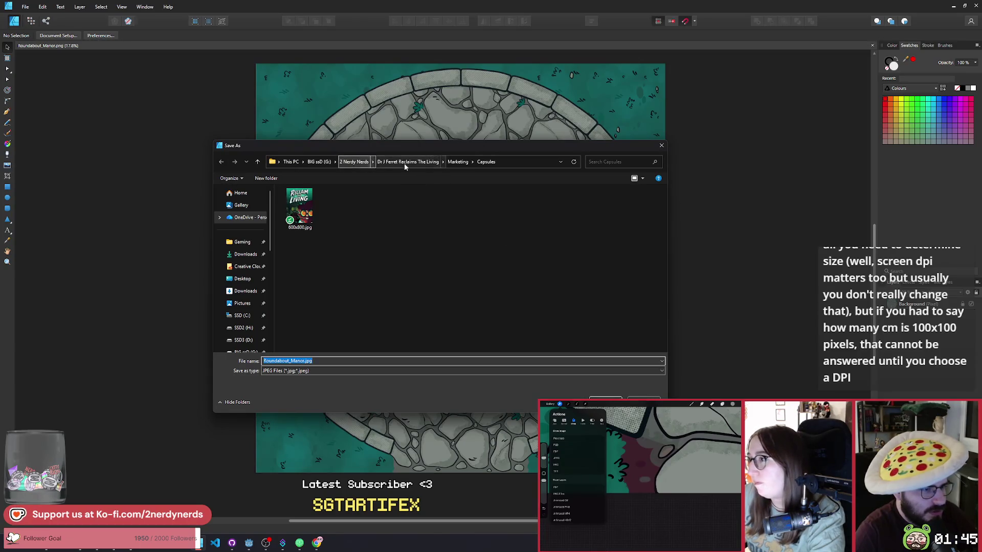
Browse to Game Assets > Visual > Environment > Tilesets > Manor Tile Set in the save dialog
{"action": "left_click", "coordinate": [458, 162]}
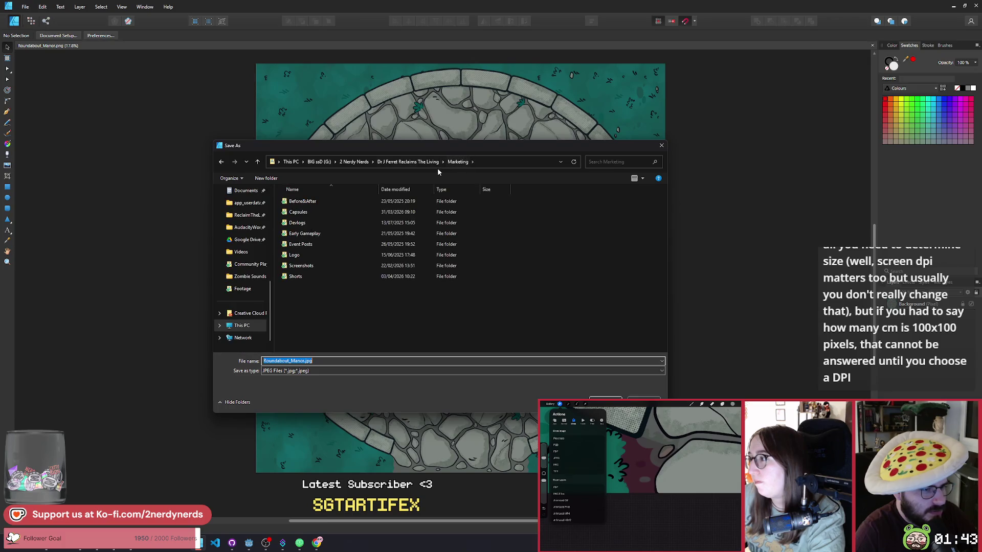
{"action": "left_click", "coordinate": [408, 161]}
{"action": "double_click", "coordinate": [304, 234]}
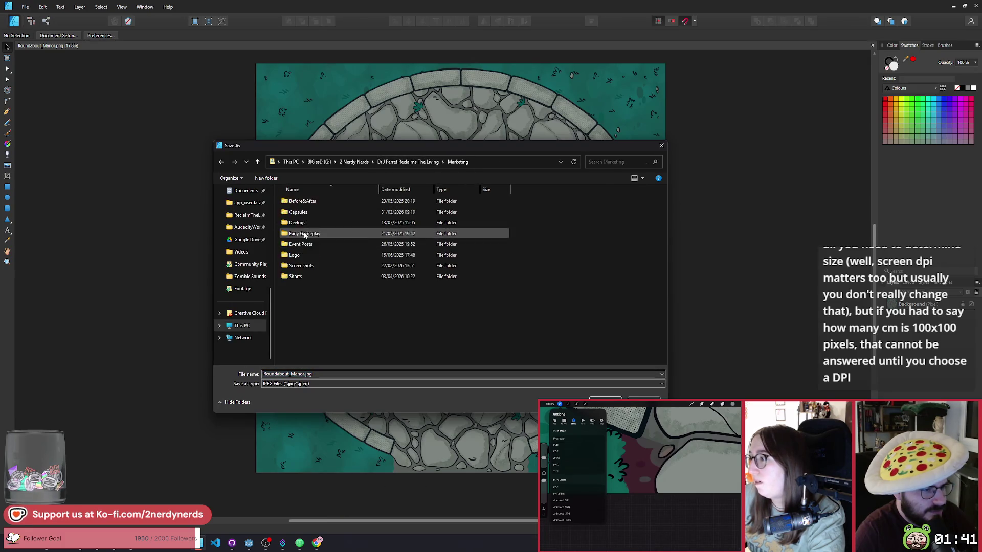
{"action": "left_click", "coordinate": [220, 163]}
{"action": "double_click", "coordinate": [312, 223]}
{"action": "double_click", "coordinate": [317, 234]}
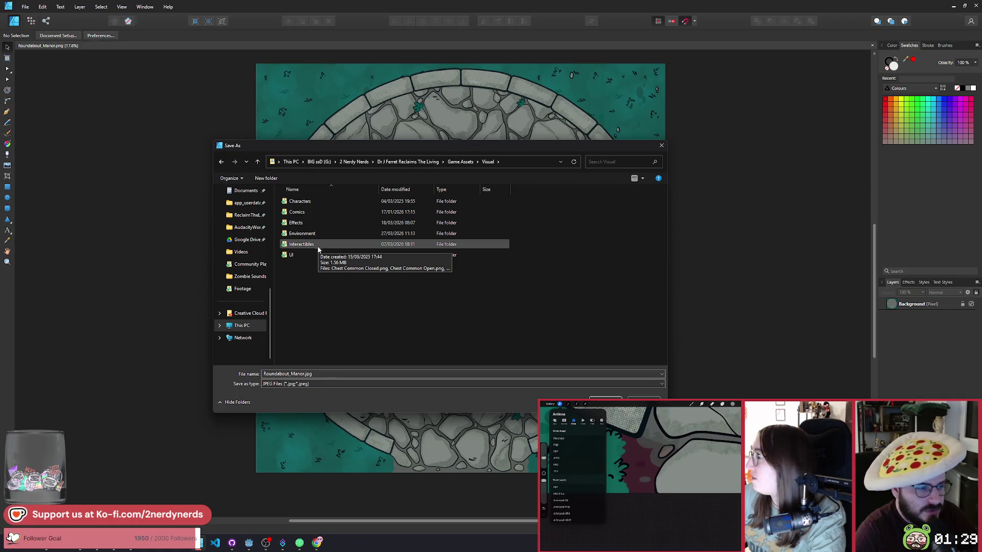
{"action": "double_click", "coordinate": [307, 235]}
{"action": "double_click", "coordinate": [316, 244]}
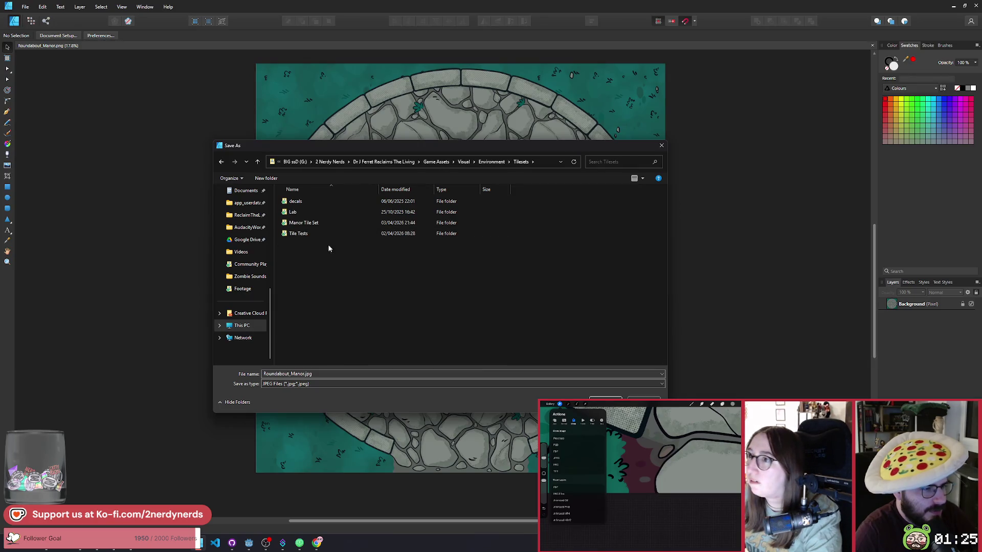
{"action": "double_click", "coordinate": [307, 222]}
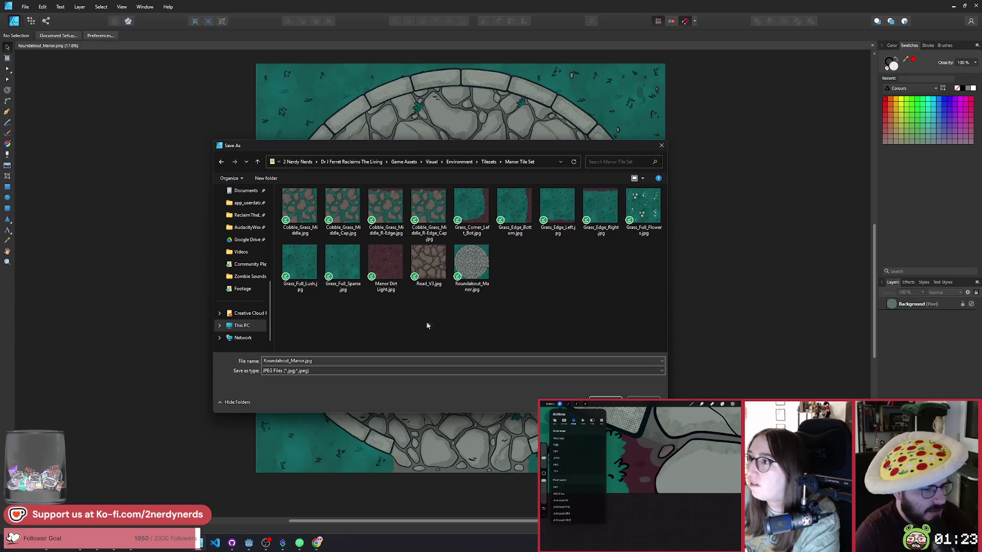
Save the export as Roundabout_Manor_affinity_export.jpg beside the existing Roundabout_Manor.jpg
{"action": "left_click", "coordinate": [472, 286]}
{"action": "left_click", "coordinate": [306, 361]}
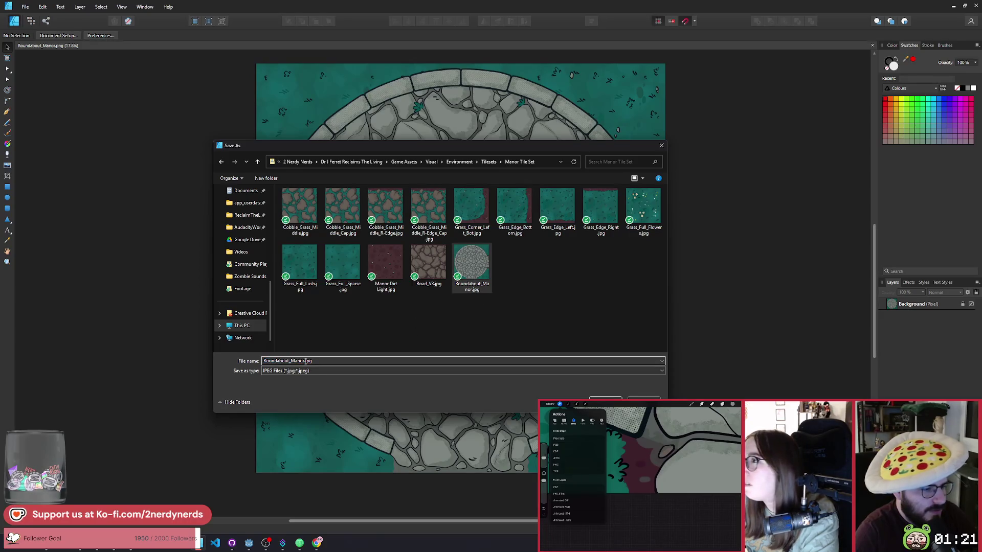
{"action": "type", "text": "-"}
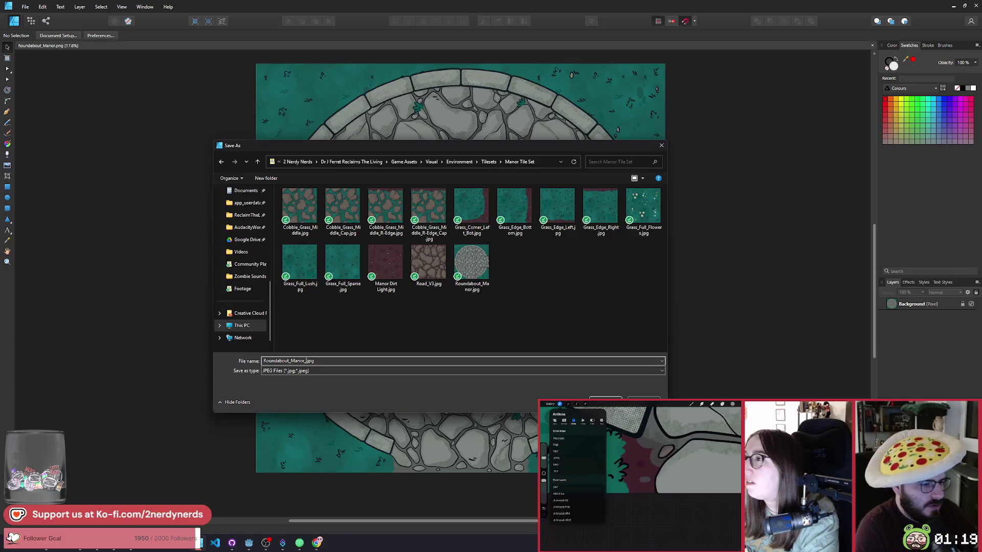
{"action": "type", "text": "affinity_export"}
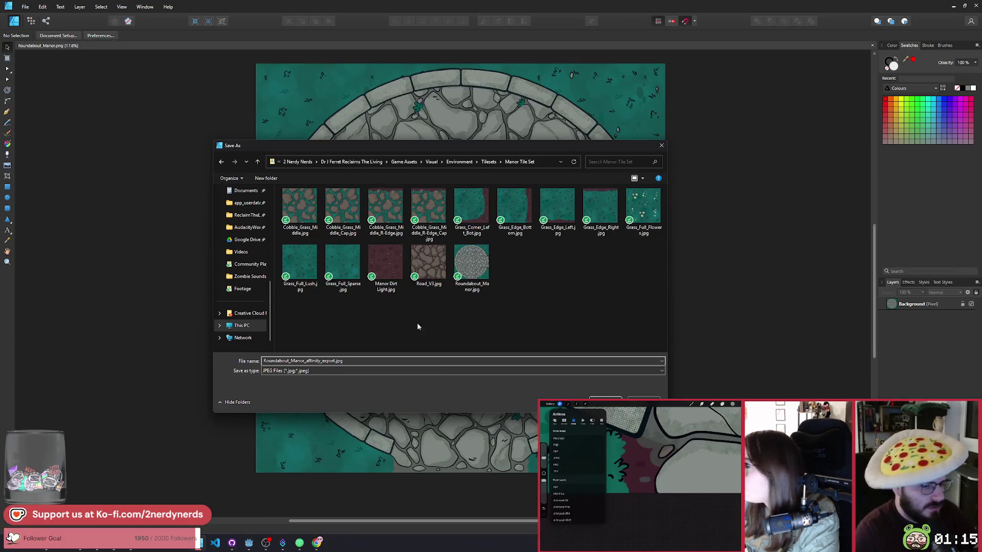
{"action": "key", "text": "Return"}
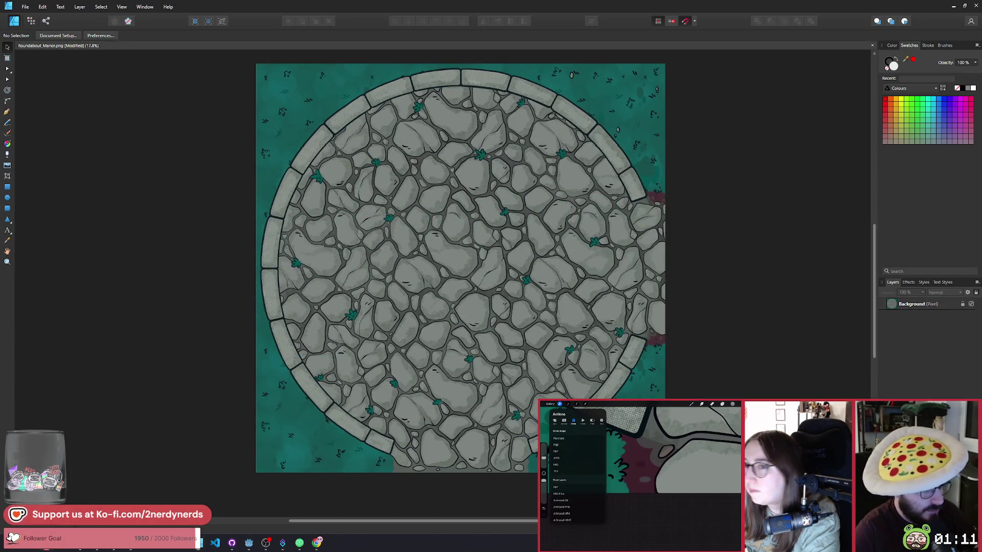
Place the exported JPEG on the canvas and drag it over the map's top-left corner
{"action": "scroll", "coordinate": [752, 303], "scroll_direction": "down", "scroll_amount": 3}
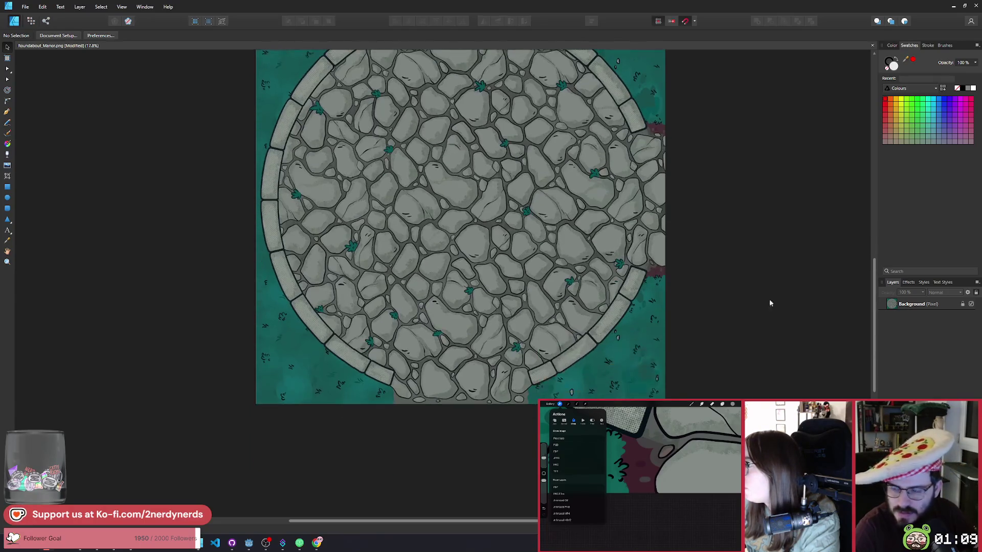
{"action": "scroll", "coordinate": [753, 304], "scroll_direction": "down", "scroll_amount": 2}
{"action": "scroll", "coordinate": [538, 274], "scroll_direction": "down", "scroll_amount": 5}
{"action": "scroll", "coordinate": [523, 277], "scroll_direction": "right", "scroll_amount": 2}
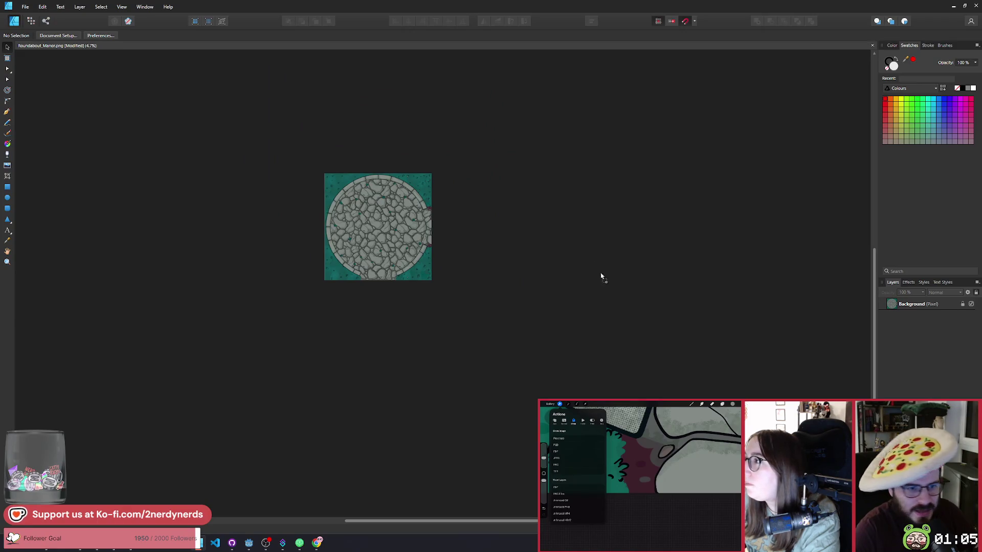
{"action": "left_click", "coordinate": [595, 249]}
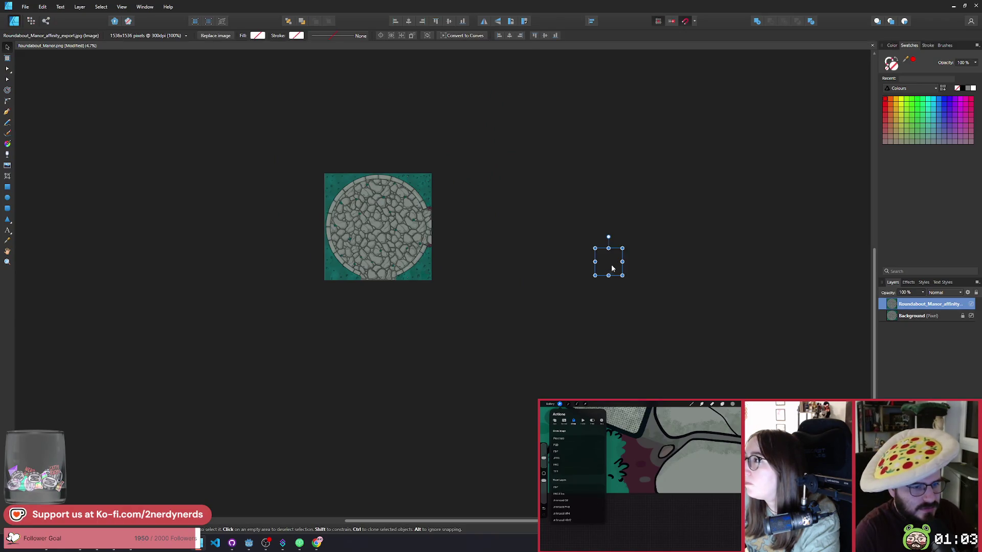
{"action": "mouse_move", "coordinate": [612, 269]}
{"action": "left_mouse_down"}
{"action": "mouse_move", "coordinate": [425, 221]}
{"action": "mouse_move", "coordinate": [350, 221]}
{"action": "mouse_move", "coordinate": [347, 196]}
{"action": "left_mouse_up"}
{"action": "left_click", "coordinate": [262, 164]}
Zoom in and out to compare the export's quality with the original, then return to Godot
{"action": "scroll", "coordinate": [302, 213], "scroll_direction": "up", "scroll_amount": 2}
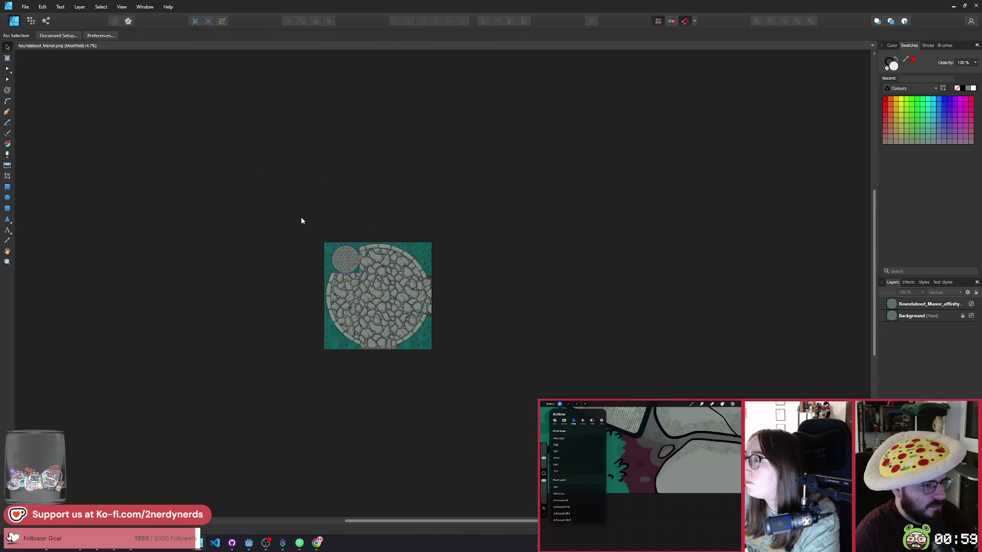
{"action": "scroll", "coordinate": [293, 270], "scroll_direction": "up", "scroll_amount": 5}
{"action": "scroll", "coordinate": [461, 203], "scroll_direction": "up", "scroll_amount": 12}
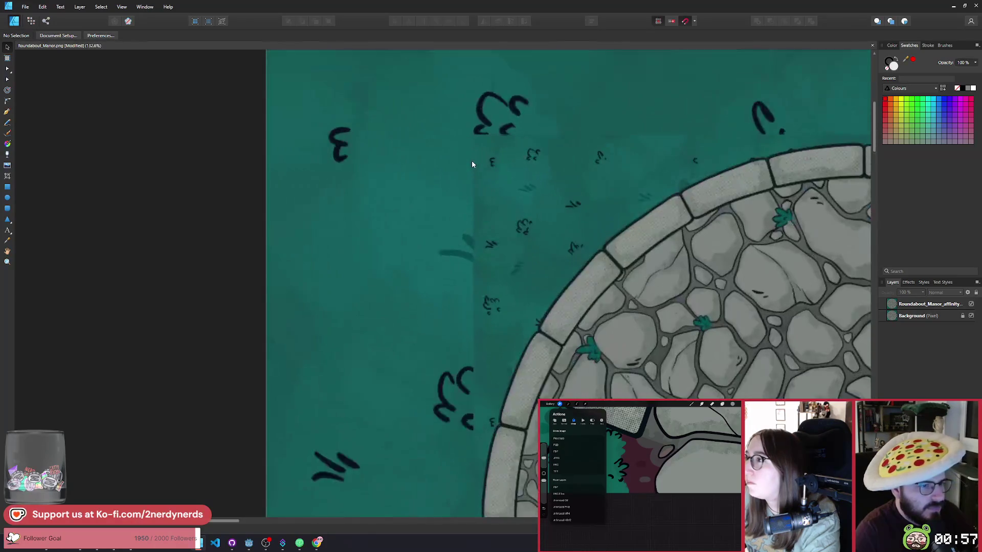
{"action": "scroll", "coordinate": [559, 197], "scroll_direction": "down", "scroll_amount": 5}
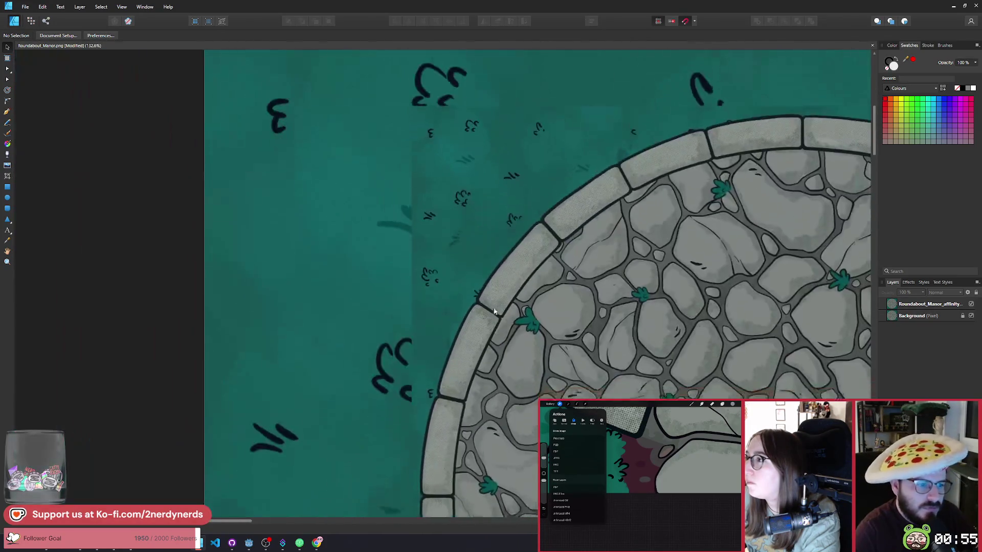
{"action": "scroll", "coordinate": [493, 233], "scroll_direction": "down", "scroll_amount": 5}
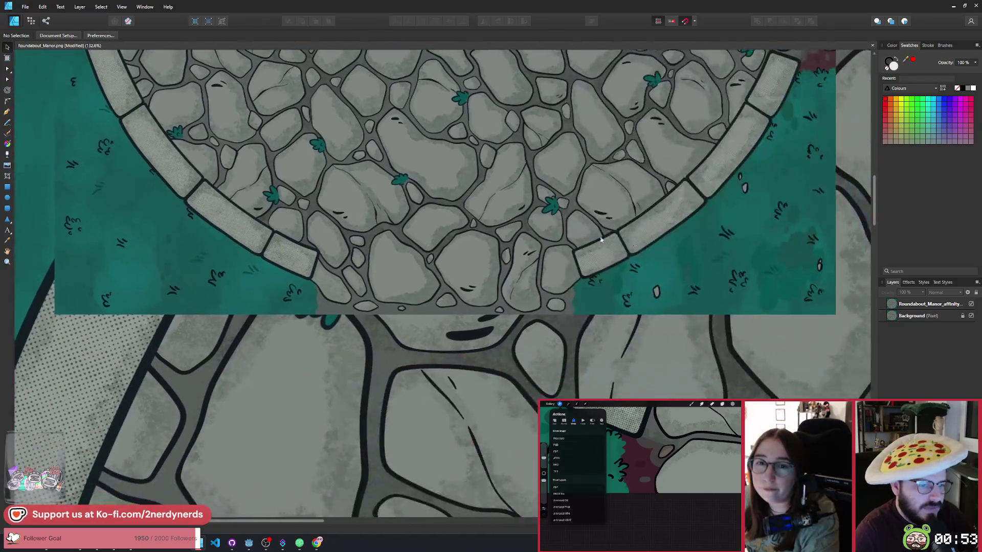
{"action": "scroll", "coordinate": [496, 235], "scroll_direction": "right", "scroll_amount": 5}
{"action": "scroll", "coordinate": [635, 358], "scroll_direction": "up", "scroll_amount": 15}
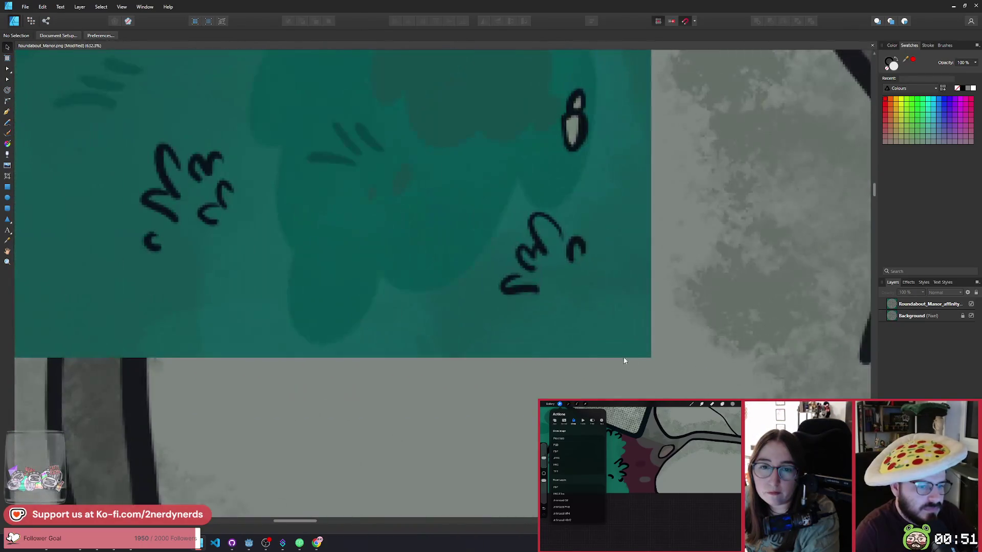
{"action": "scroll", "coordinate": [641, 361], "scroll_direction": "down", "scroll_amount": 10}
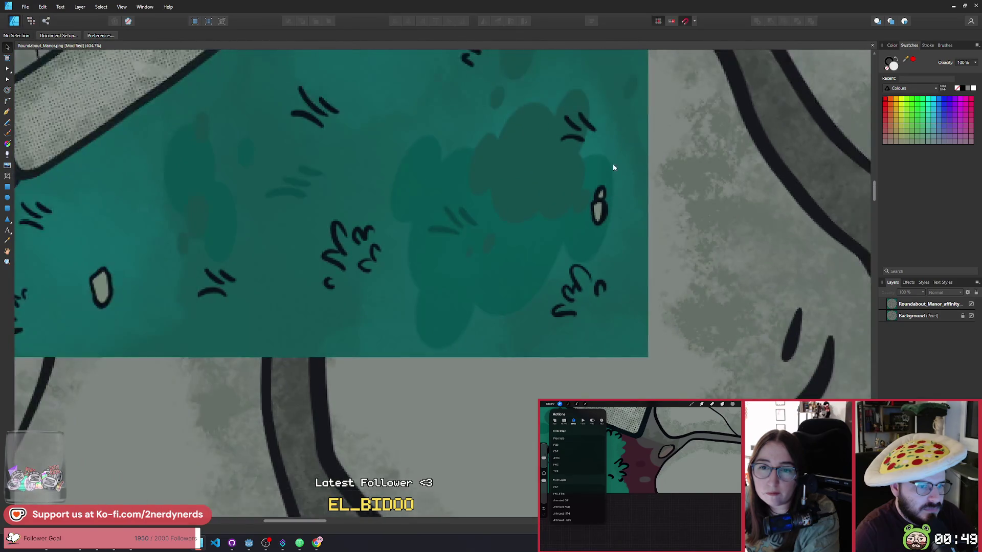
{"action": "scroll", "coordinate": [514, 368], "scroll_direction": "up", "scroll_amount": 3}
{"action": "scroll", "coordinate": [514, 371], "scroll_direction": "down", "scroll_amount": 10}
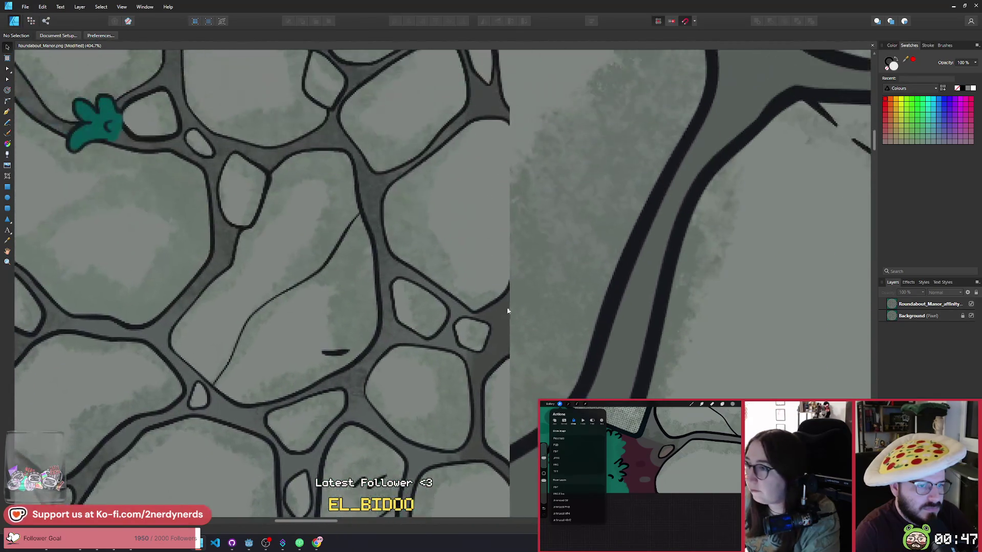
{"action": "scroll", "coordinate": [501, 207], "scroll_direction": "up", "scroll_amount": 2}
{"action": "scroll", "coordinate": [510, 430], "scroll_direction": "up", "scroll_amount": 8}
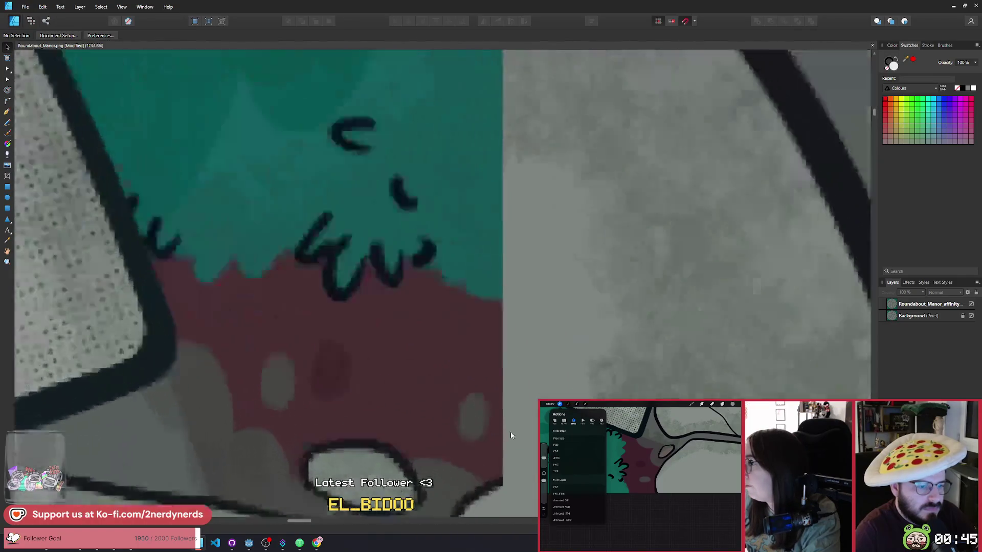
{"action": "scroll", "coordinate": [473, 310], "scroll_direction": "down", "scroll_amount": 15}
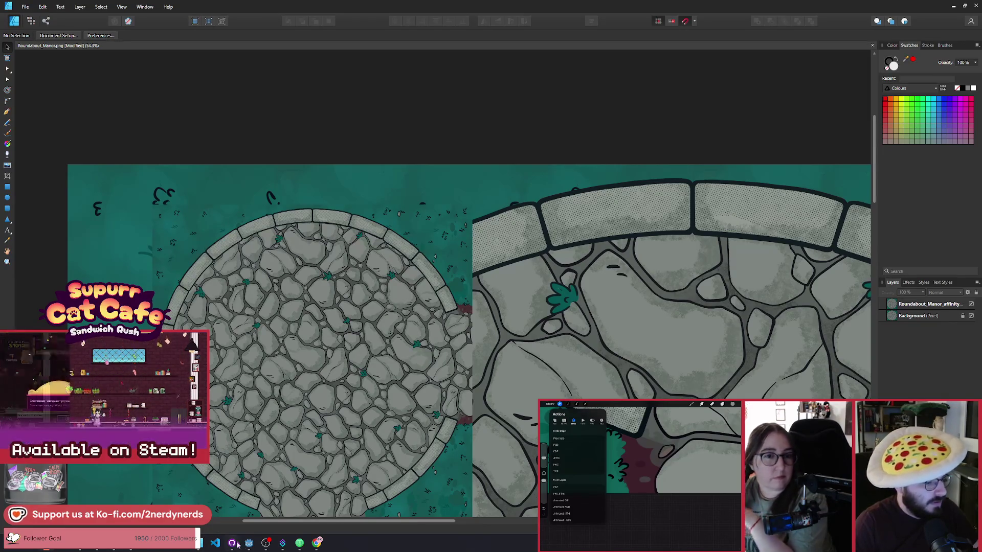
{"action": "left_click", "coordinate": [249, 543]}
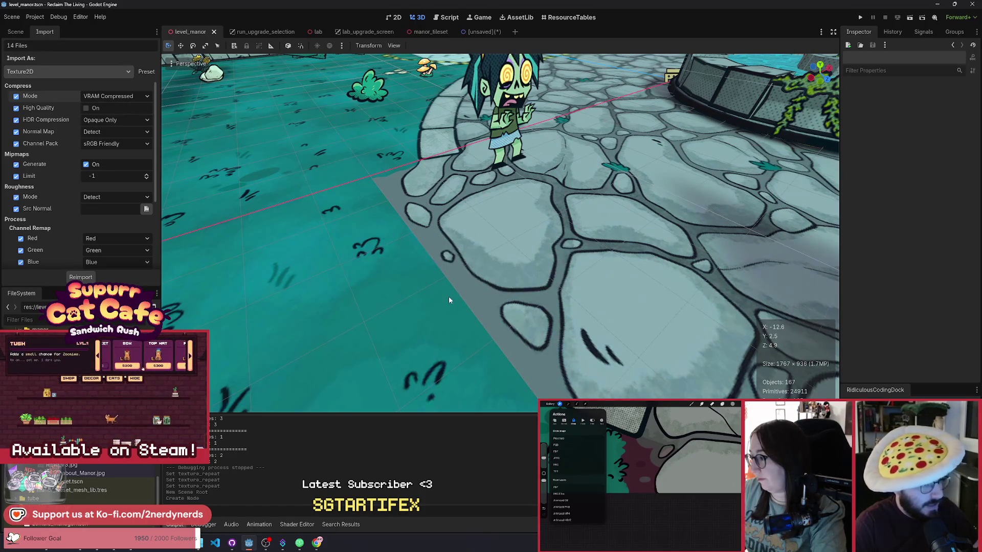
Orbit the level_manor 3D view to see the cobblestone floor meet the fountain's rim
{"action": "left_click_drag", "start_coordinate": [454, 296], "coordinate": [583, 192]}
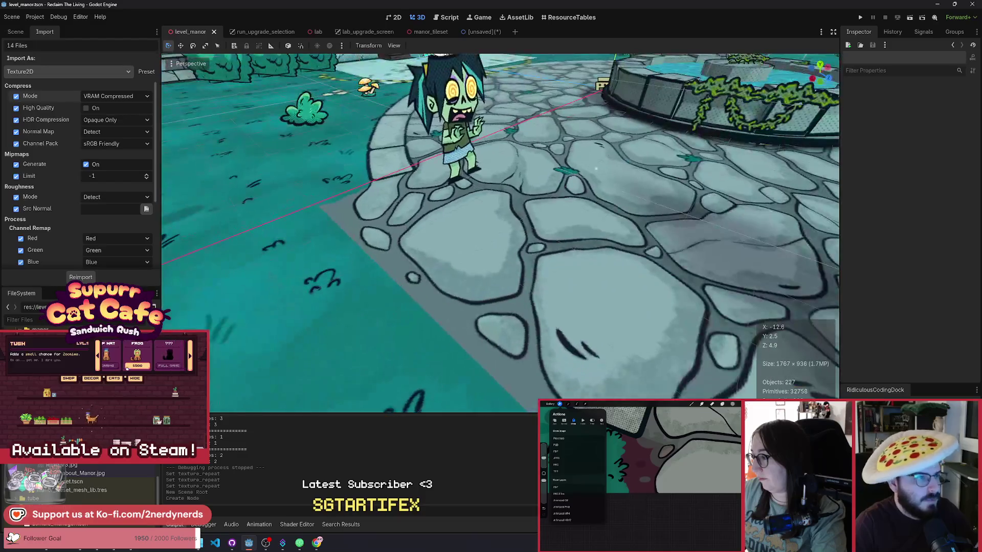